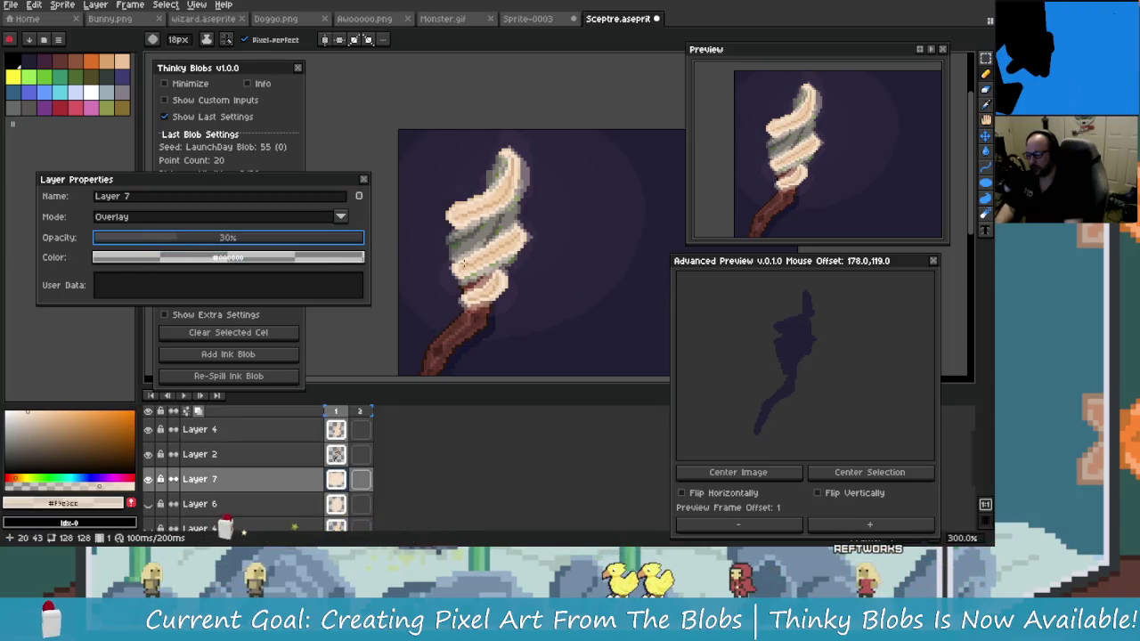
Raise Layer 7's opacity and pan the view up-left toward the sceptre
scroll(502, 318, down, 1)
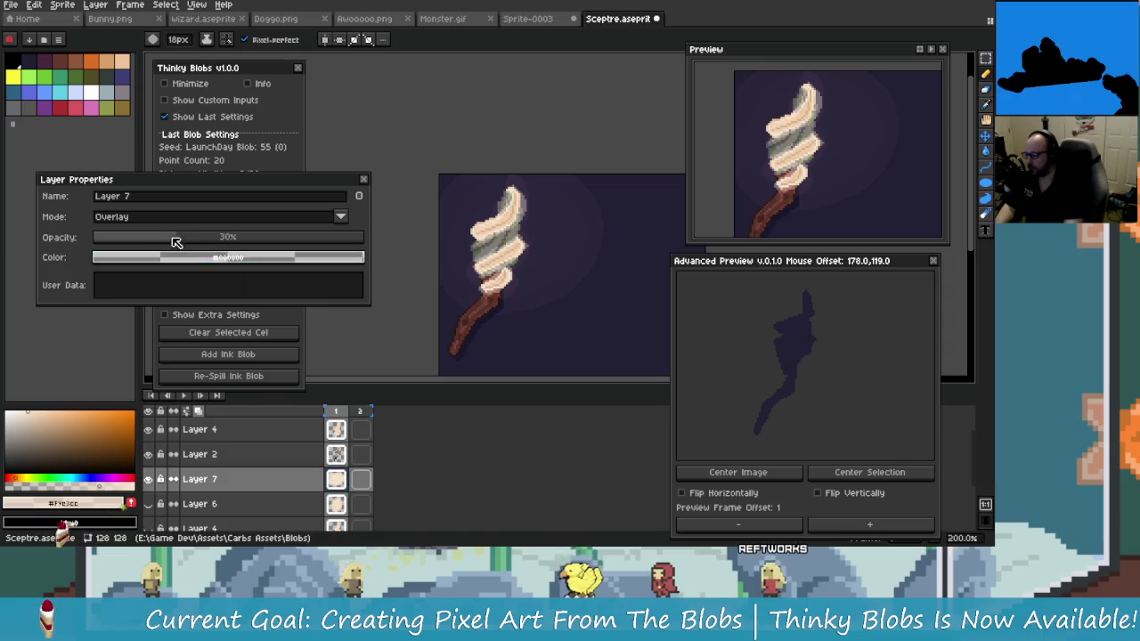
drag(178, 242, 209, 243)
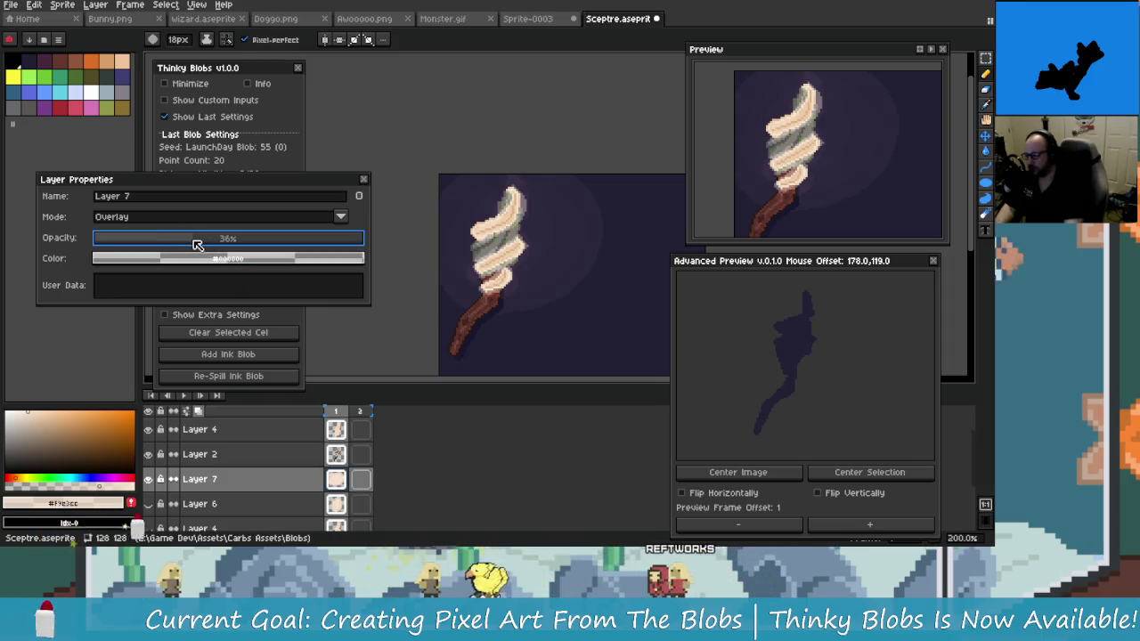
drag(537, 333, 505, 323)
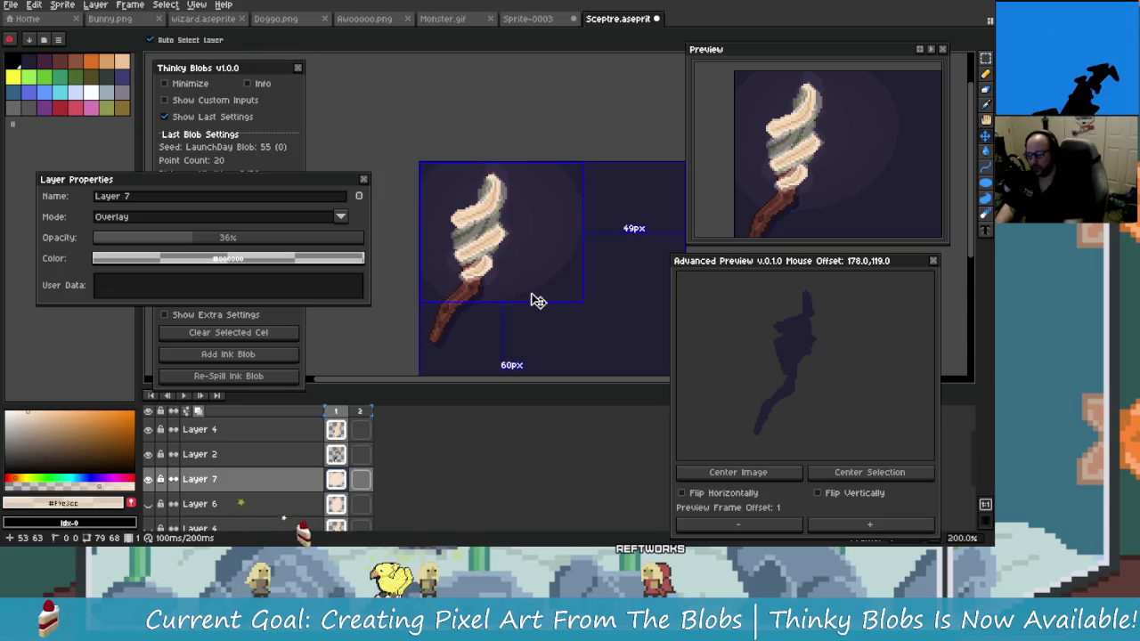
Undo the overlay glow edits and begin repainting cream over the swirl's upper-left side
key(ctrl+z)
key(ctrl+z)
key(ctrl+z)
key(ctrl+z)
key(b)
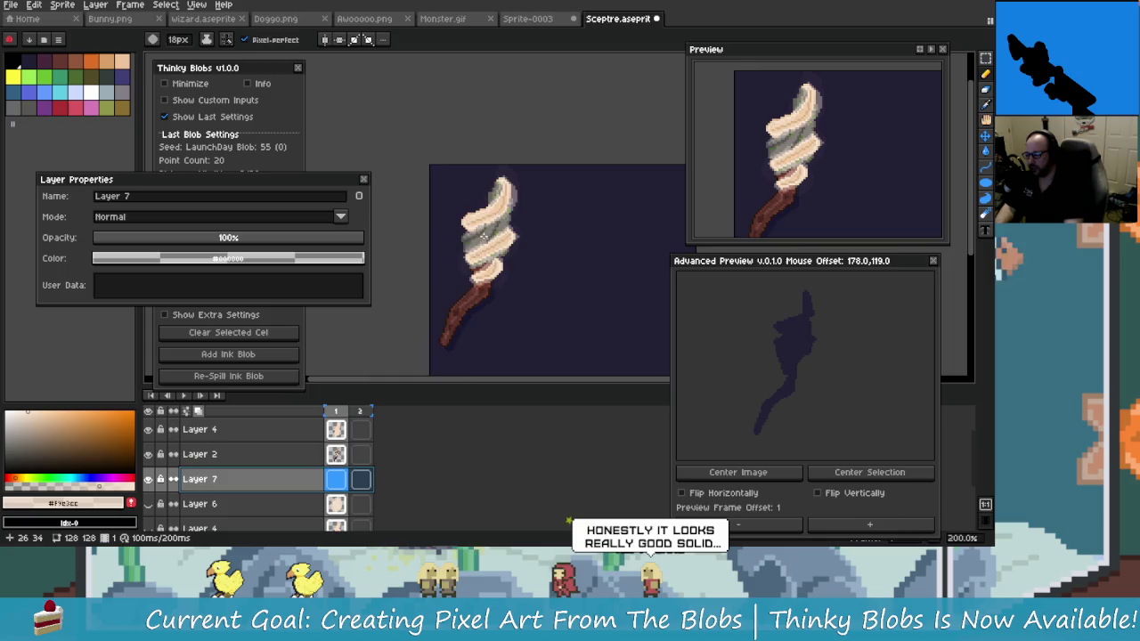
scroll(525, 207, up, 2)
scroll(526, 208, down, 1)
scroll(534, 214, up, 1)
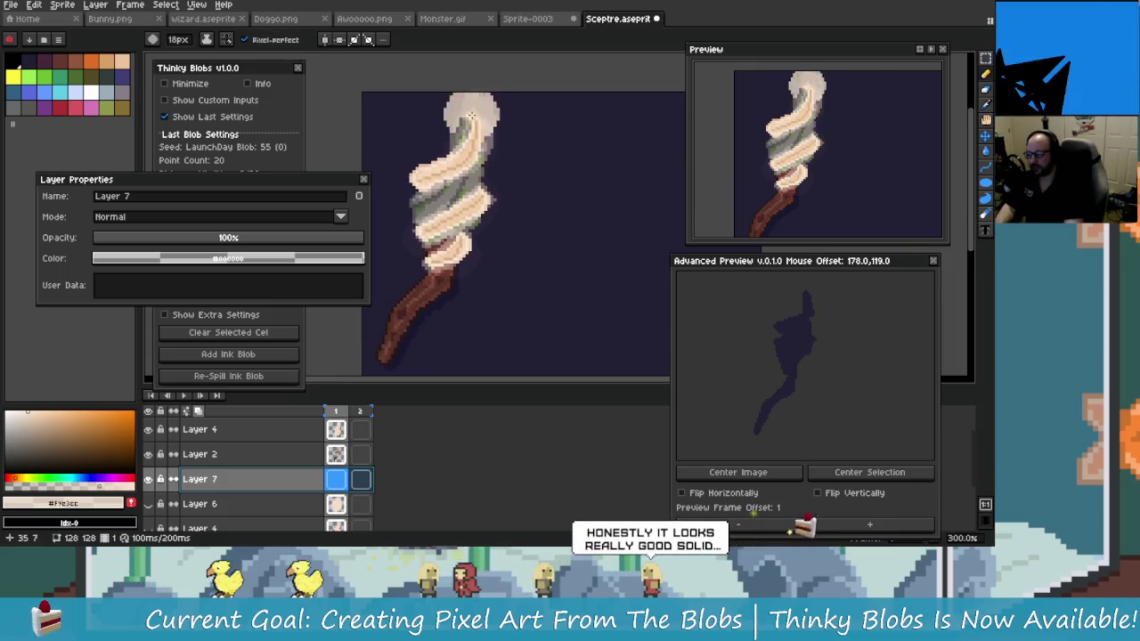
scroll(541, 225, down, 1)
mouse_move(542, 224)
mouse_down()
mouse_move(472, 258)
mouse_move(557, 250)
mouse_up()
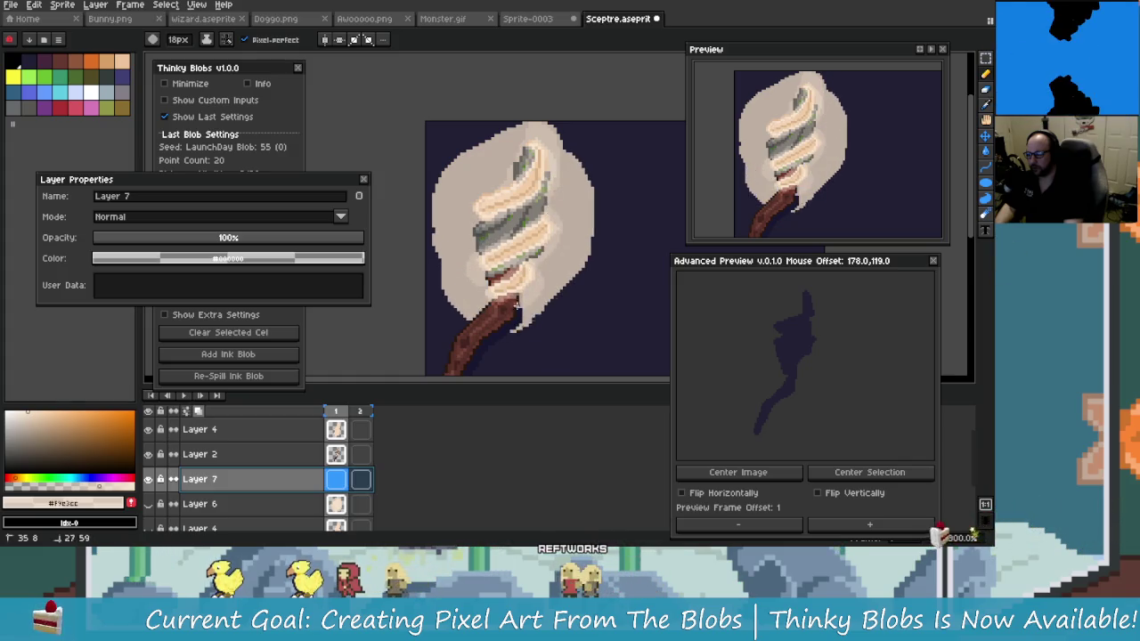
Paint cream along the swirl's right side and fill the gaps, then lower Layer 7's opacity
drag(476, 293, 537, 153)
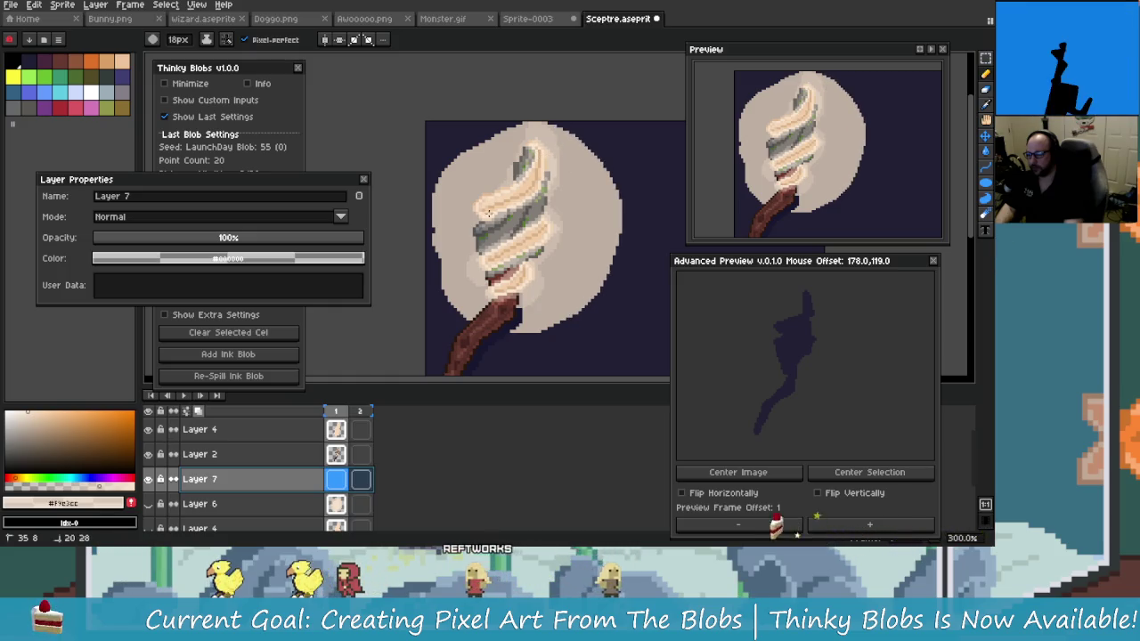
drag(538, 183, 550, 249)
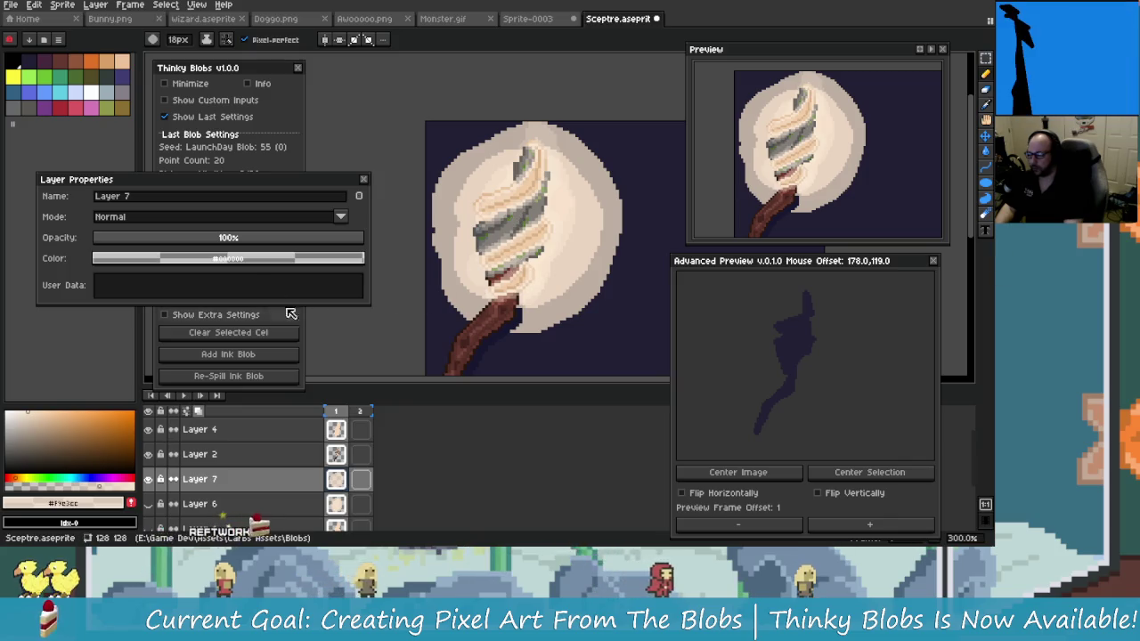
drag(306, 237, 178, 237)
Switch Layer 7 to Overlay blending and bring its opacity up to 71%
click(223, 216)
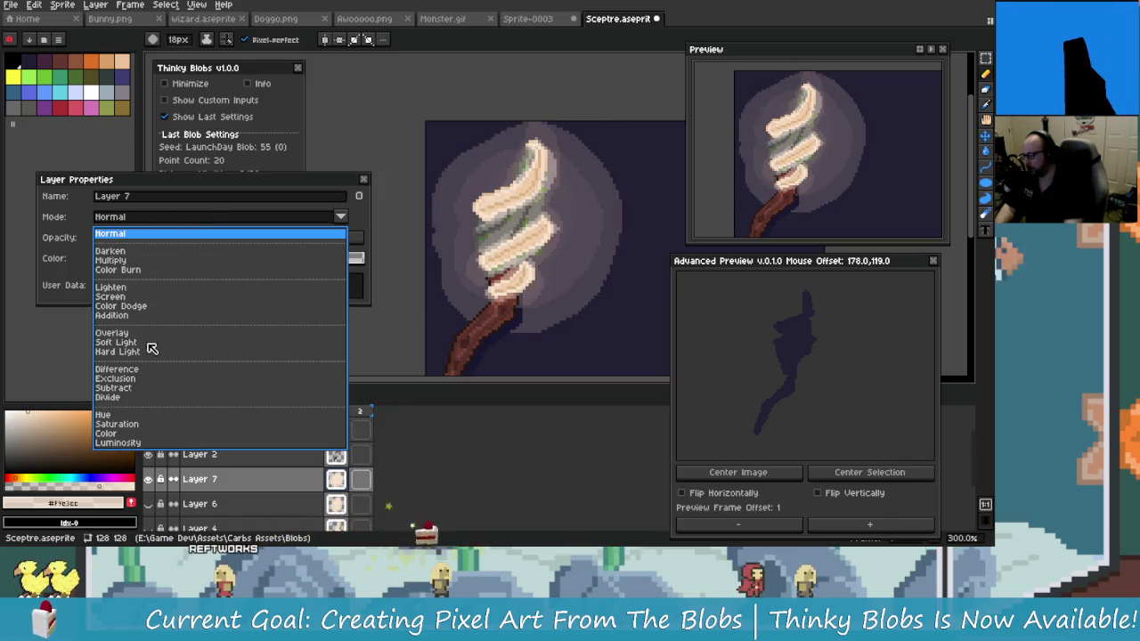
click(156, 332)
drag(147, 236, 277, 243)
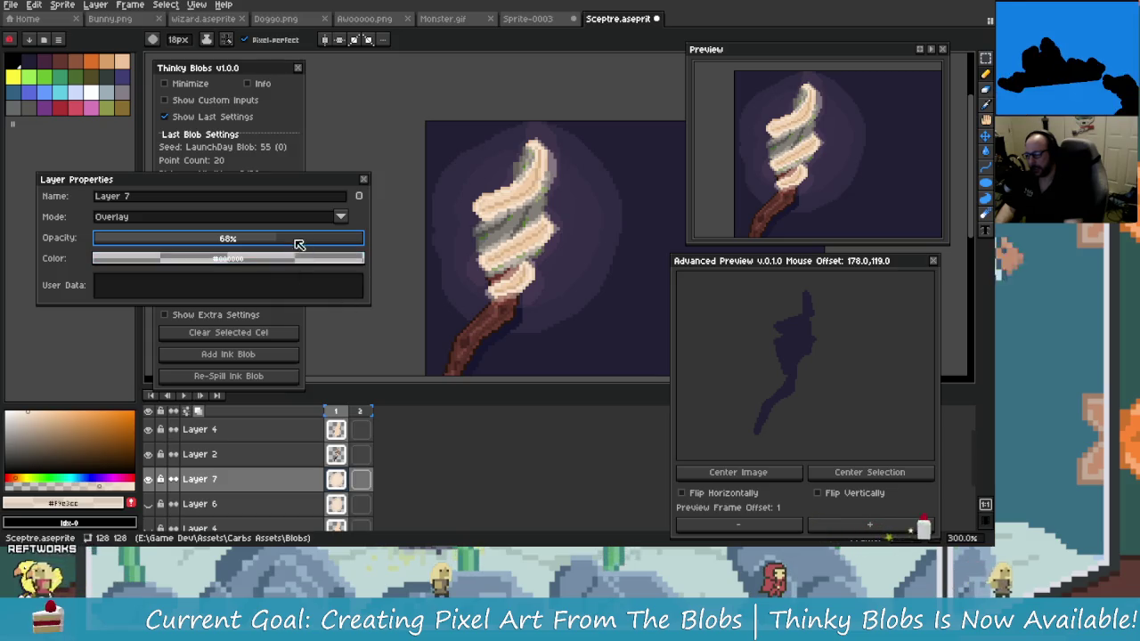
click(285, 238)
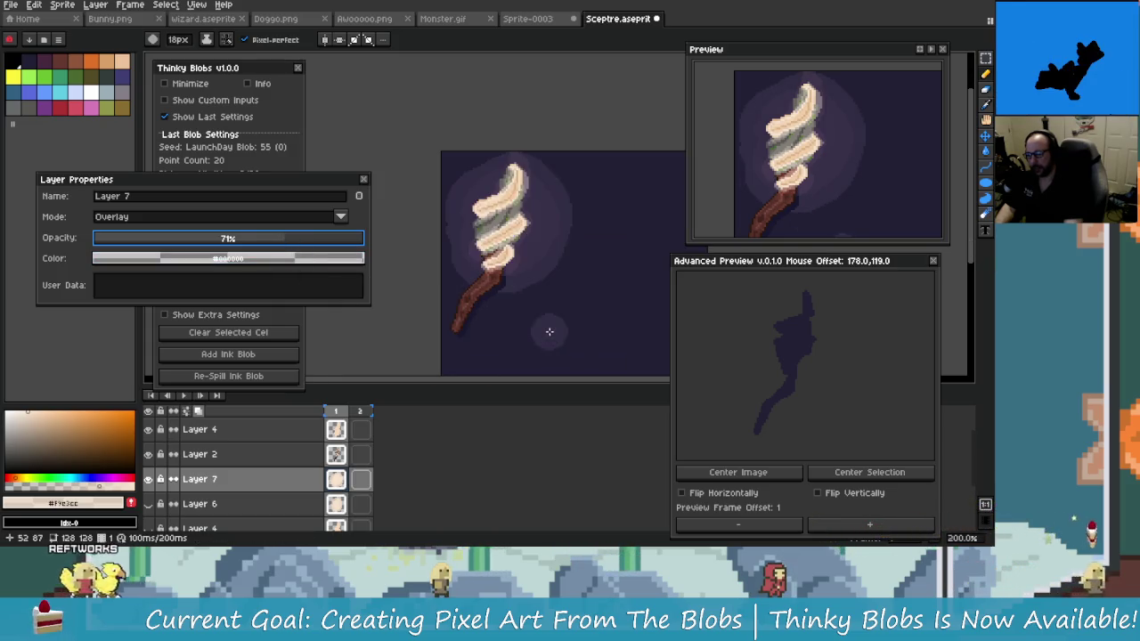
scroll(534, 320, down, 3)
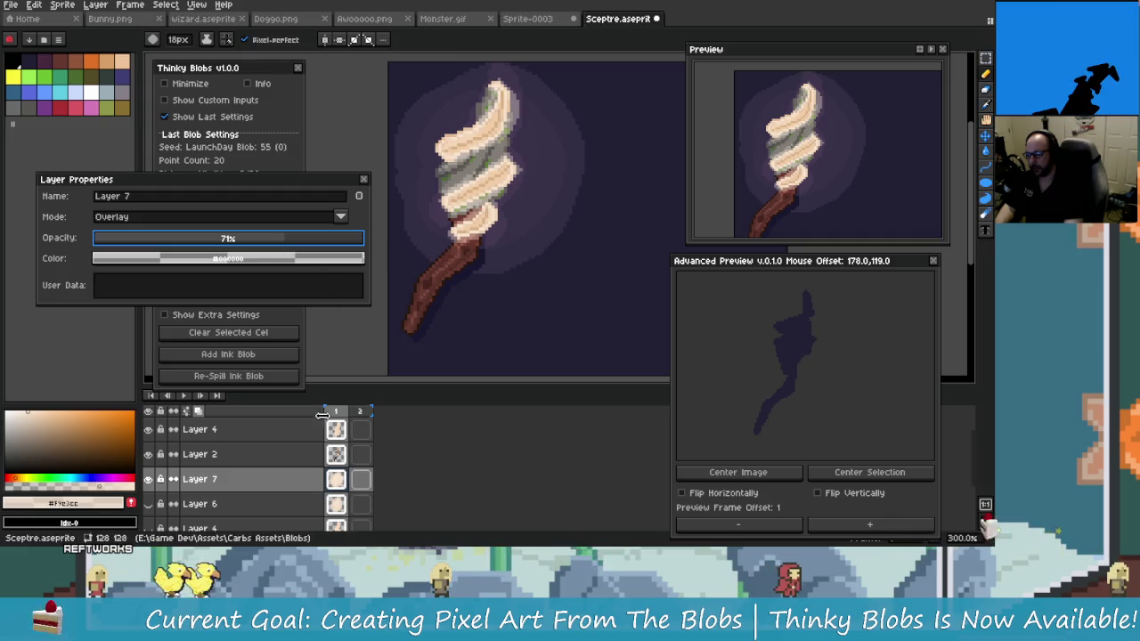
click(200, 429)
Drop Layer 4's opacity from 36% to about 21%
drag(201, 242, 89, 247)
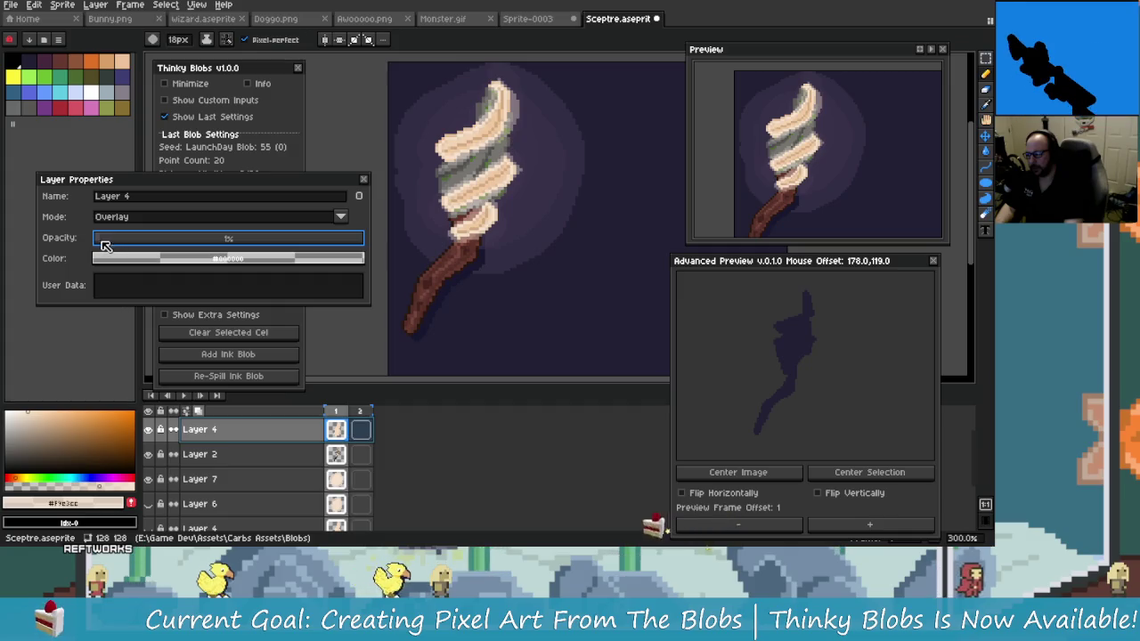
drag(89, 248, 155, 245)
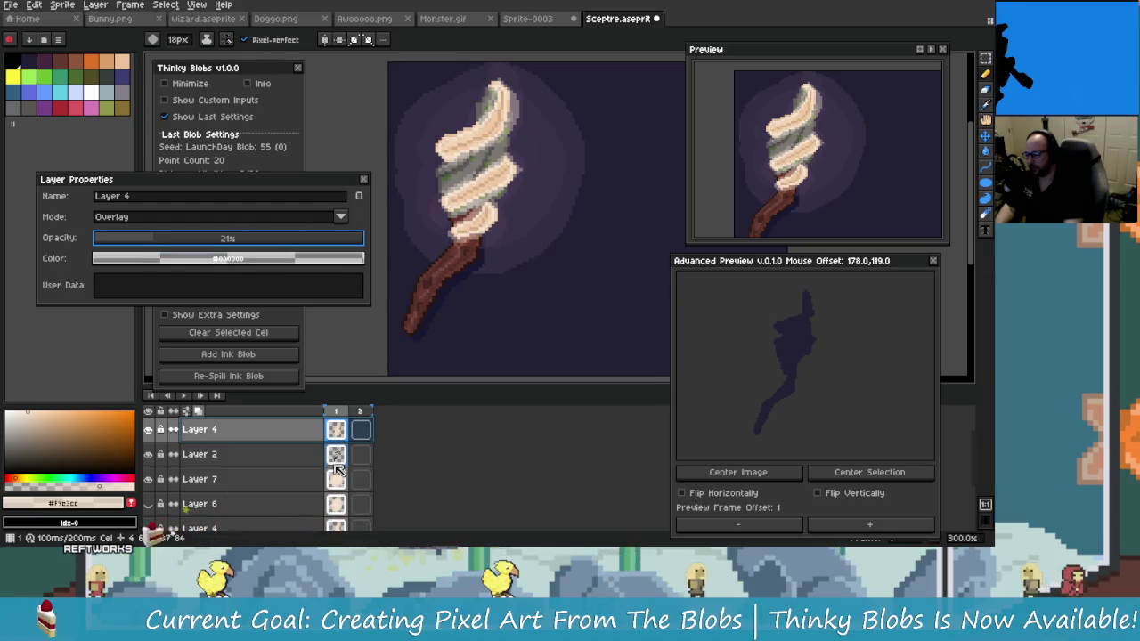
click(308, 456)
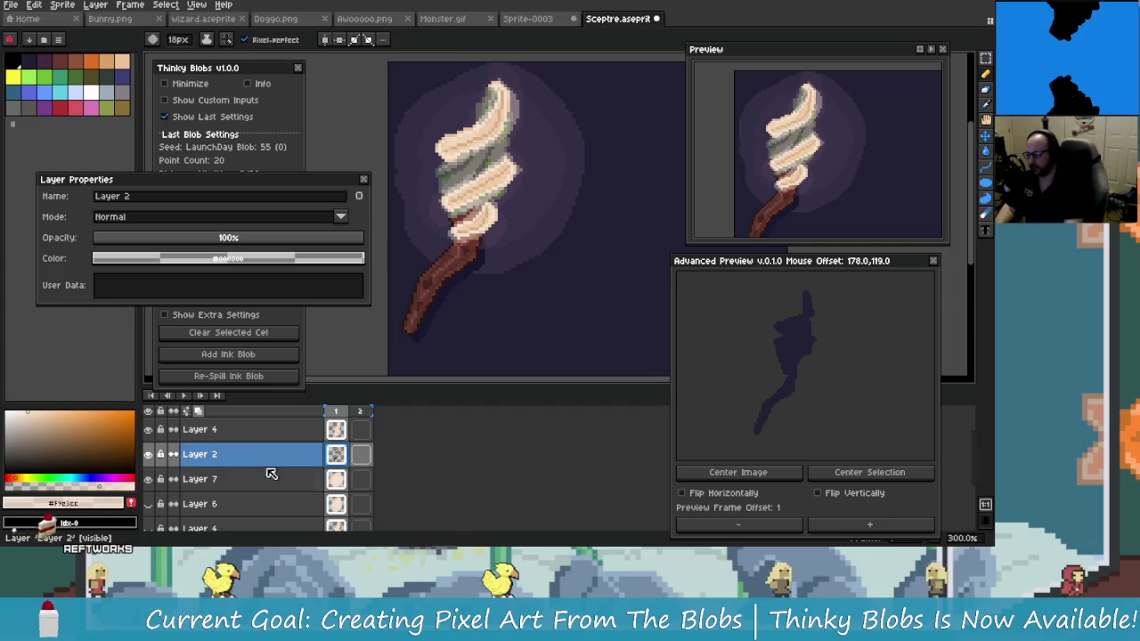
Zoom in on the shaft and eyedrop the dark background colour #17172f
scroll(668, 322, down, 1)
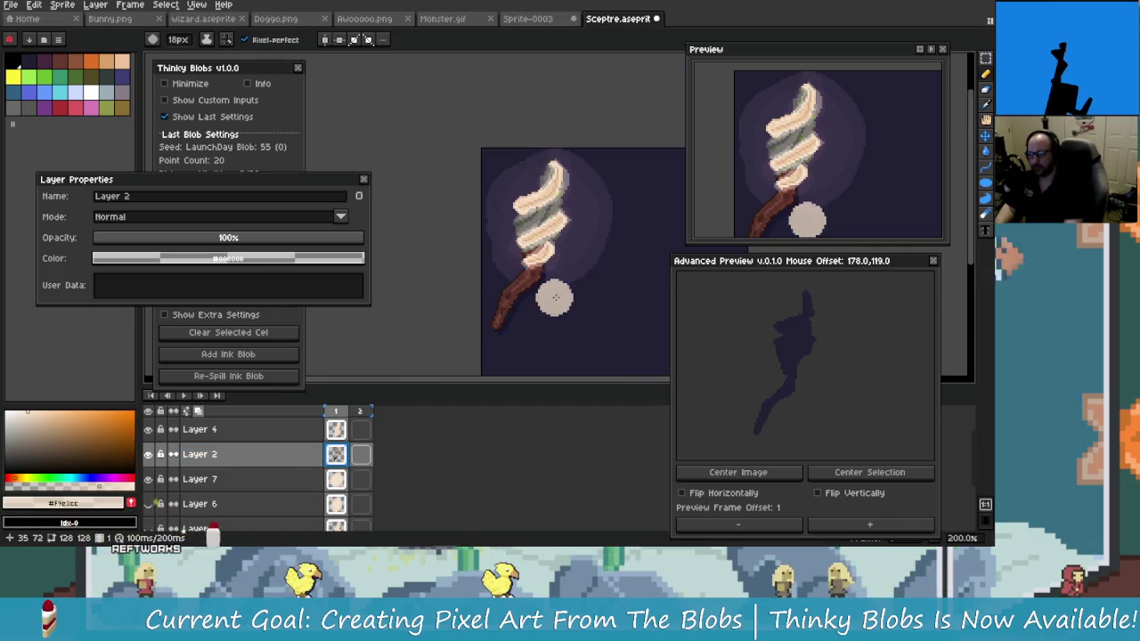
scroll(555, 297, down, 1)
scroll(565, 303, up, 2)
scroll(574, 310, down, 1)
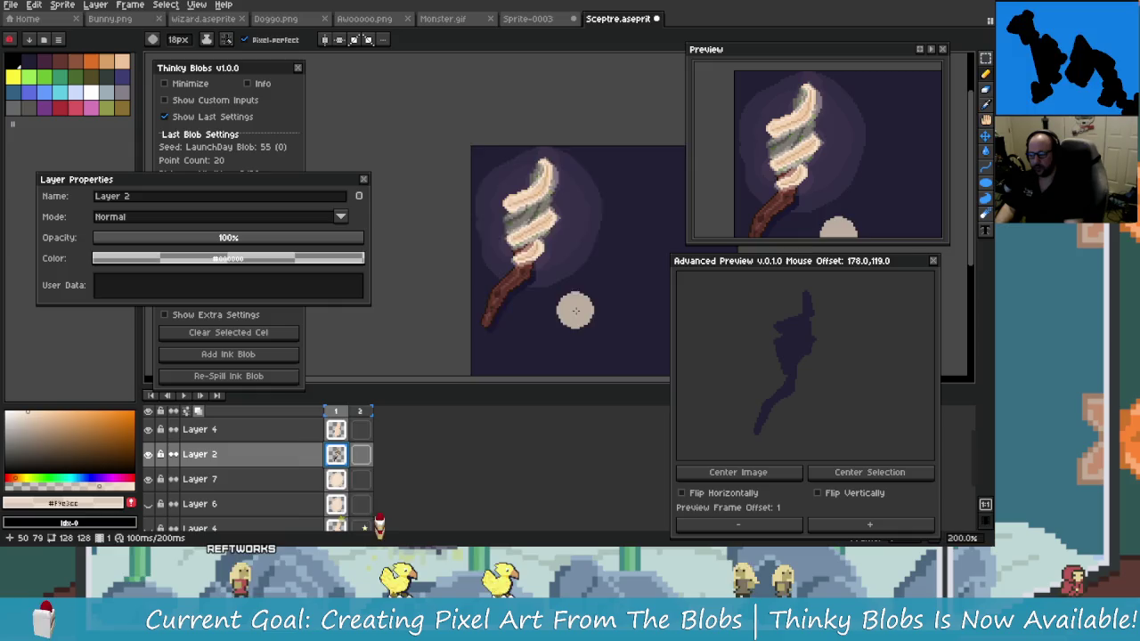
scroll(575, 310, up, 2)
scroll(535, 280, up, 2)
key(alt)
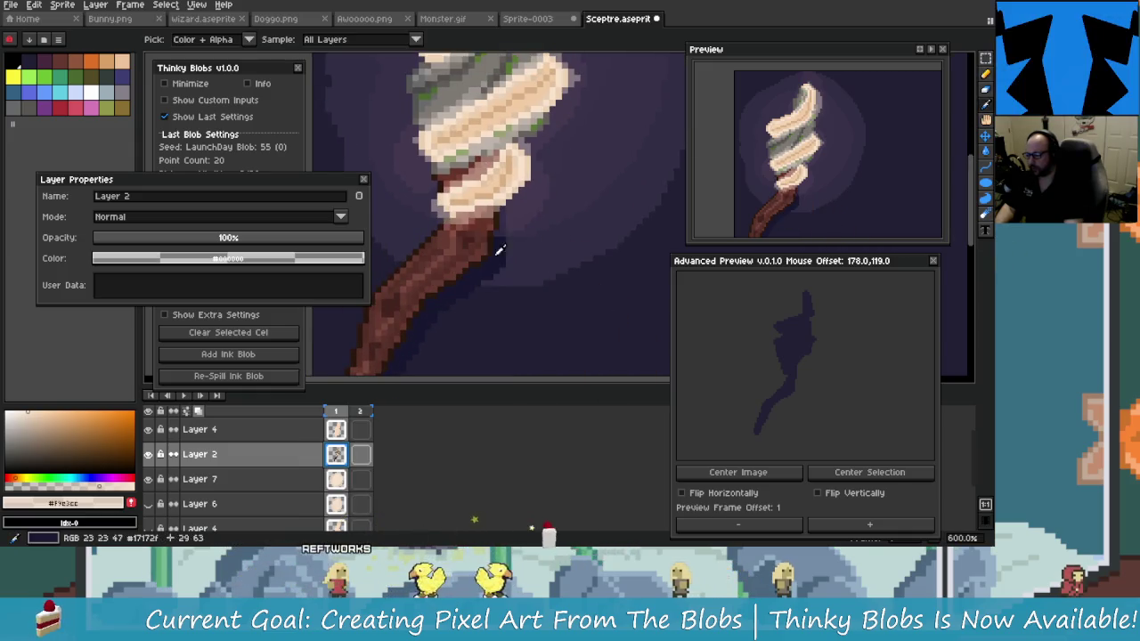
alt+click(499, 253)
Pick the lighter purple #322d44 and paint over the dark pixels beside the handle
scroll(508, 257, up, 3)
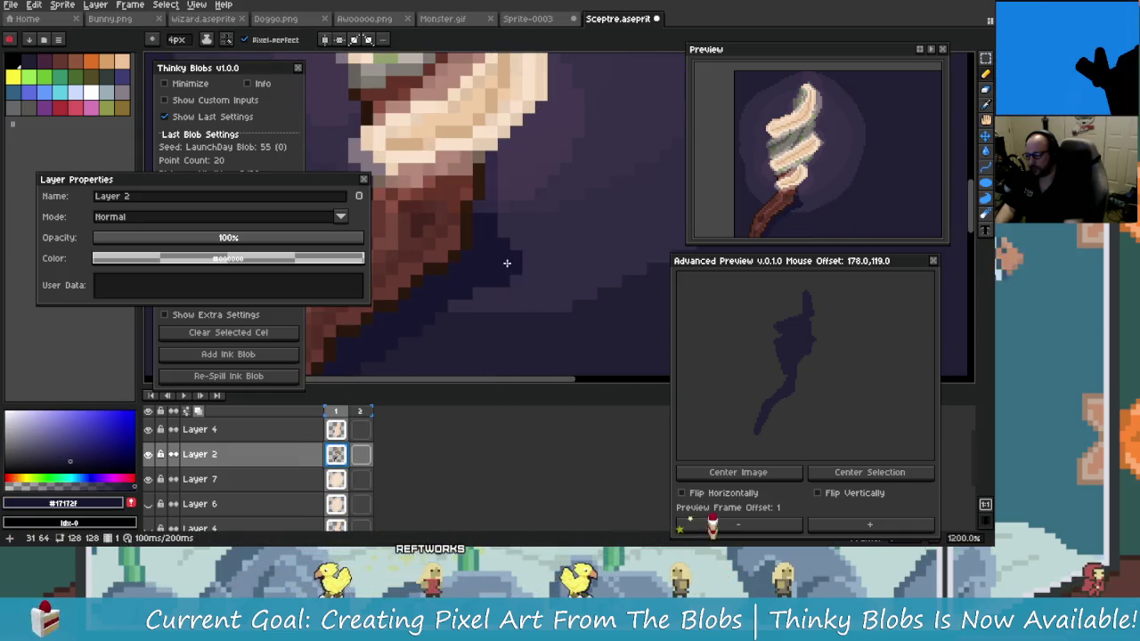
scroll(526, 249, up, 1)
alt+click(558, 232)
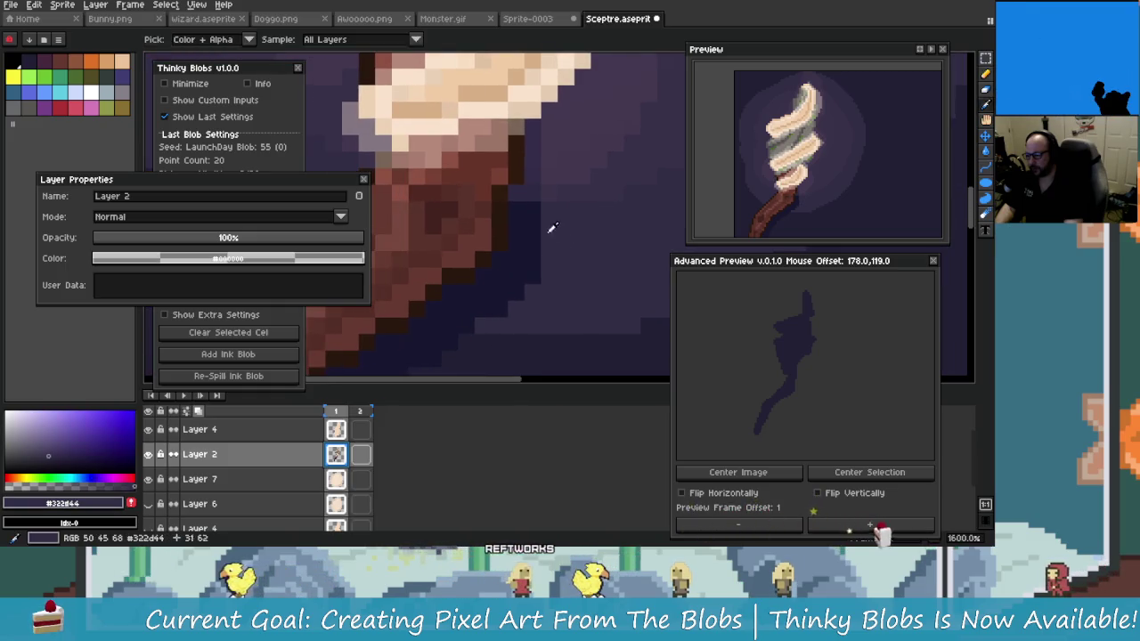
click(532, 209)
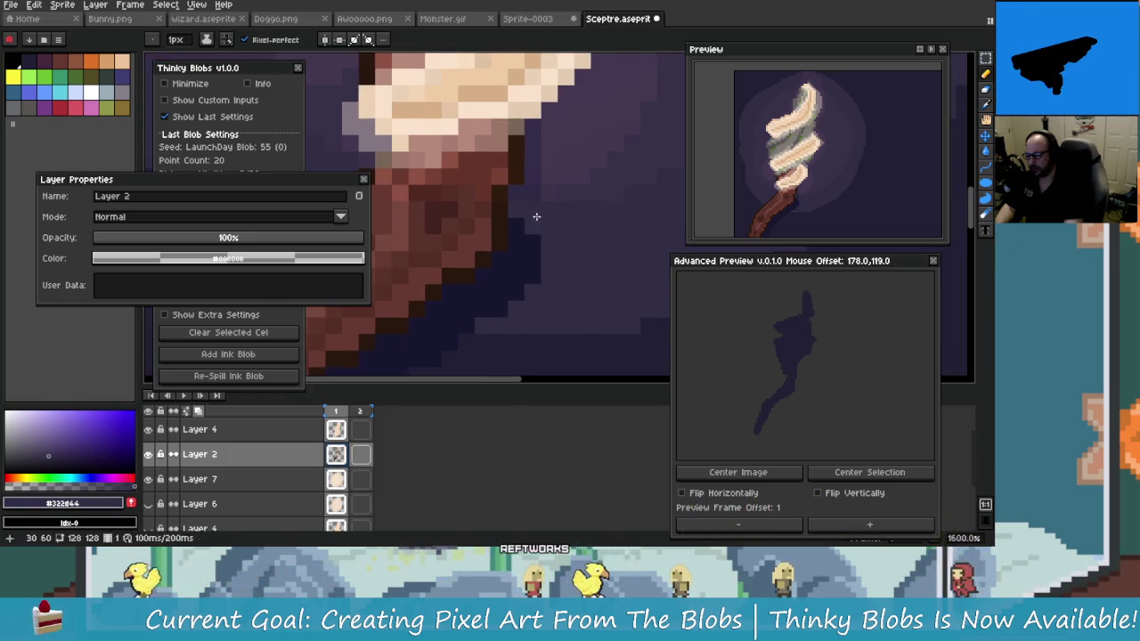
drag(536, 217, 532, 267)
drag(517, 230, 512, 299)
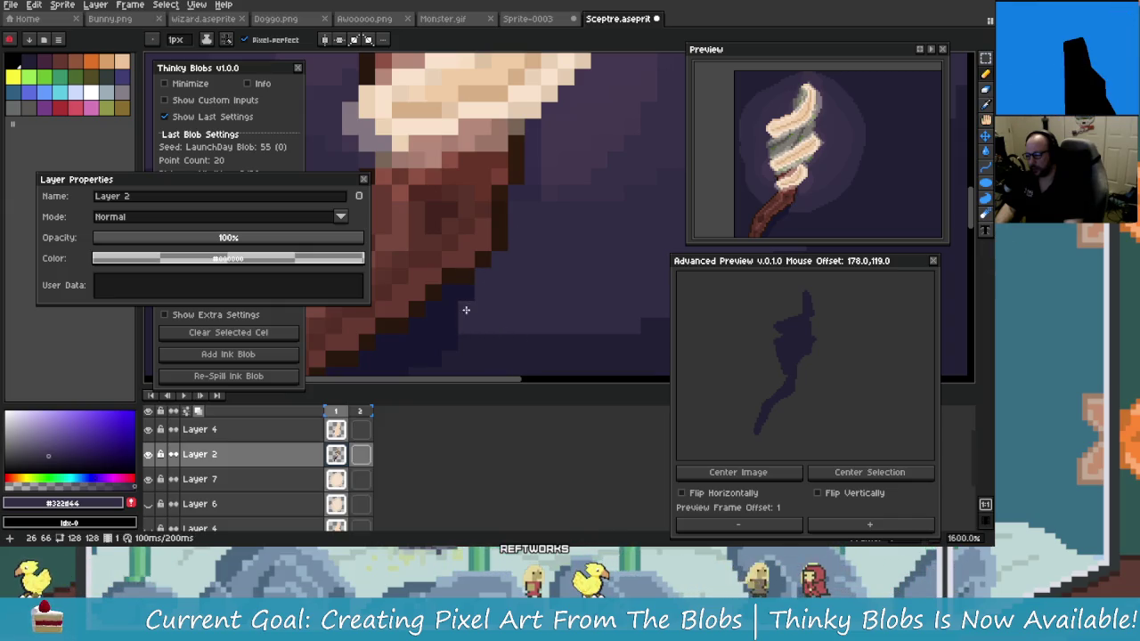
Undo the last paint stroke and return to the single-pixel Pencil
key(ctrl+z)
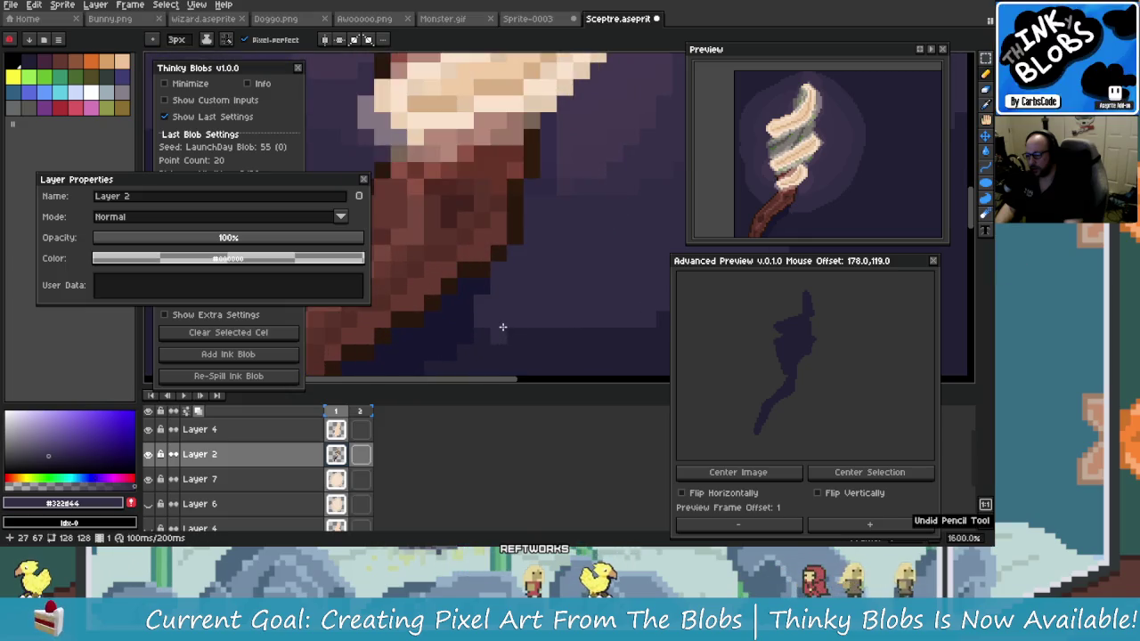
scroll(502, 327, down, 1)
scroll(508, 313, down, 1)
scroll(515, 315, up, 4)
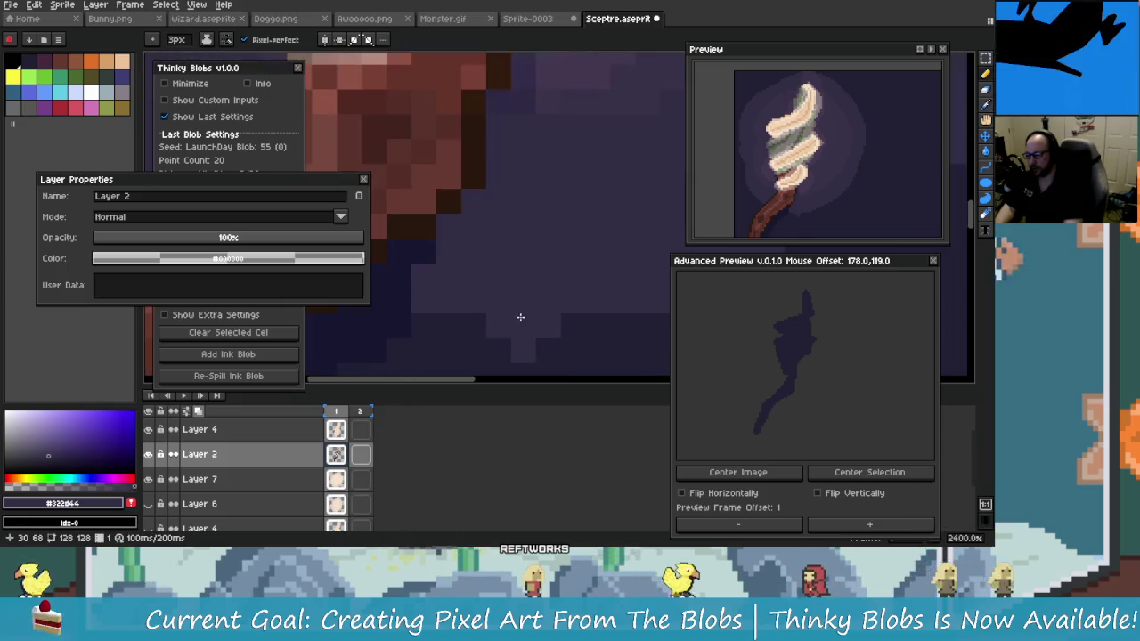
scroll(520, 318, down, 5)
scroll(514, 313, up, 2)
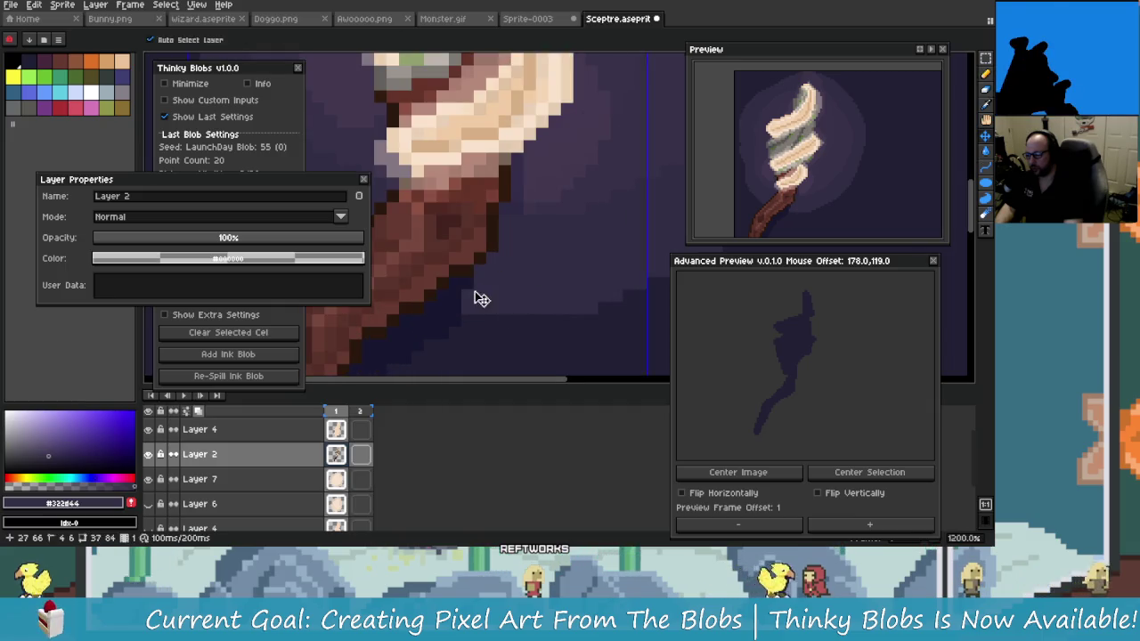
key(b)
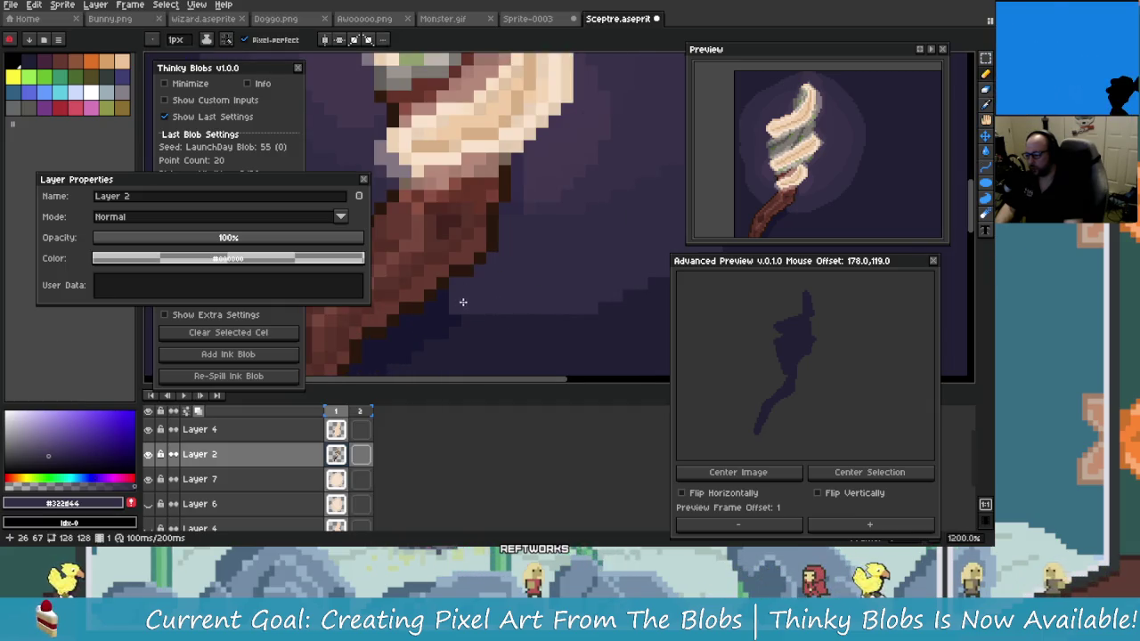
Zoom in and out repeatedly to review the shaded shaft
scroll(472, 309, down, 2)
scroll(459, 303, up, 2)
scroll(486, 314, down, 4)
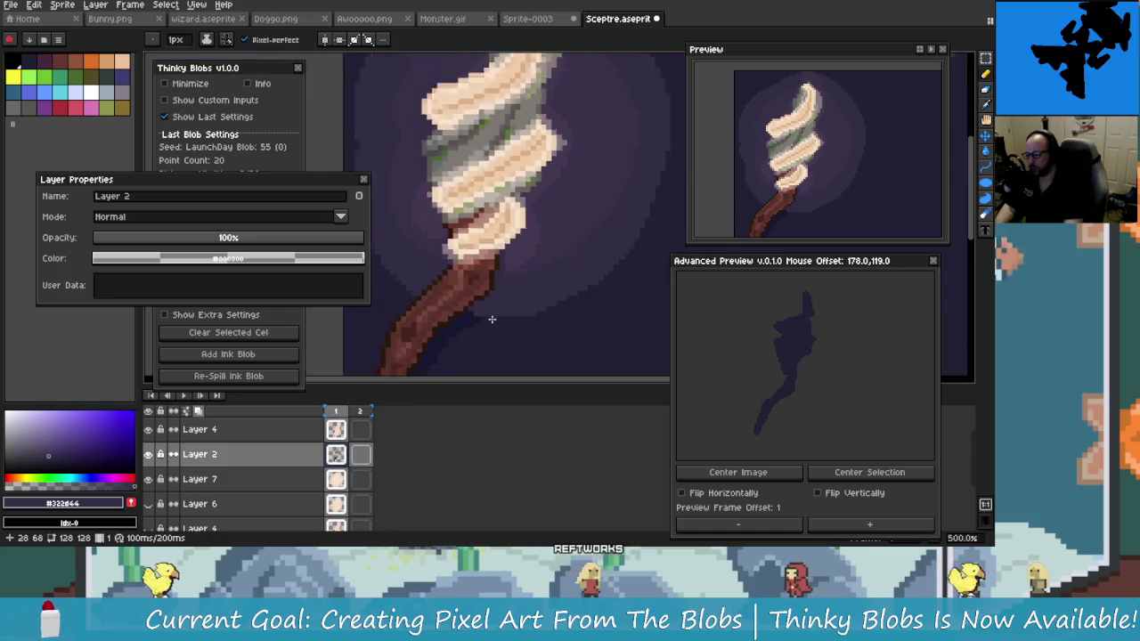
scroll(491, 319, down, 1)
scroll(517, 312, down, 4)
scroll(521, 316, up, 3)
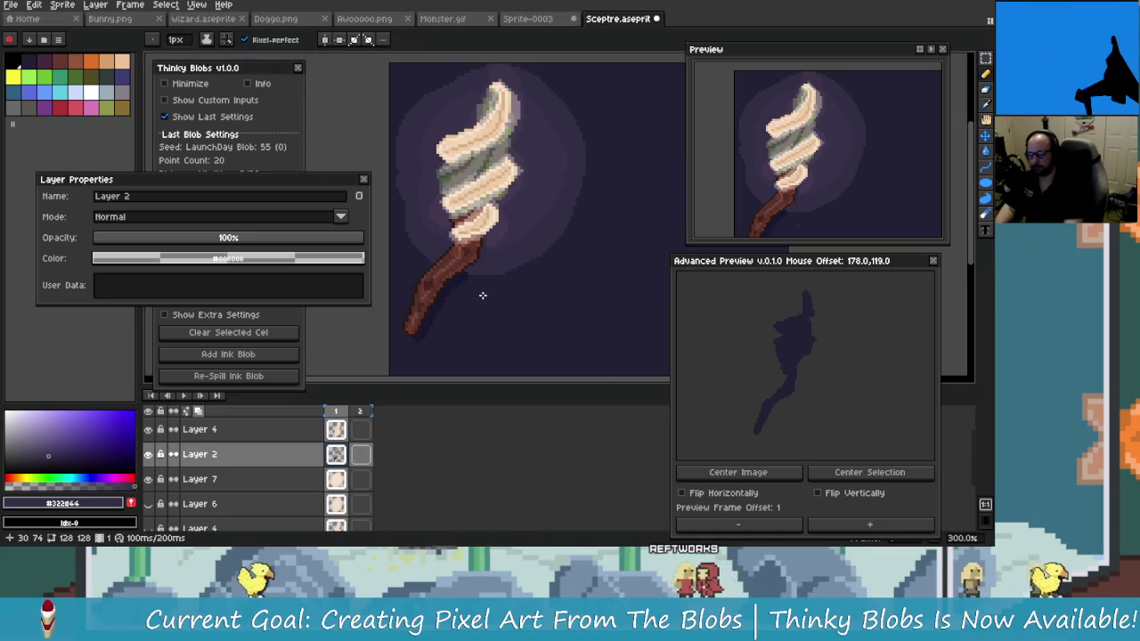
scroll(468, 268, up, 3)
scroll(466, 262, up, 3)
scroll(499, 321, down, 2)
scroll(503, 311, down, 2)
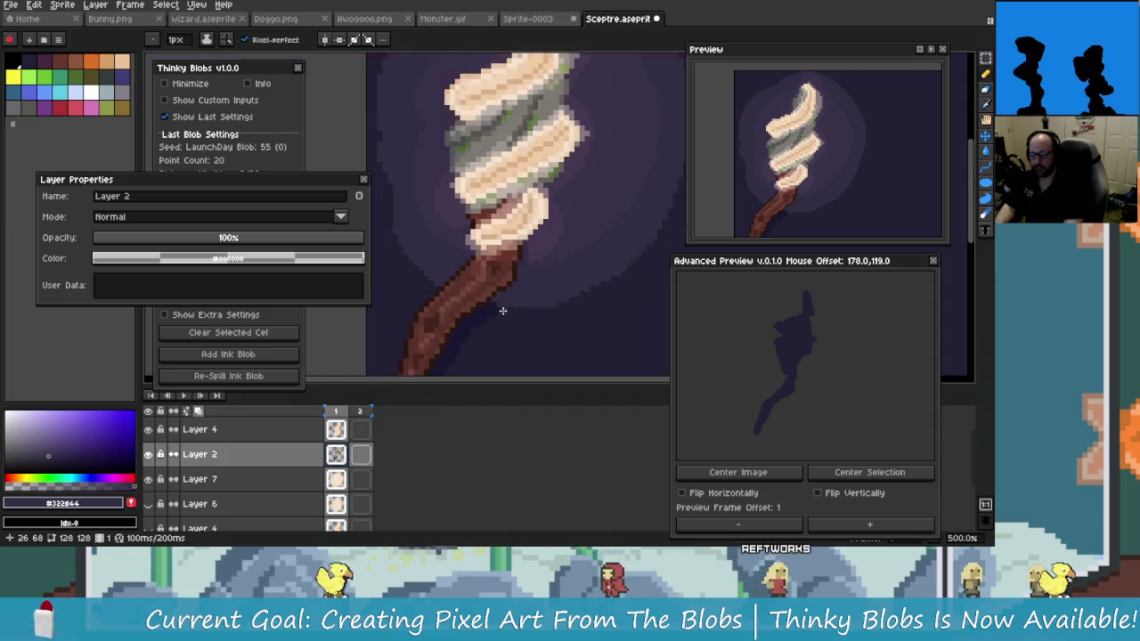
scroll(502, 311, up, 4)
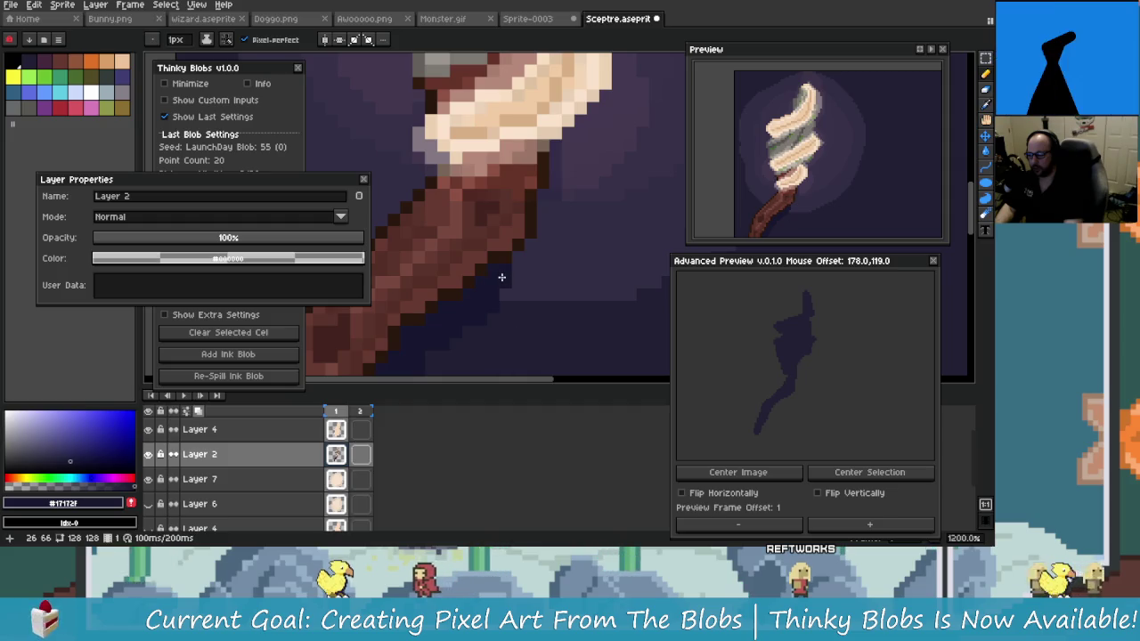
scroll(541, 285, down, 4)
scroll(526, 294, up, 2)
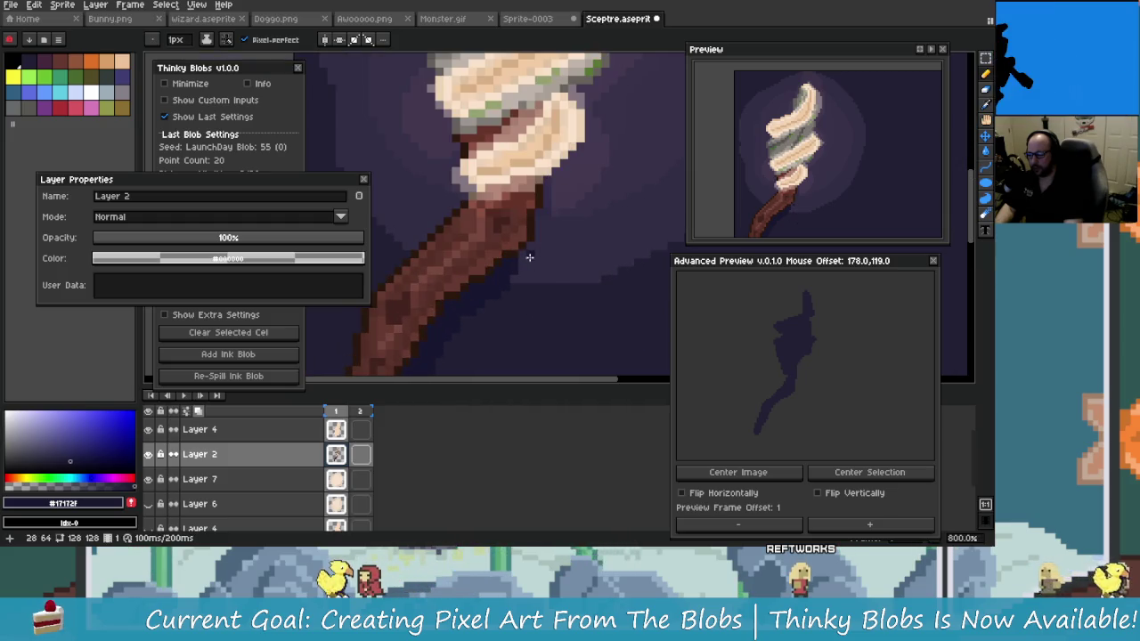
scroll(525, 254, down, 2)
scroll(545, 287, up, 4)
scroll(526, 283, up, 1)
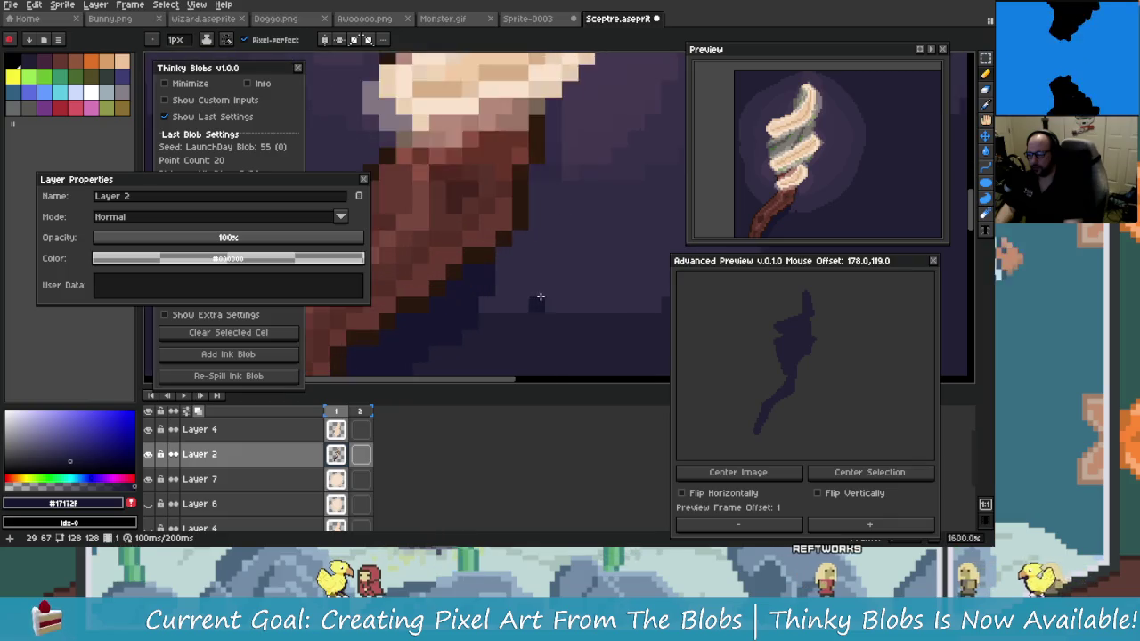
scroll(541, 296, down, 3)
scroll(541, 294, down, 2)
scroll(544, 303, down, 2)
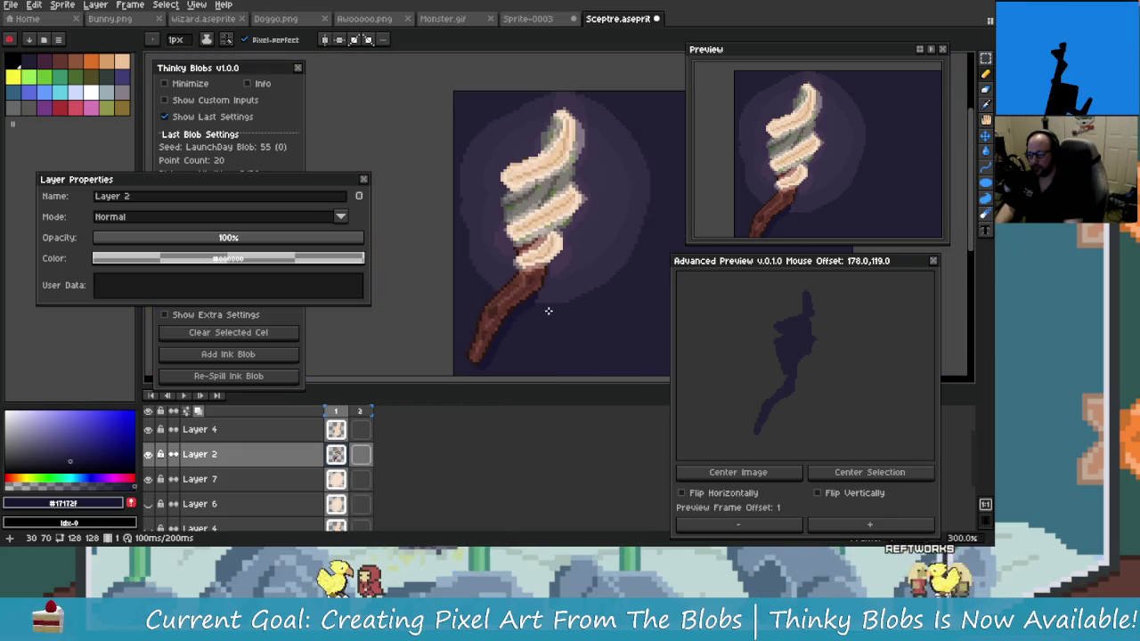
scroll(543, 308, up, 1)
scroll(539, 303, up, 1)
Shrink the Pencil brush to 3px and undo a stray shadow stroke
scroll(535, 302, up, 1)
scroll(510, 303, up, 1)
scroll(517, 305, up, 1)
scroll(539, 305, up, 1)
scroll(534, 309, down, 1)
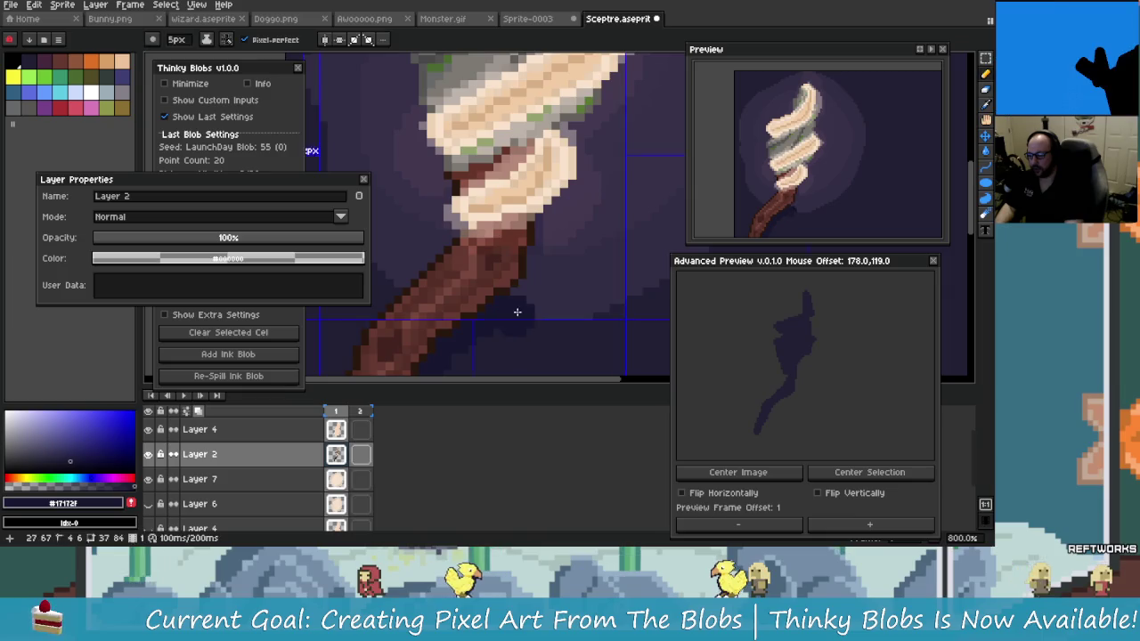
key(minus)
key(minus)
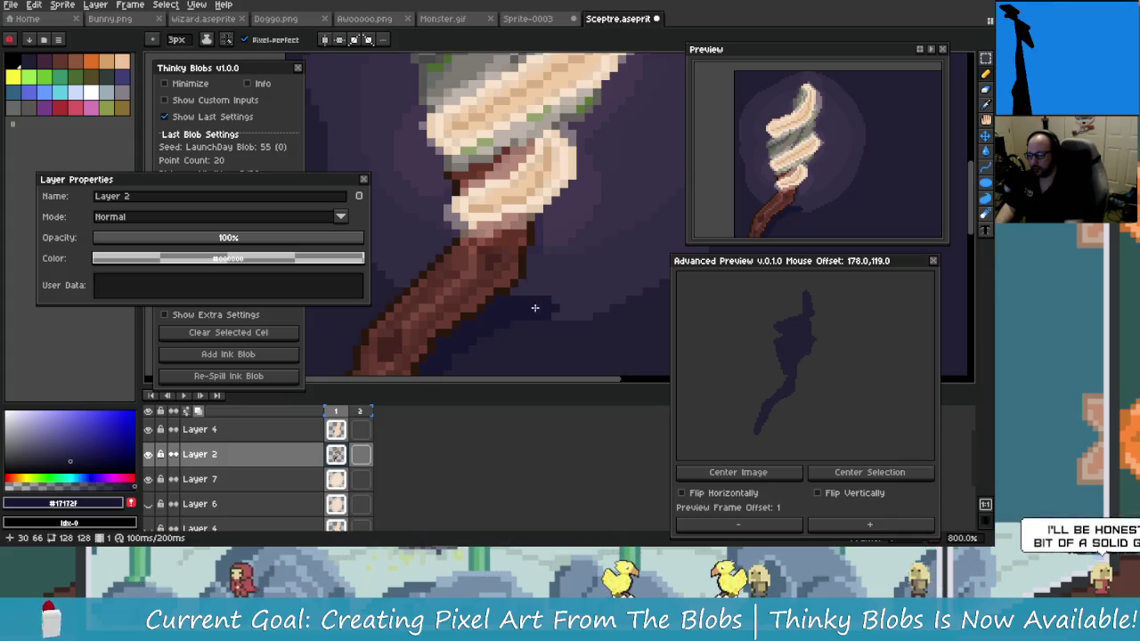
key(ctrl+z)
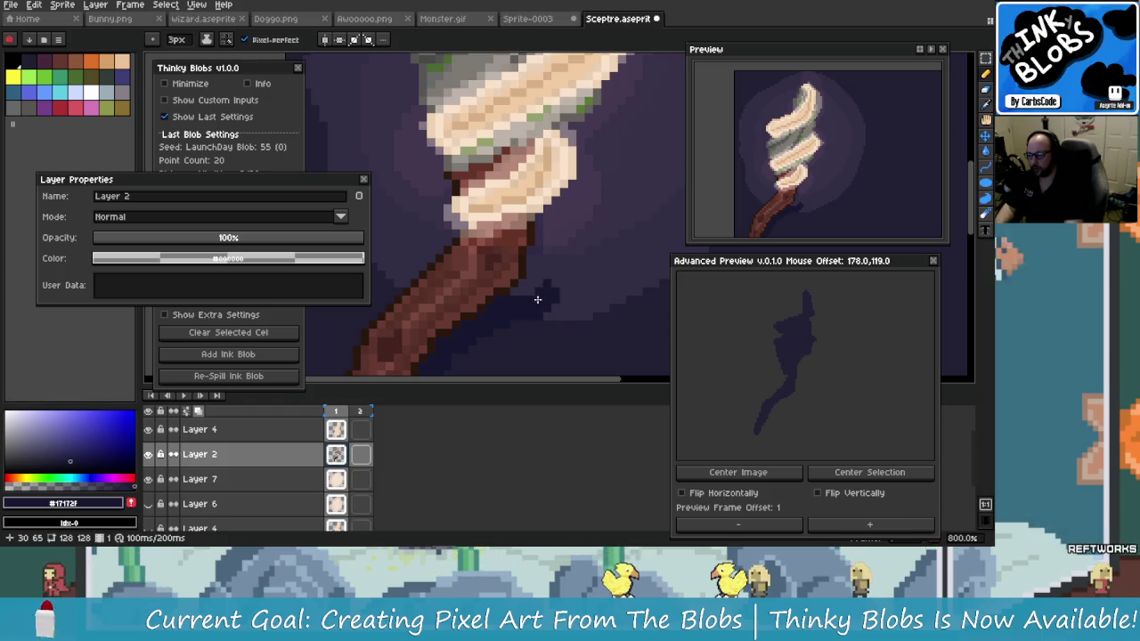
Zoom and pan to bring more of the spiral head and shaft into view
scroll(563, 318, down, 3)
scroll(561, 321, down, 1)
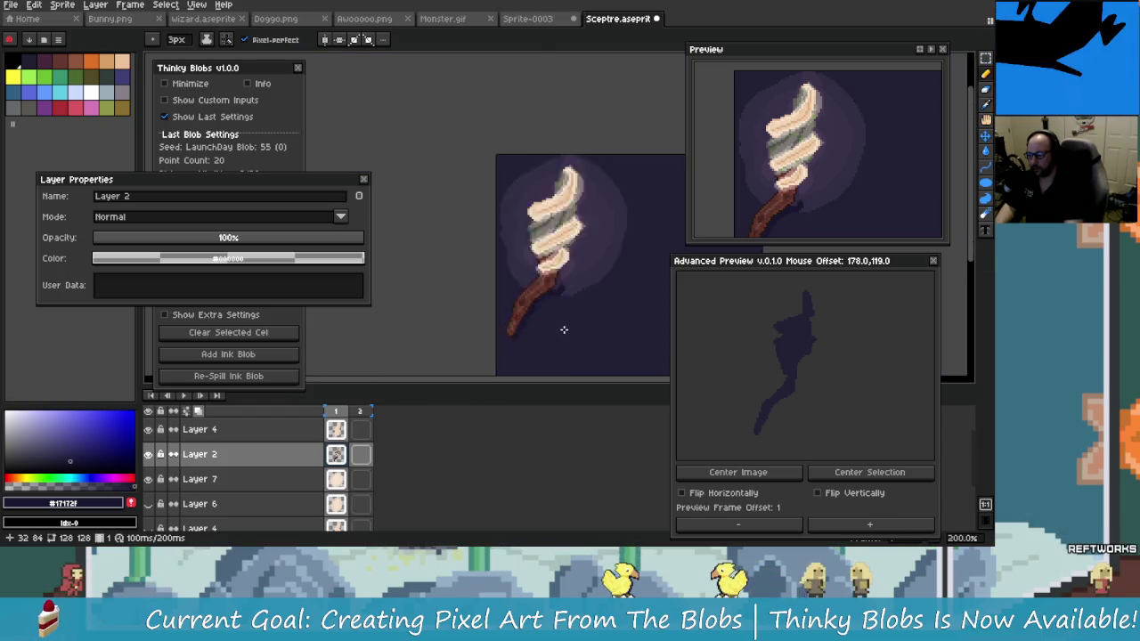
scroll(563, 279, up, 3)
mouse_move(563, 279)
mouse_down()
mouse_move(481, 284)
mouse_move(518, 288)
mouse_move(453, 306)
mouse_move(504, 303)
mouse_move(484, 318)
mouse_move(443, 306)
mouse_move(520, 313)
mouse_move(499, 298)
mouse_move(525, 303)
mouse_up()
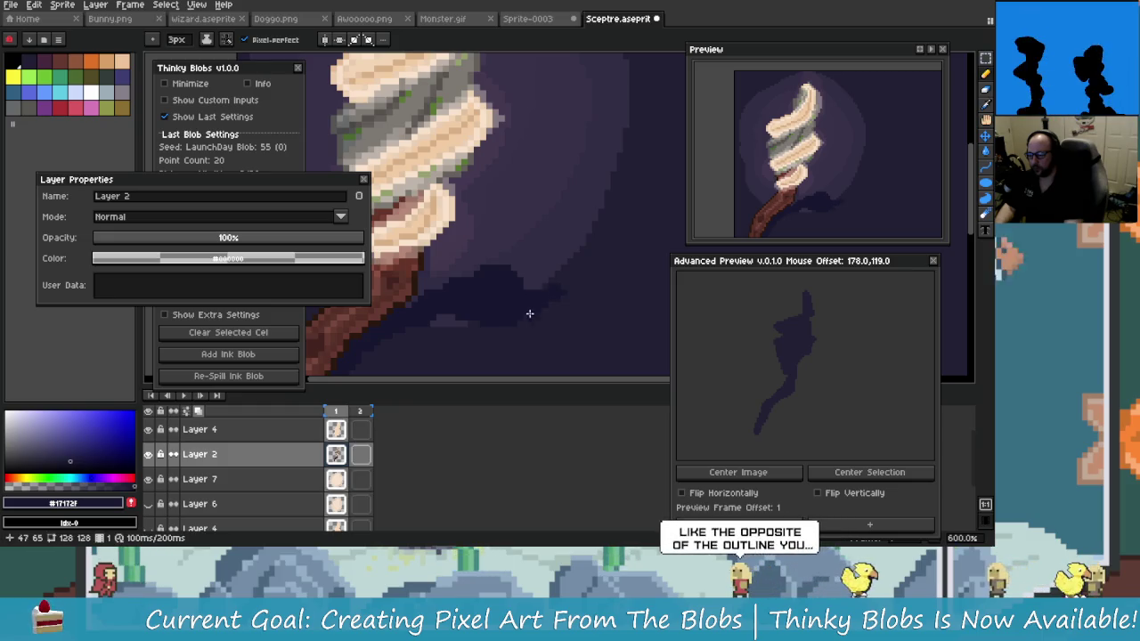
scroll(524, 307, down, 5)
scroll(522, 319, up, 1)
scroll(522, 319, up, 2)
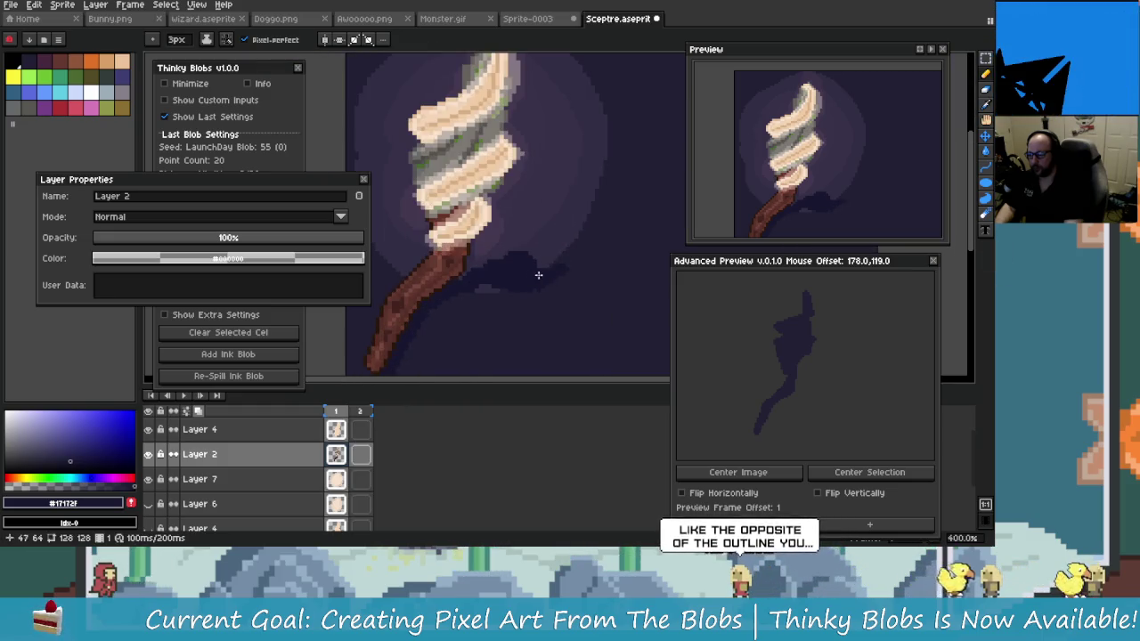
scroll(559, 315, down, 2)
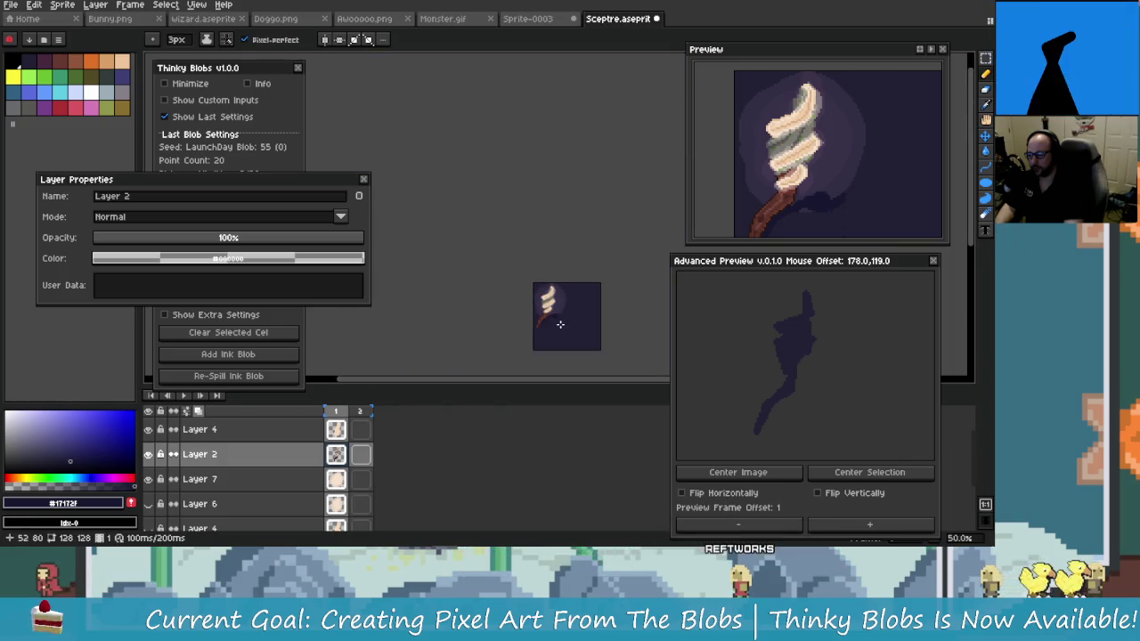
scroll(559, 322, up, 1)
scroll(538, 304, up, 2)
scroll(603, 326, down, 1)
scroll(534, 316, down, 2)
scroll(535, 315, up, 4)
scroll(465, 264, up, 1)
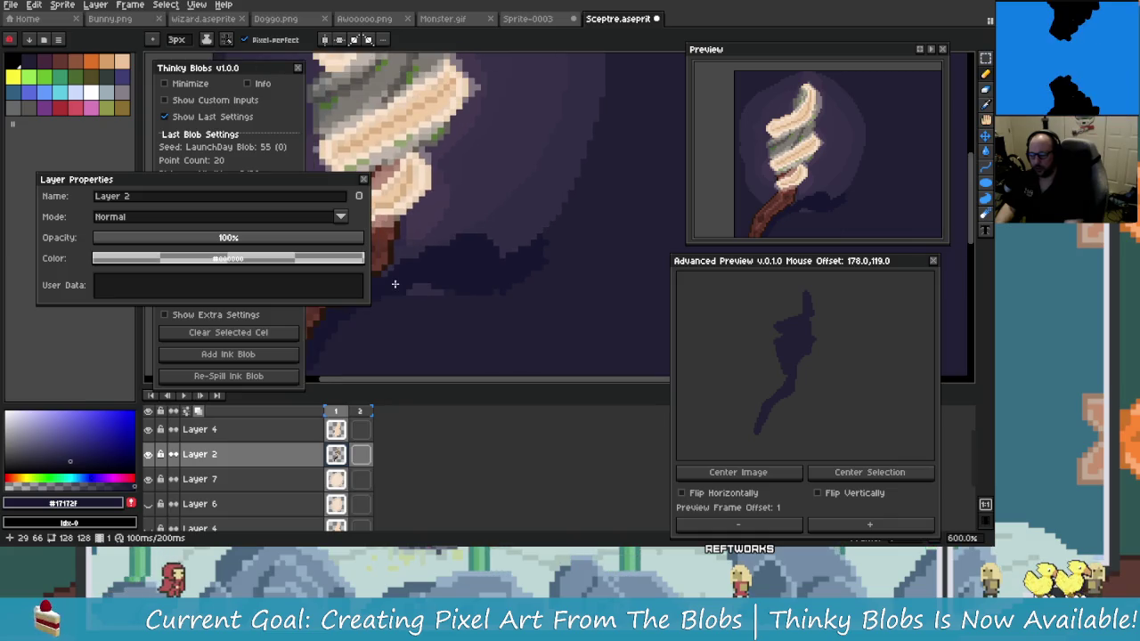
drag(397, 283, 474, 282)
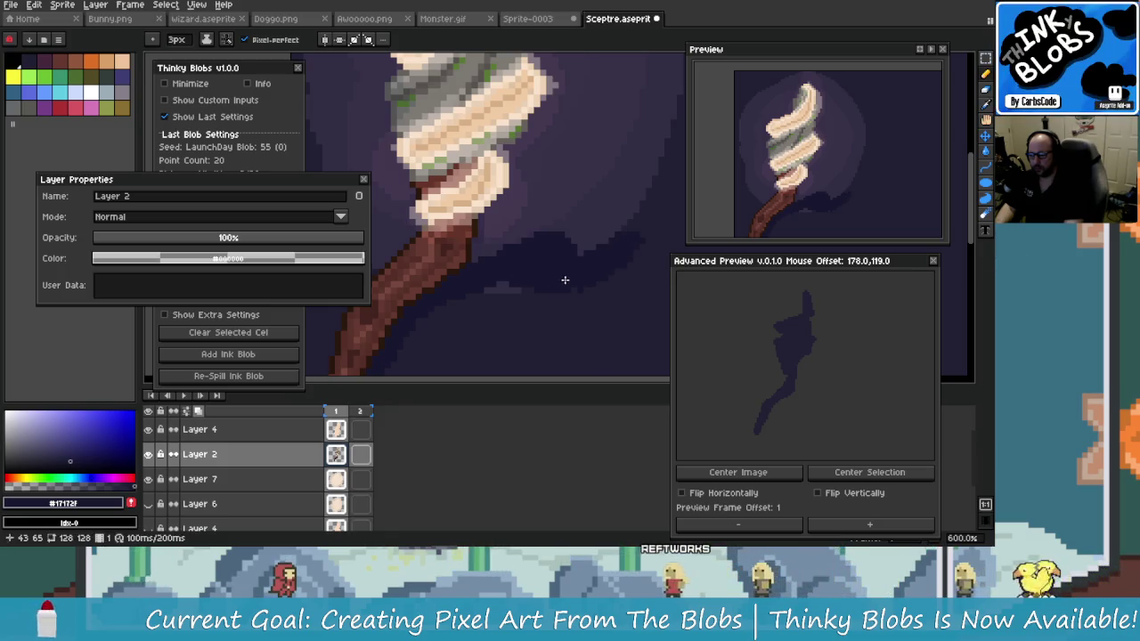
Keep zooming and panning around the sprite to check the extended shaft shadow
scroll(563, 280, down, 3)
scroll(570, 303, down, 2)
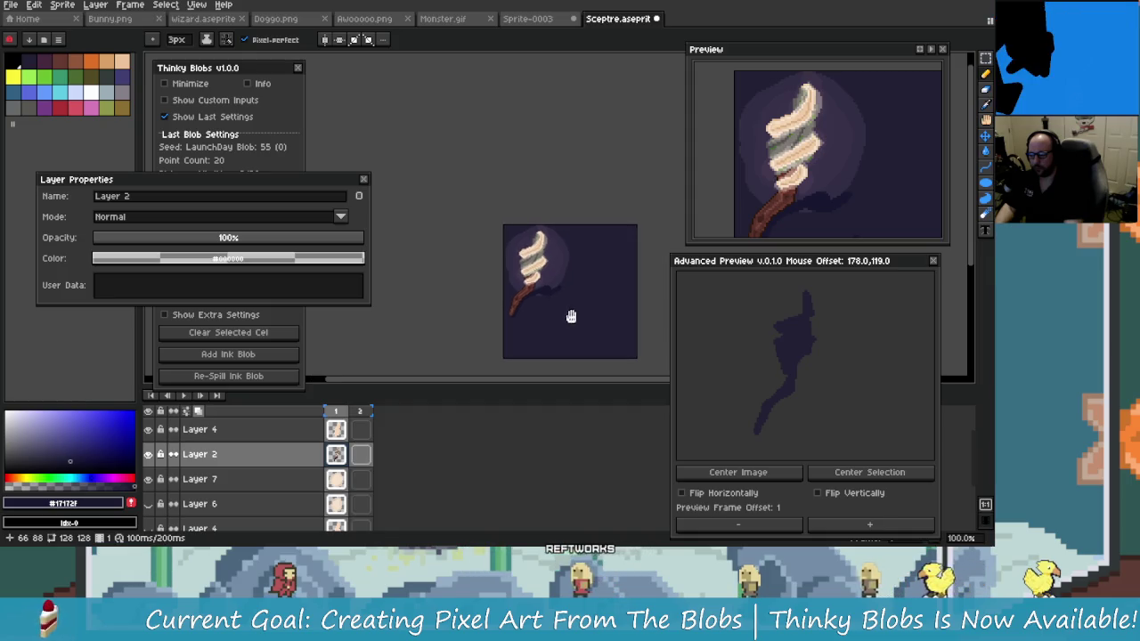
scroll(572, 316, up, 3)
scroll(553, 306, down, 3)
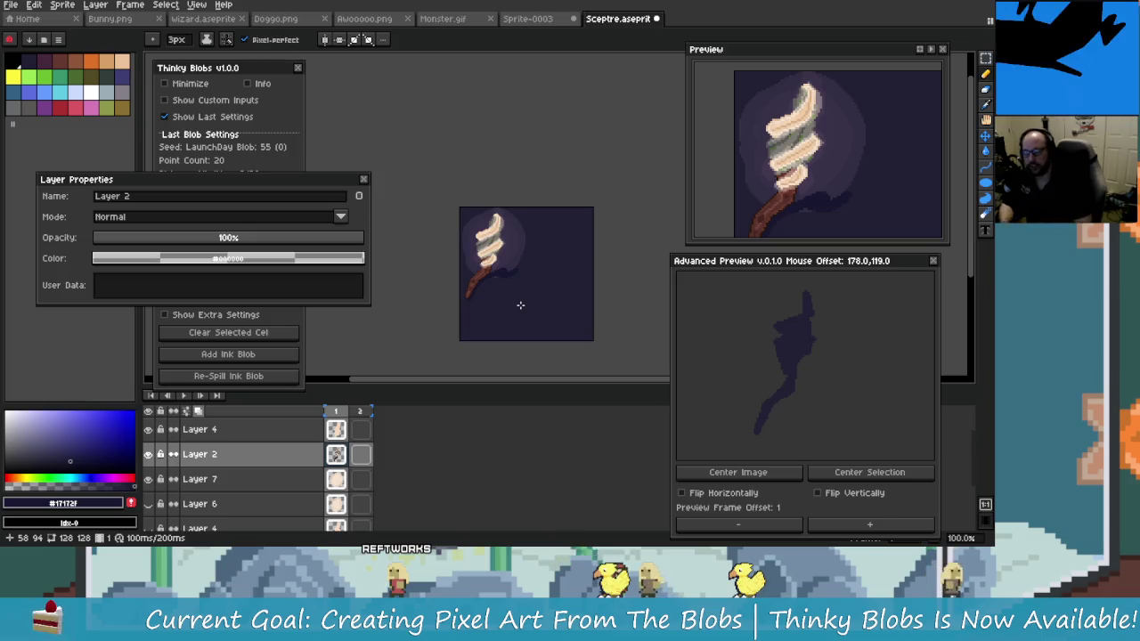
scroll(513, 227, up, 2)
scroll(533, 230, up, 2)
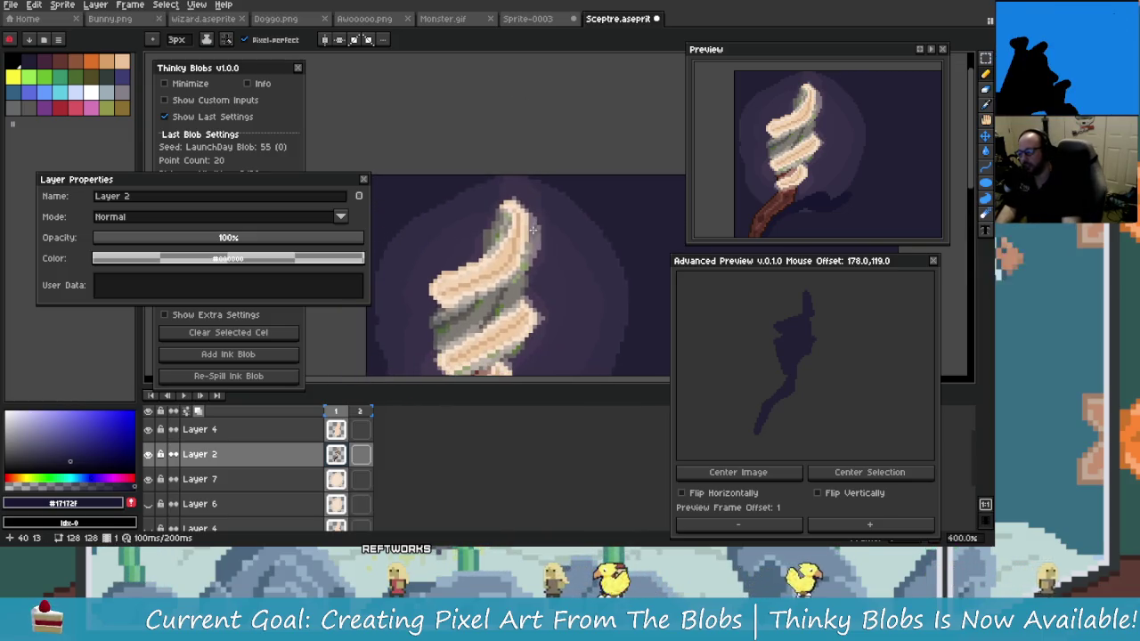
scroll(572, 246, down, 1)
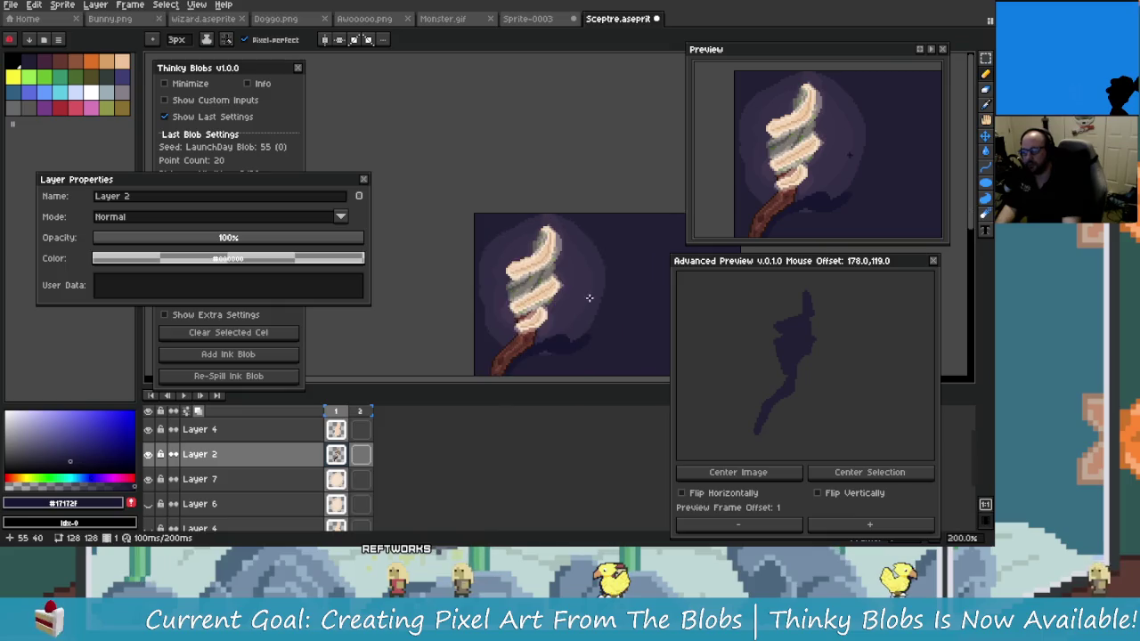
scroll(591, 233, down, 1)
scroll(541, 184, up, 1)
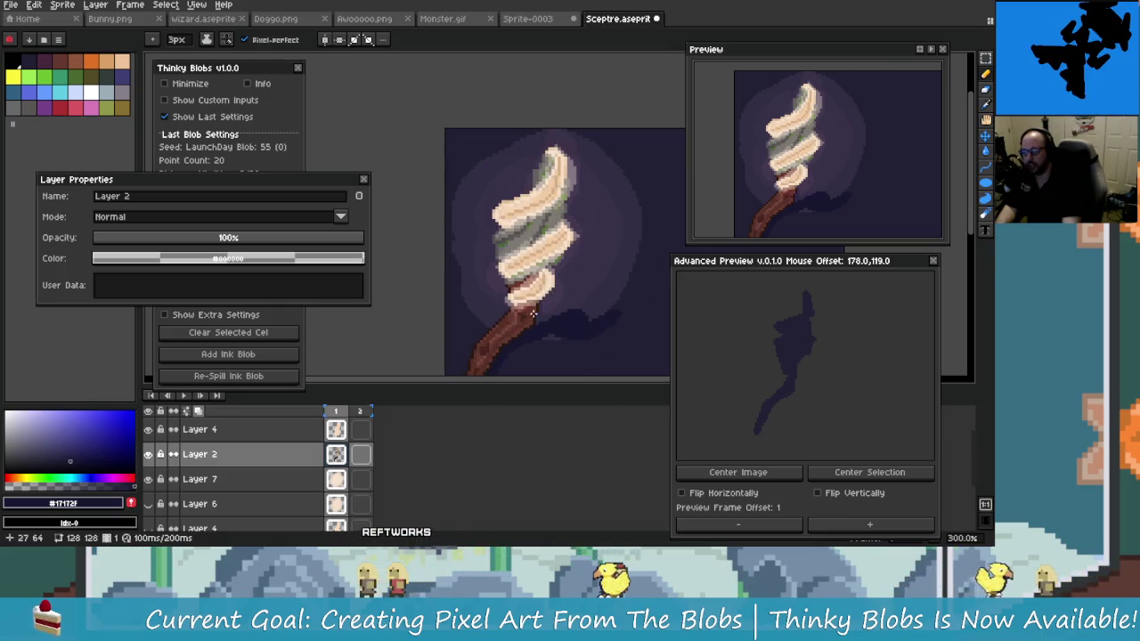
scroll(539, 176, up, 1)
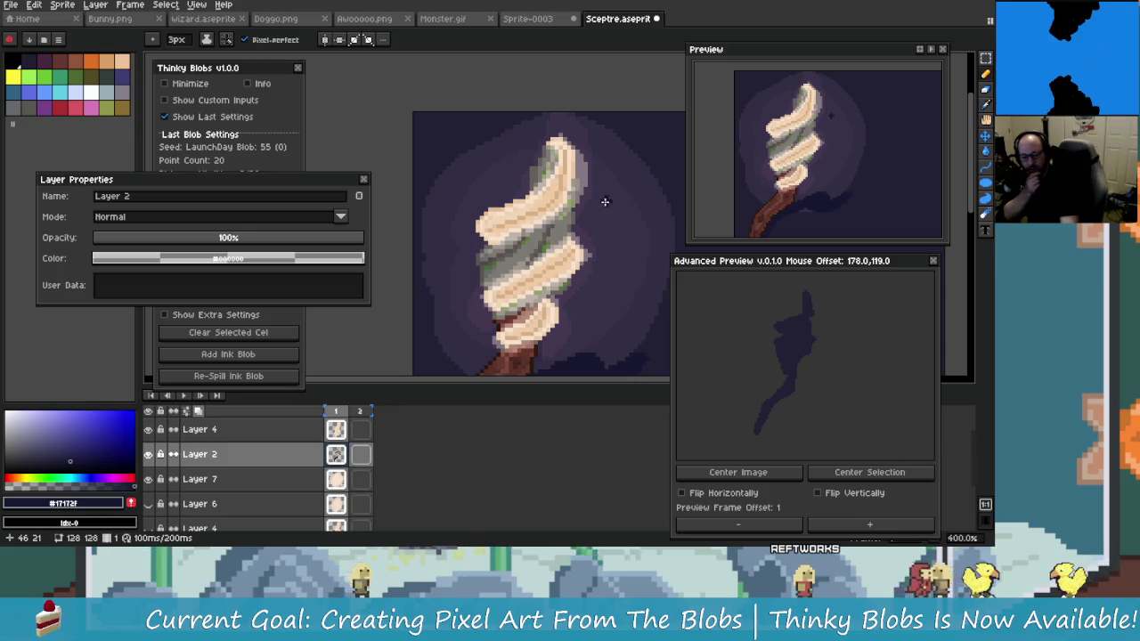
scroll(608, 208, down, 1)
scroll(611, 215, up, 1)
drag(611, 215, 529, 233)
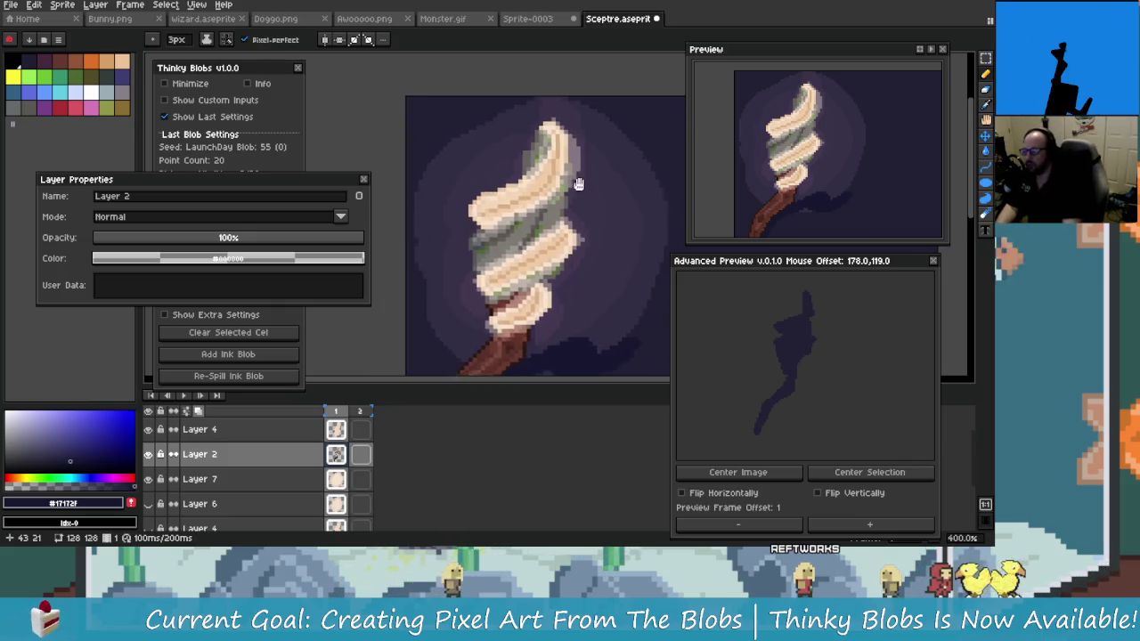
scroll(495, 250, down, 1)
scroll(475, 203, down, 1)
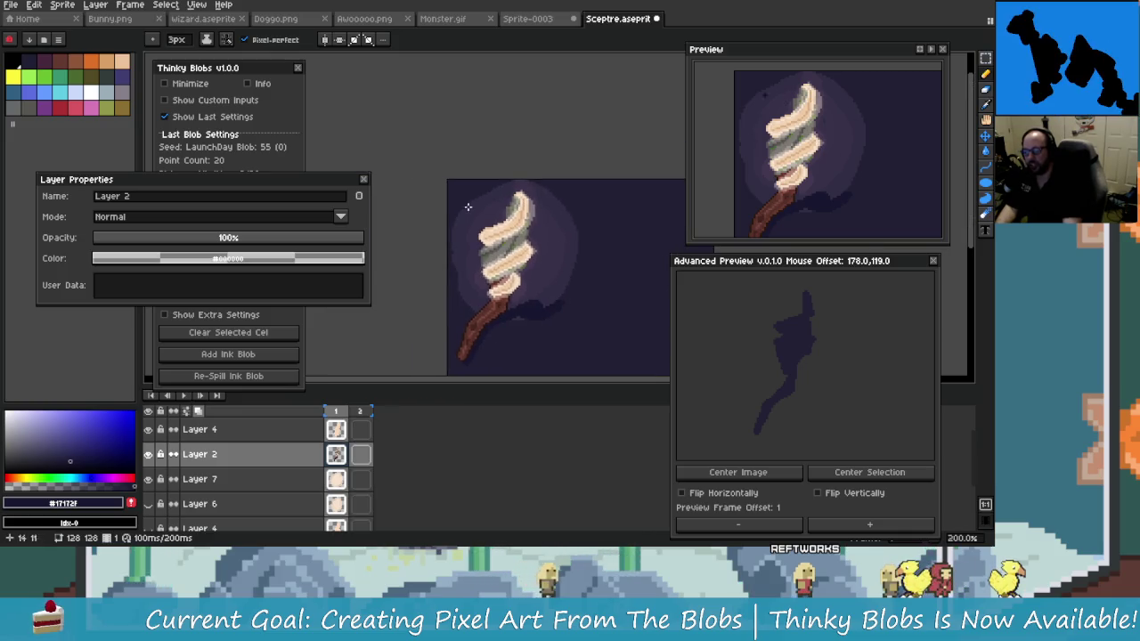
scroll(554, 249, up, 1)
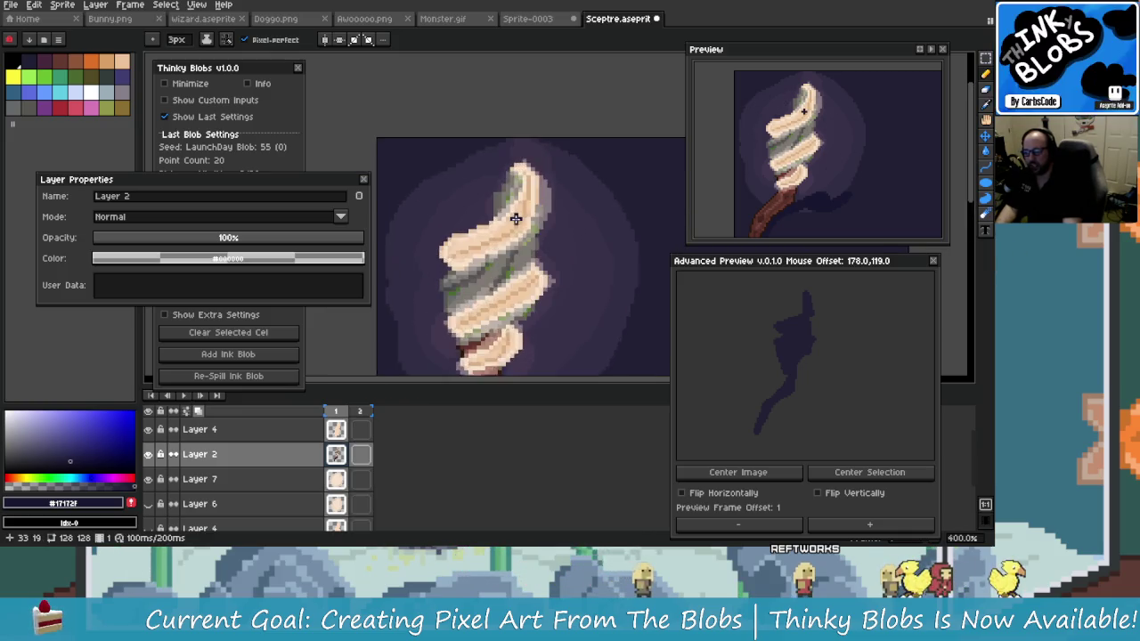
scroll(548, 248, up, 2)
drag(546, 247, 523, 213)
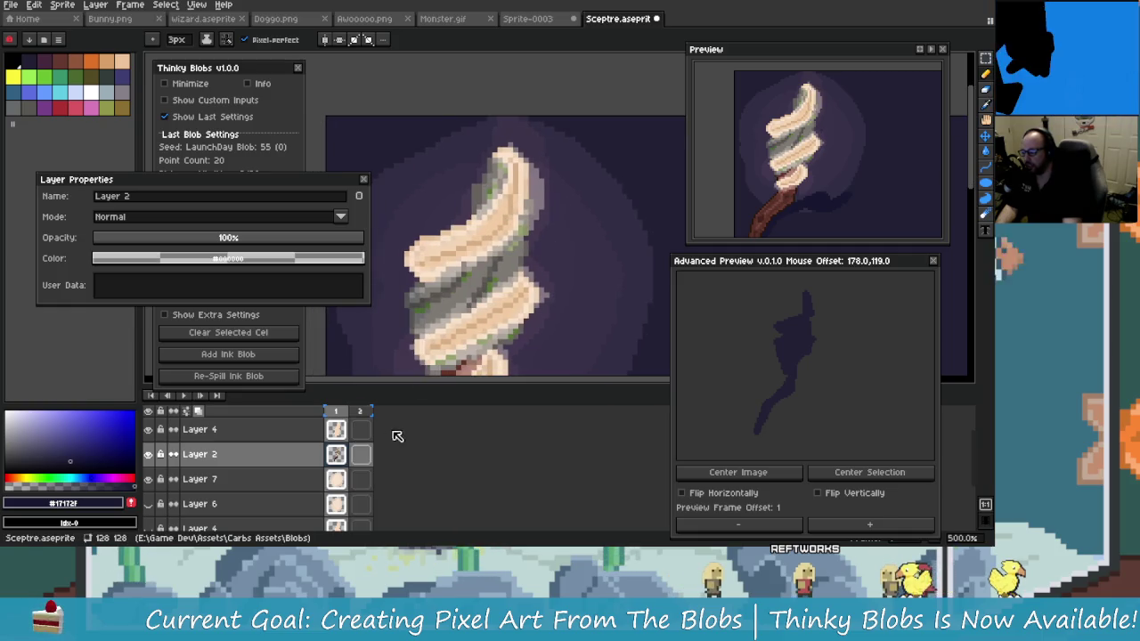
scroll(321, 504, down, 1)
Delete Layer 6 and Layer 4 together
scroll(321, 505, down, 1)
click(267, 454)
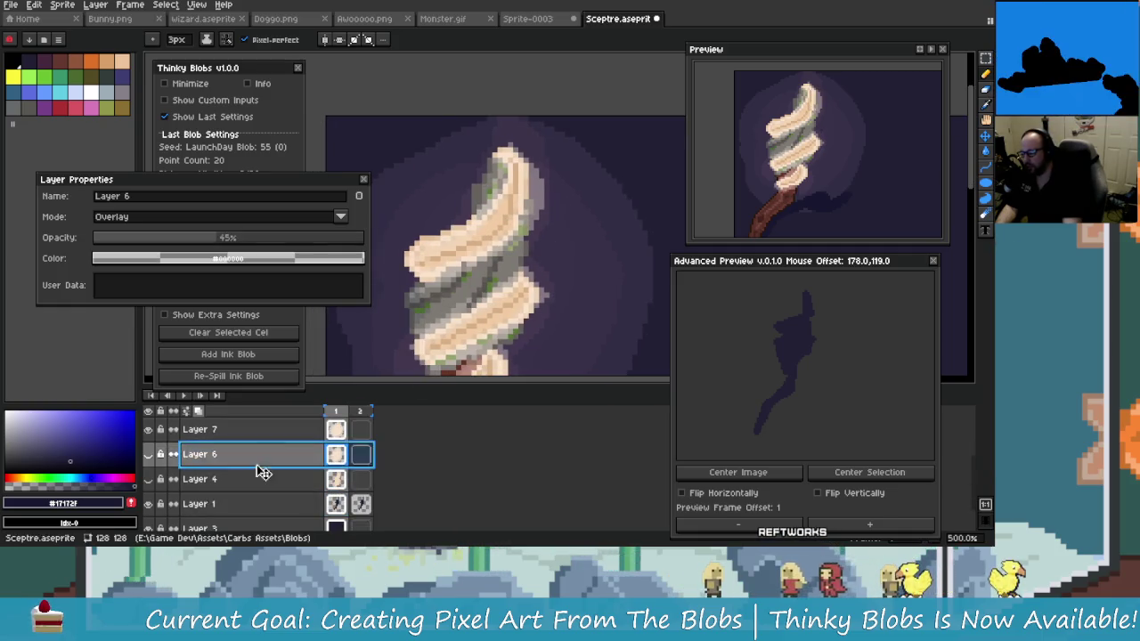
shift+click(255, 478)
key(Delete)
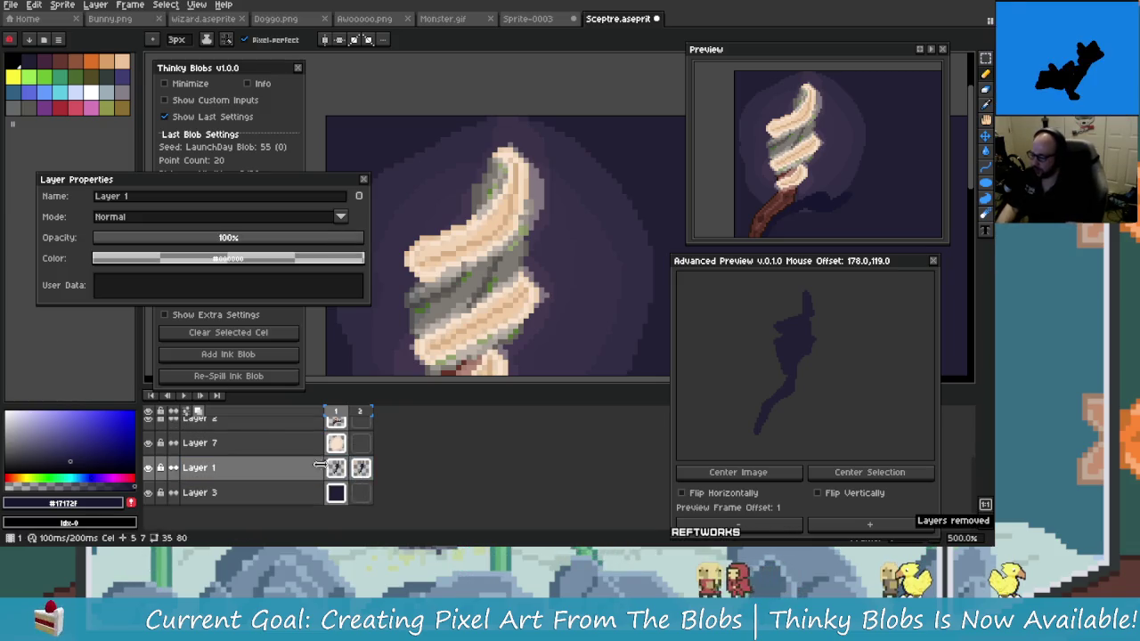
Select Layer 5 and toggle its visibility to compare its effect
scroll(334, 476, up, 2)
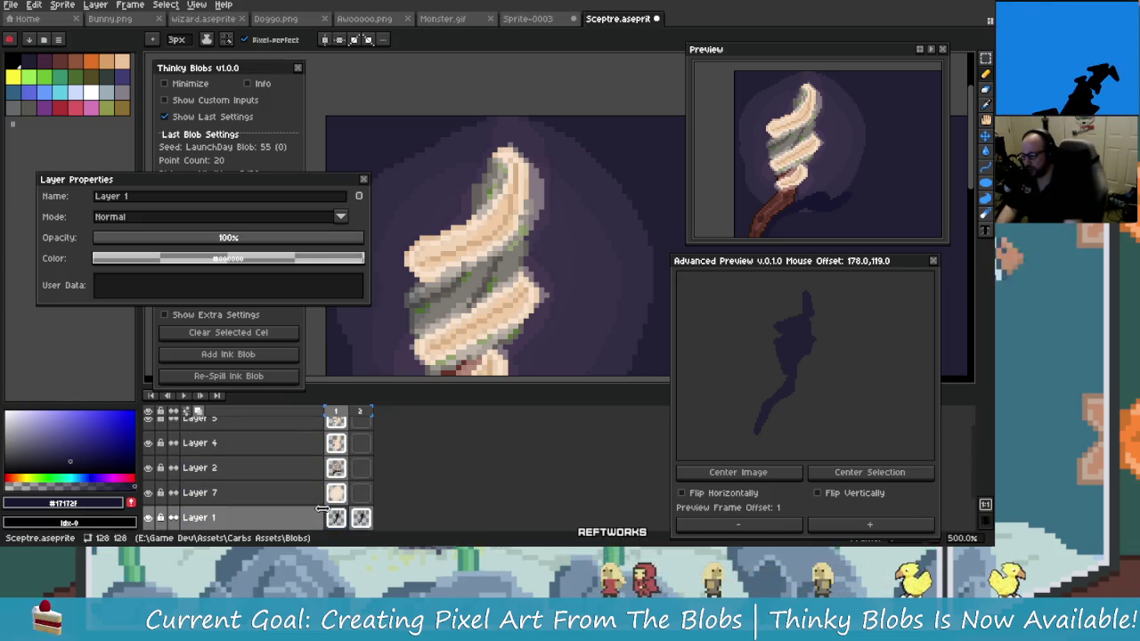
scroll(322, 509, up, 1)
click(265, 431)
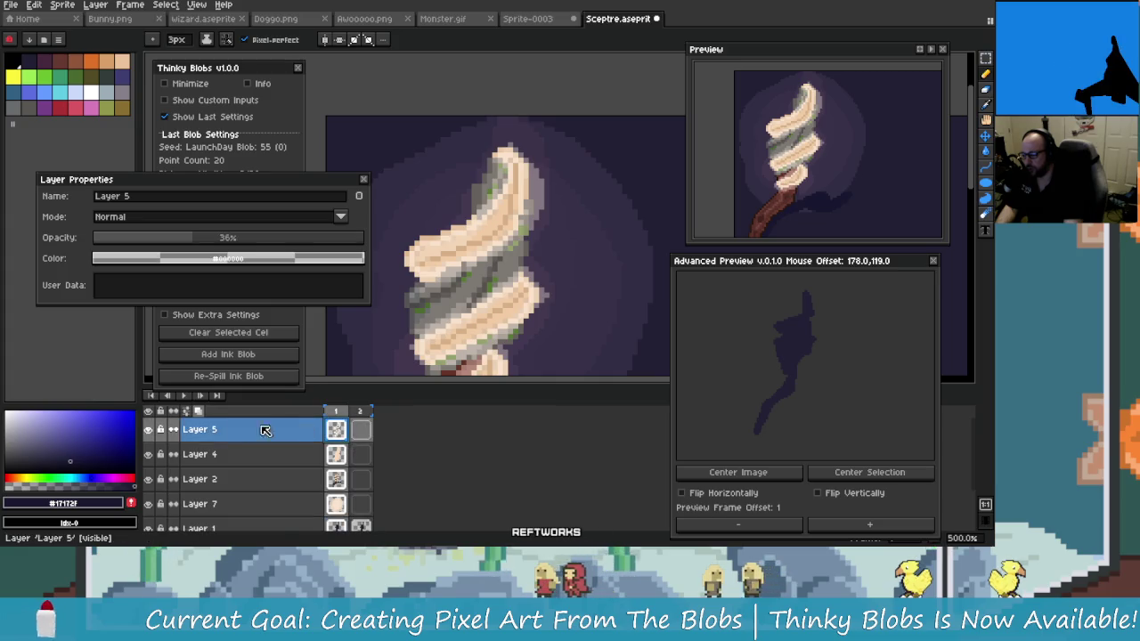
click(150, 430)
click(149, 430)
click(152, 430)
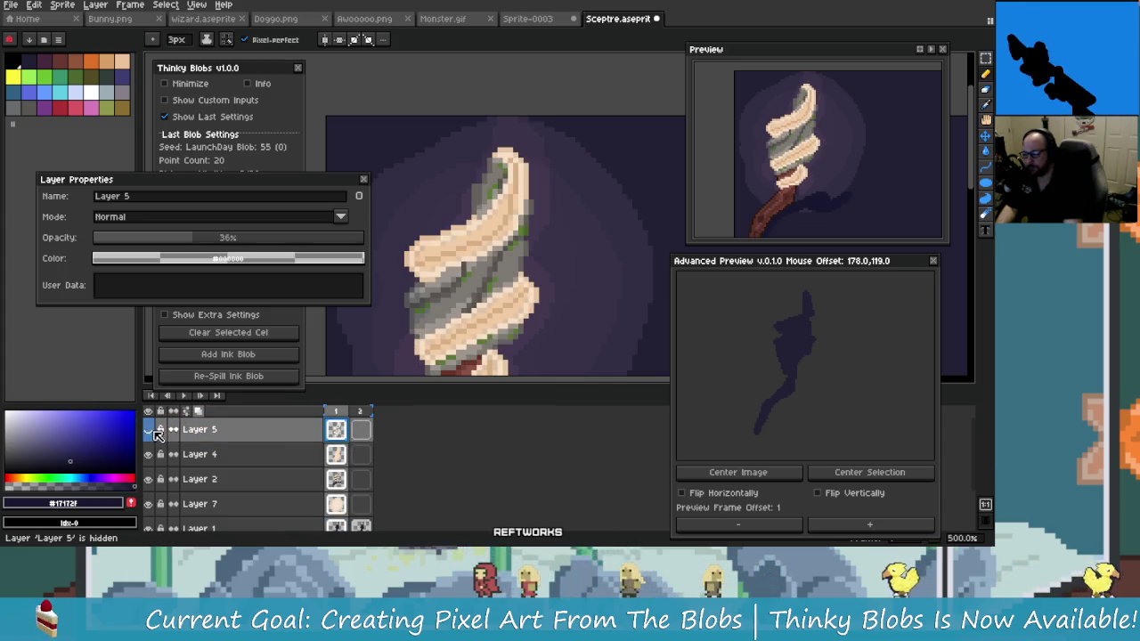
click(150, 430)
Zoom in on where the swirl head meets the brown shaft, with Layer 2 active
scroll(473, 294, down, 2)
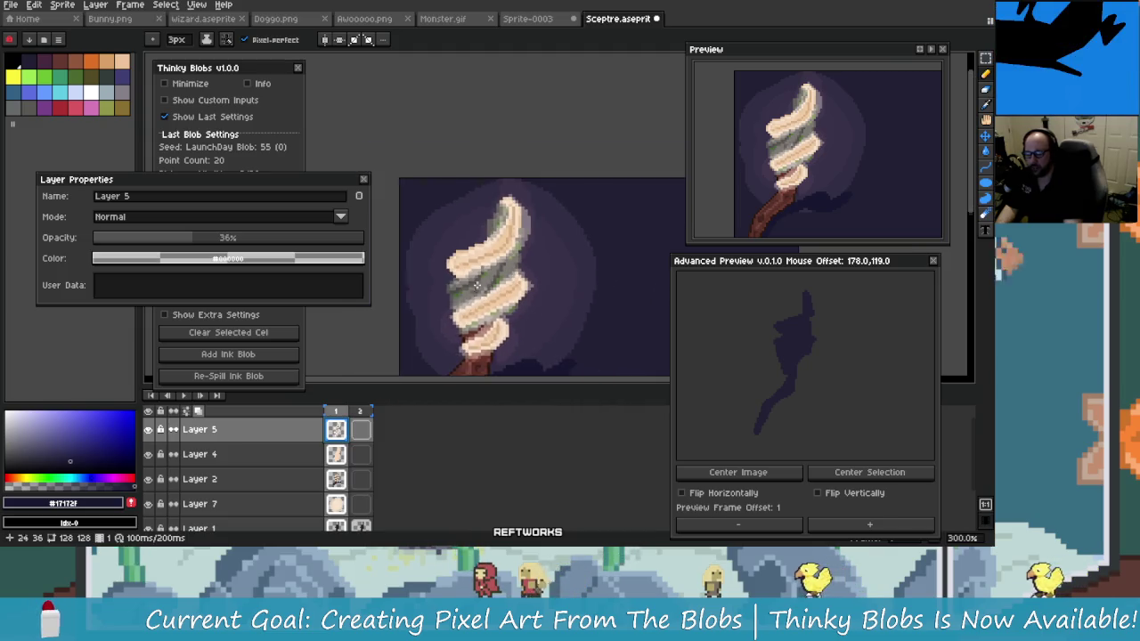
scroll(499, 307, up, 1)
scroll(511, 316, down, 1)
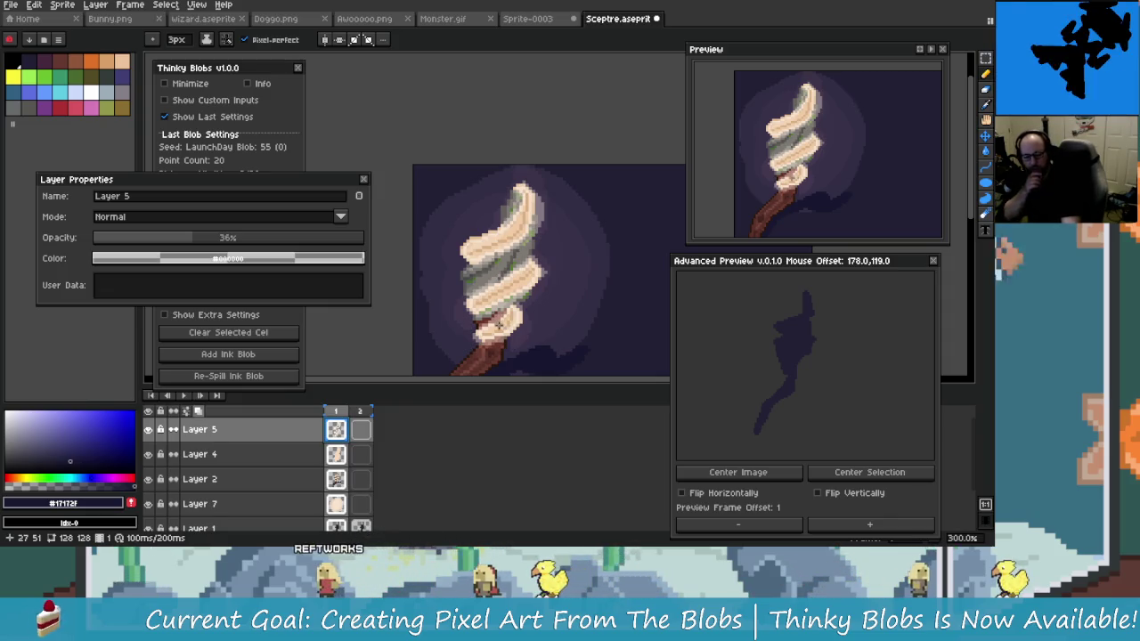
scroll(496, 336, up, 1)
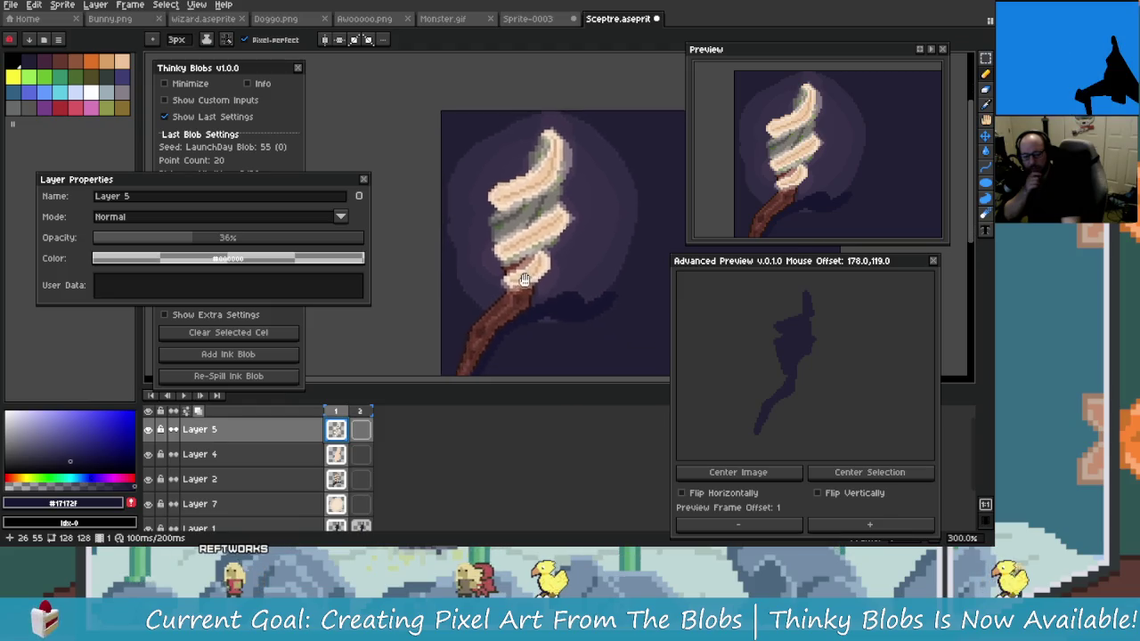
scroll(501, 312, up, 1)
scroll(508, 280, up, 1)
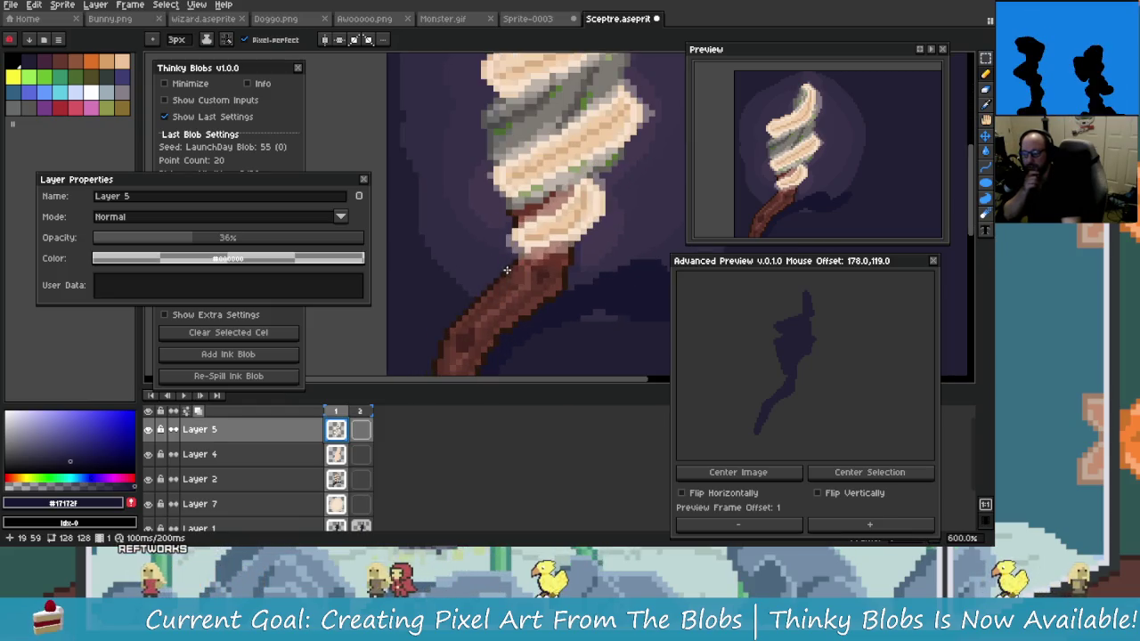
scroll(511, 270, up, 1)
scroll(499, 305, down, 1)
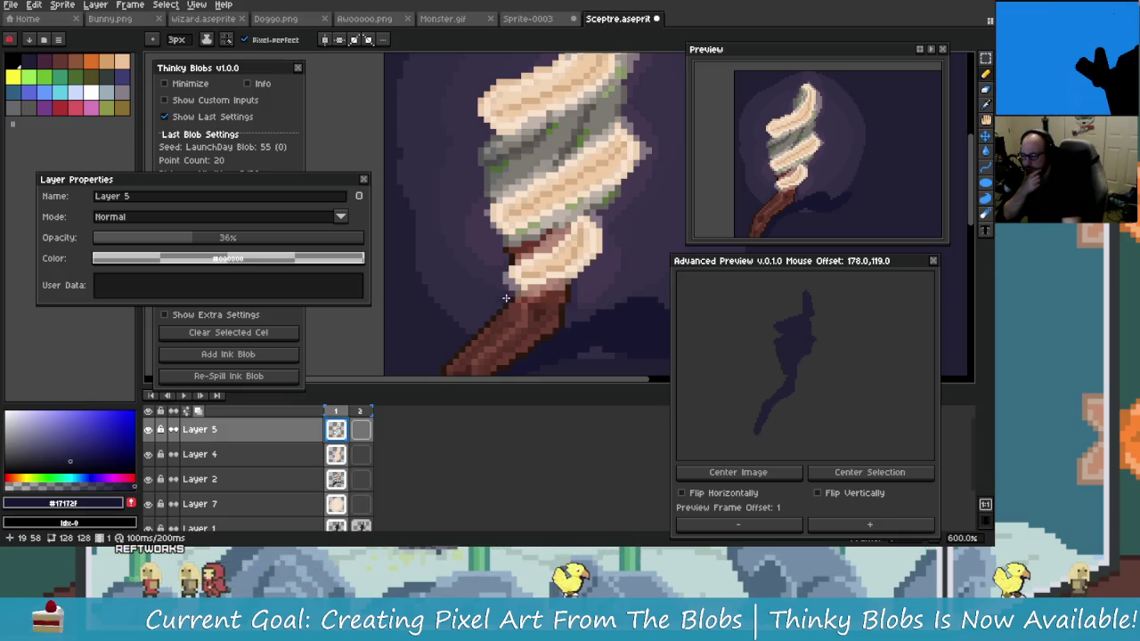
scroll(524, 331, up, 4)
scroll(524, 331, down, 2)
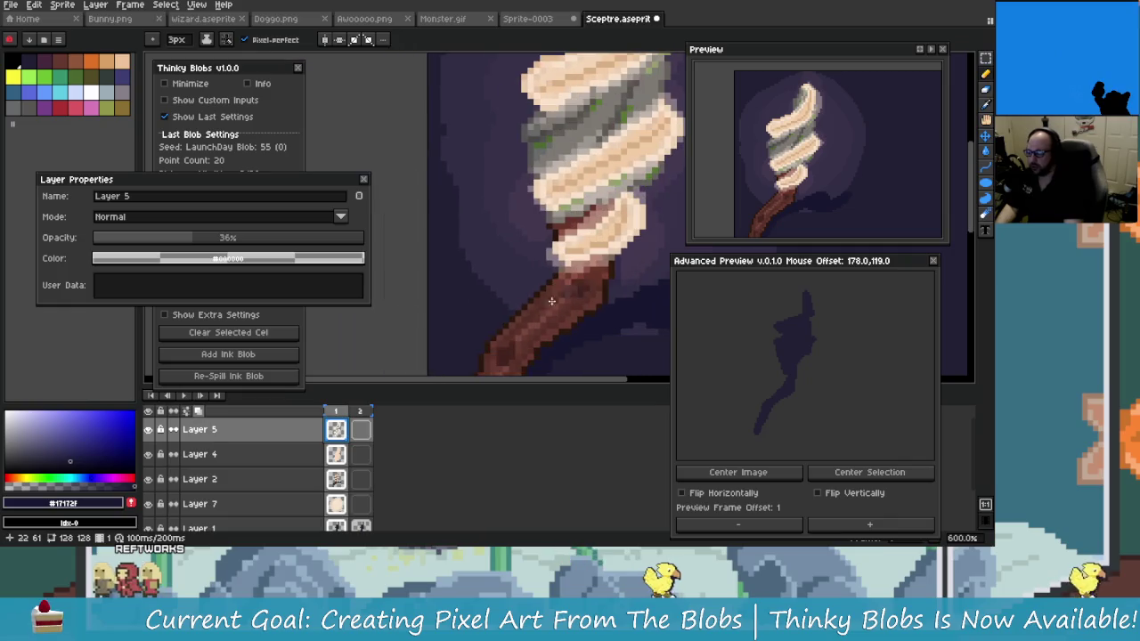
ctrl+click(555, 311)
Pick the shaft's brown as the drawing colour and switch to the pencil
scroll(568, 298, up, 1)
scroll(568, 298, down, 1)
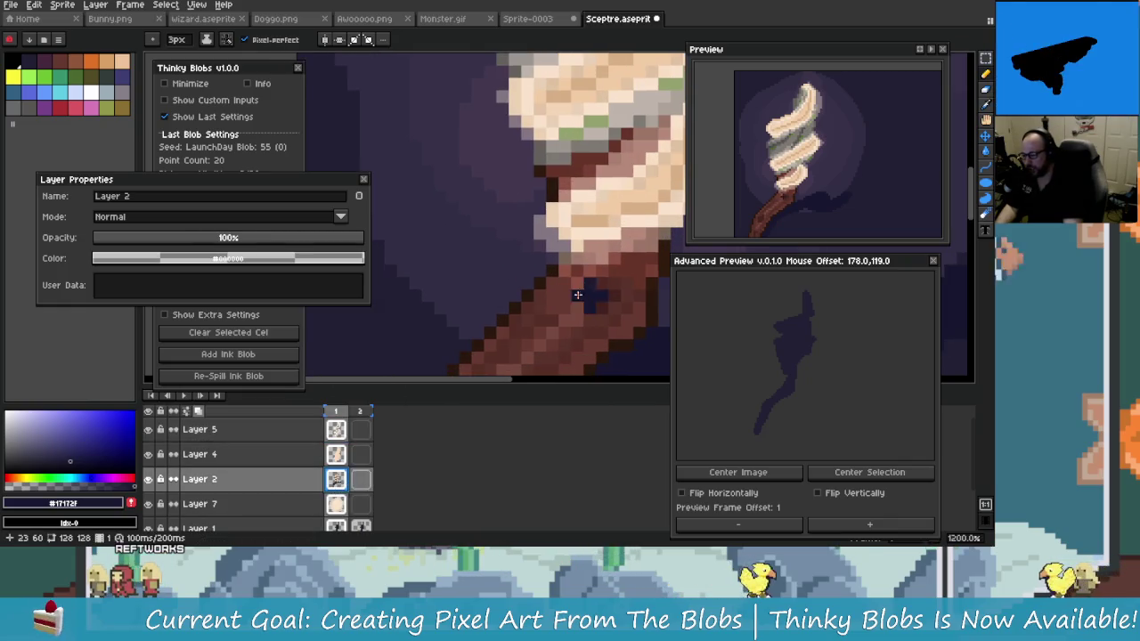
alt+click(550, 305)
scroll(549, 305, up, 1)
key(b)
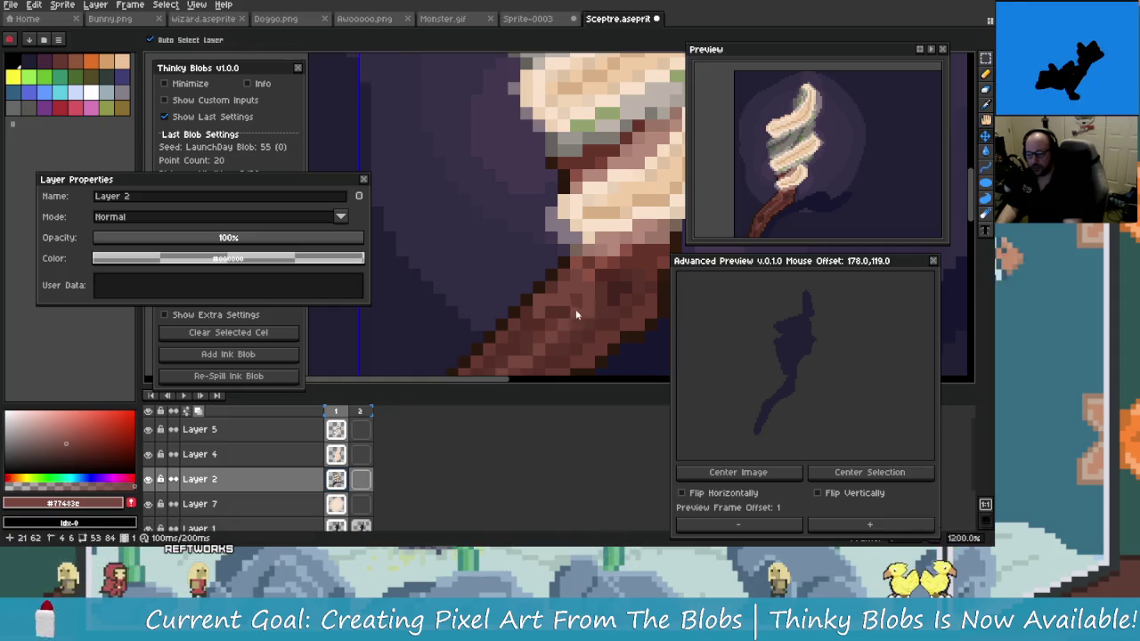
Choose slightly darker brown shades from the palette for shading the shaft
drag(583, 318, 574, 318)
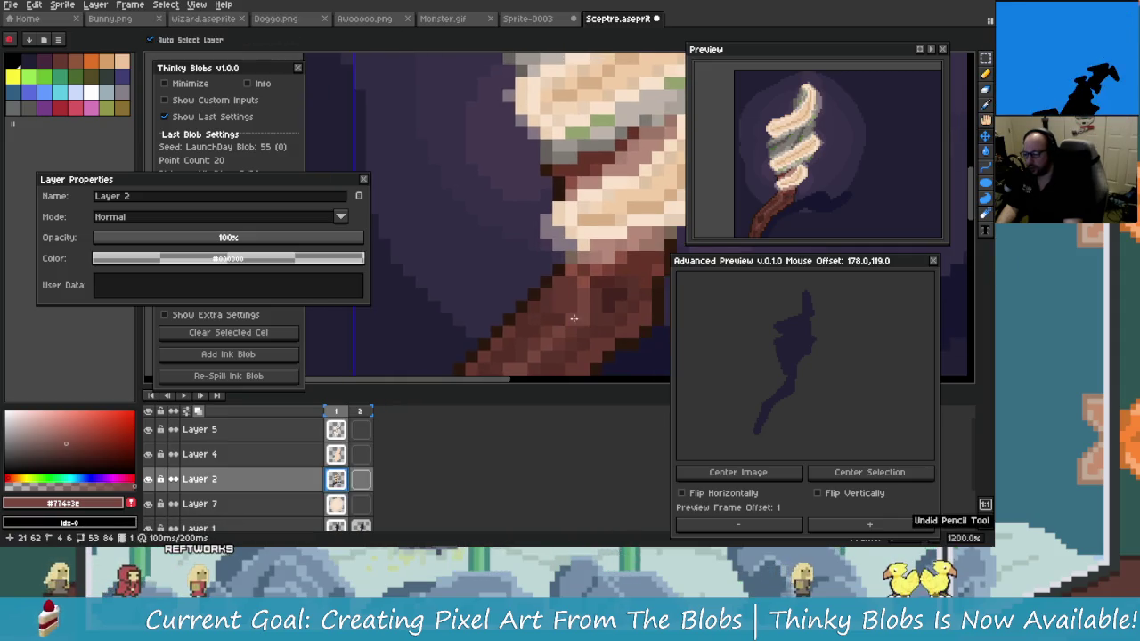
drag(456, 383, 451, 383)
scroll(448, 372, up, 1)
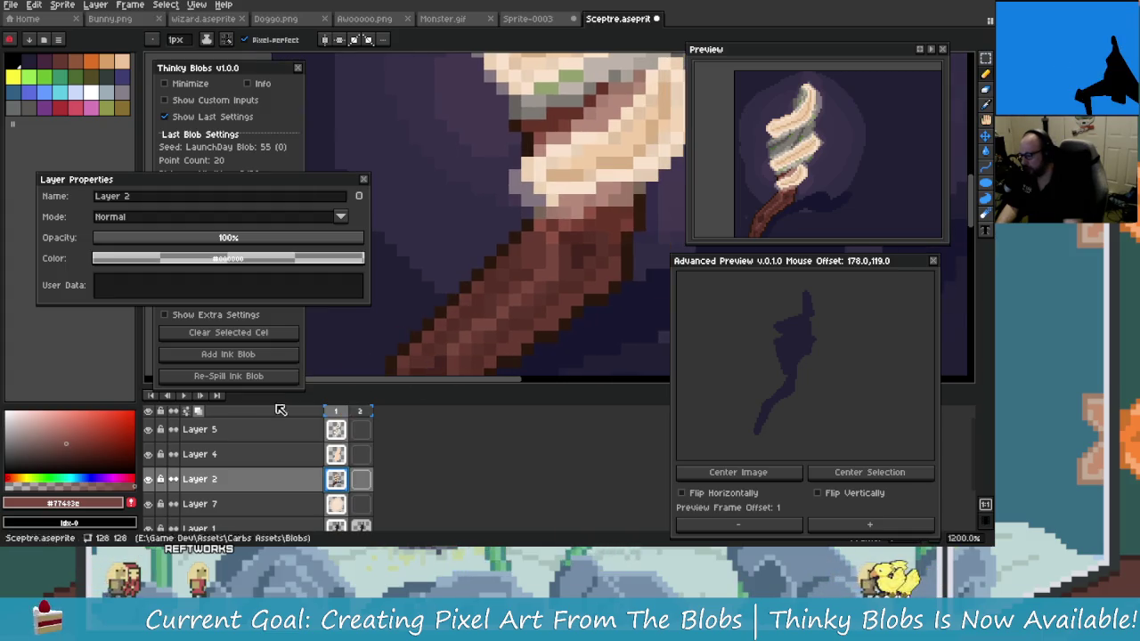
click(70, 434)
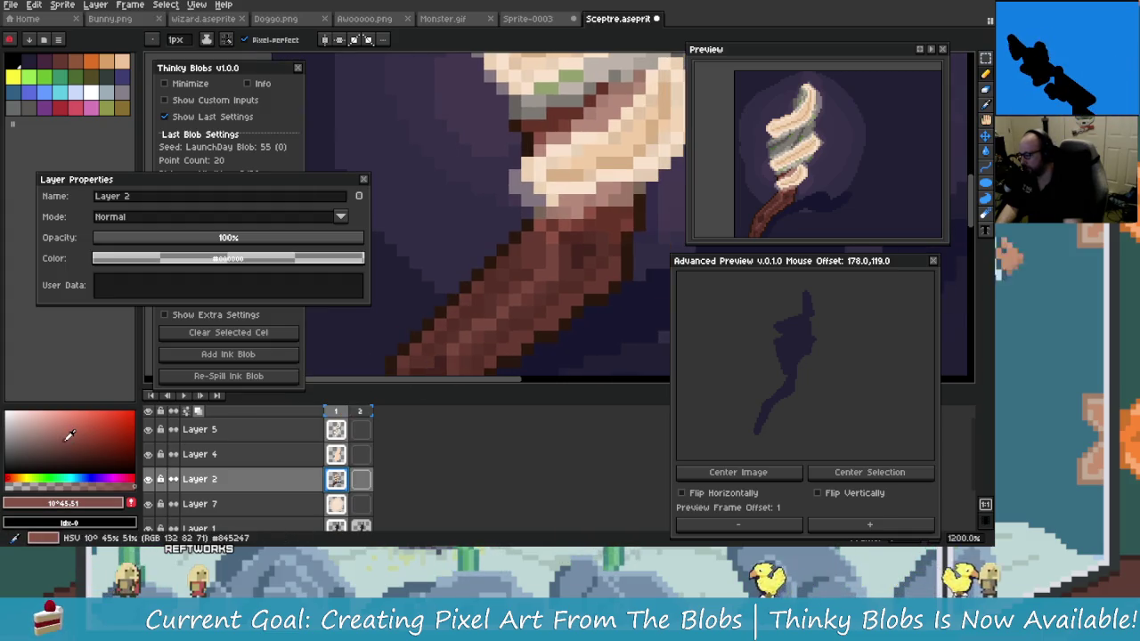
click(56, 433)
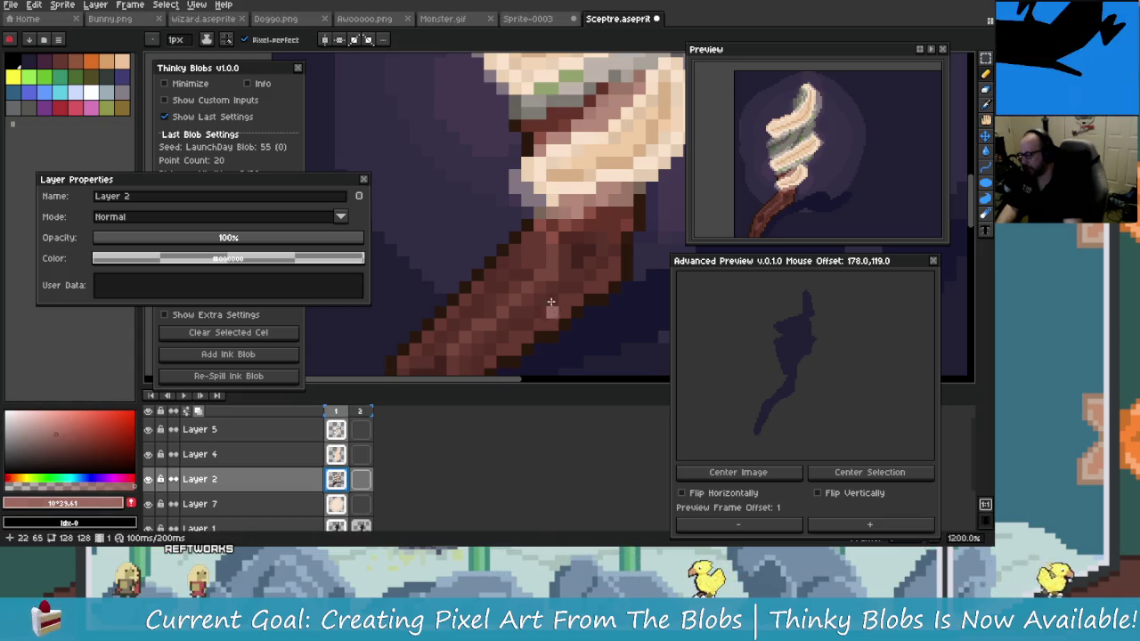
scroll(515, 275, up, 1)
scroll(525, 248, right, 1)
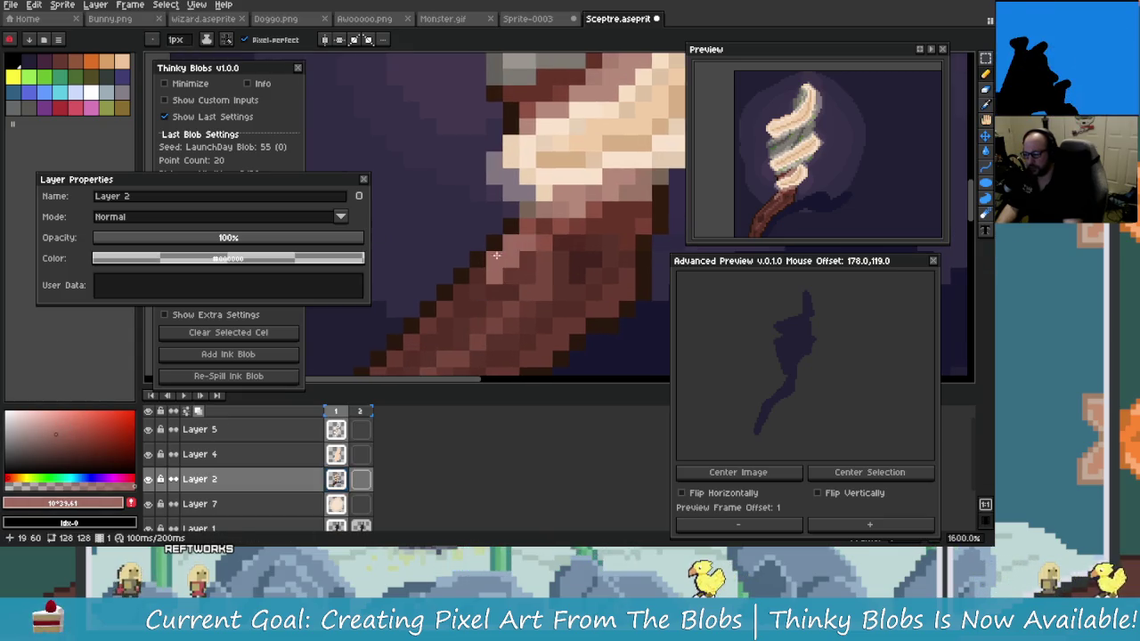
Darken a few shaft pixels below the swirl head, undoing strokes that don't fit
key(ctrl+z)
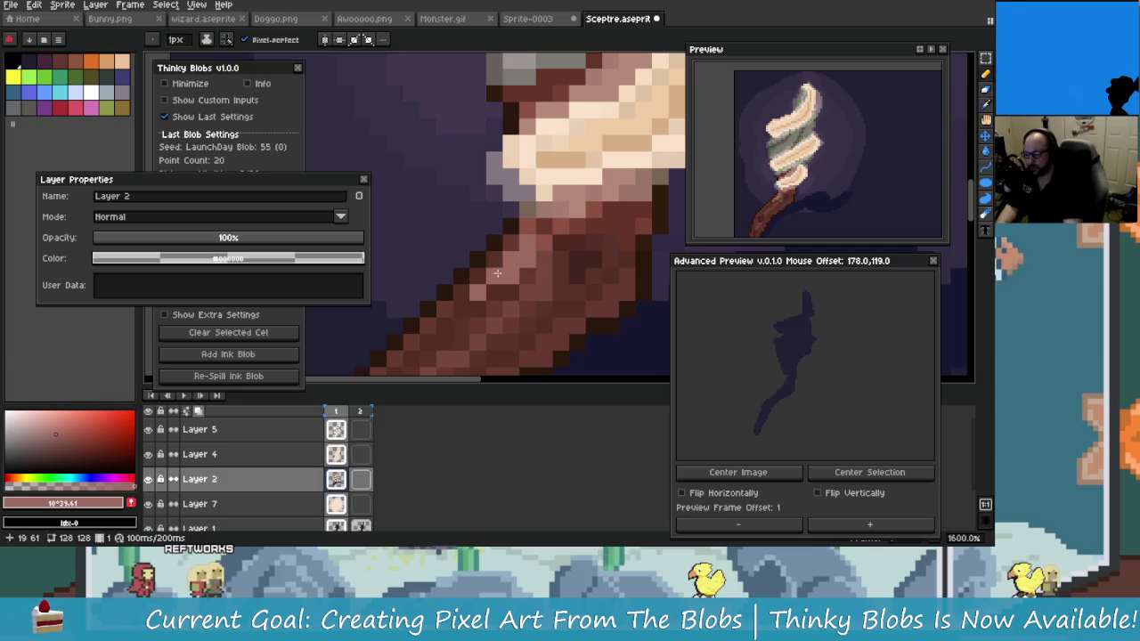
scroll(559, 294, right, 2)
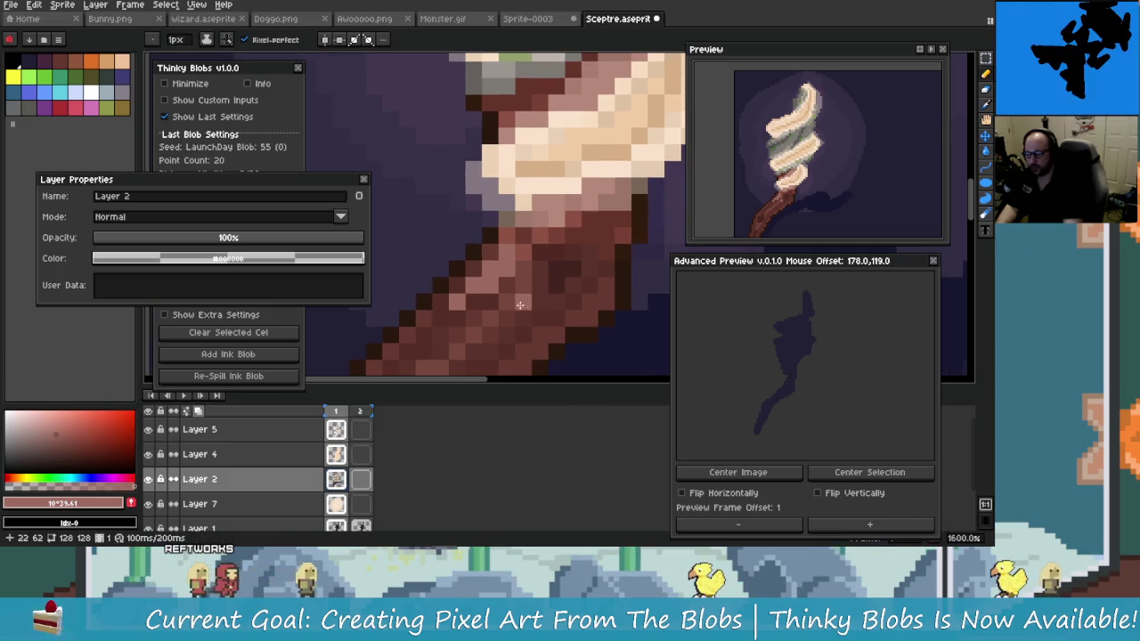
scroll(559, 276, up, 1)
drag(570, 259, 597, 272)
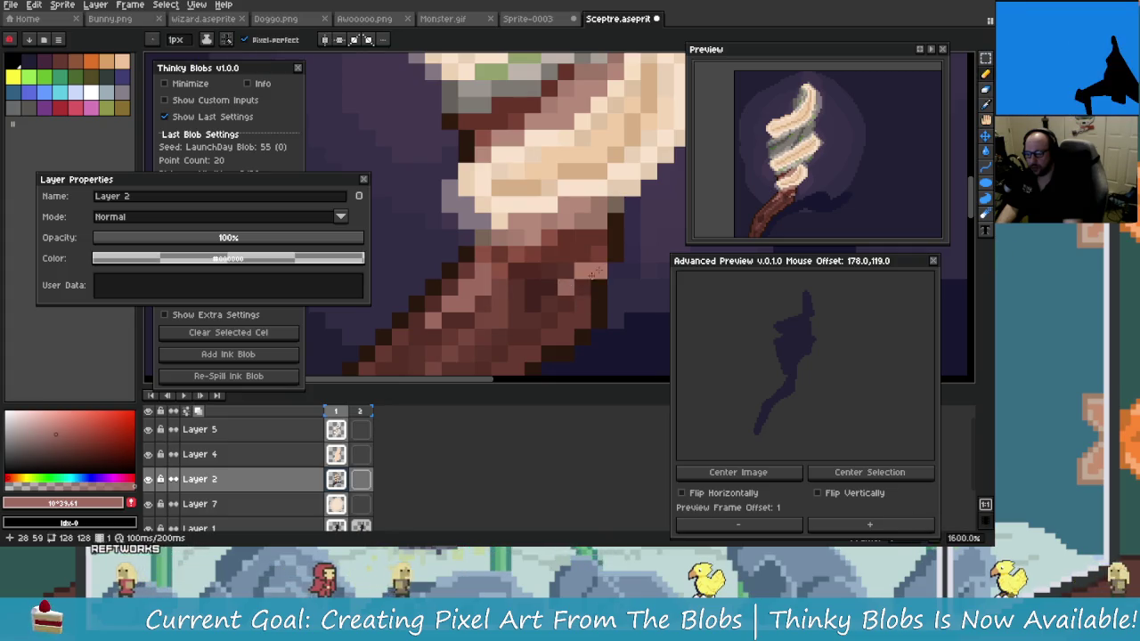
key(ctrl+z)
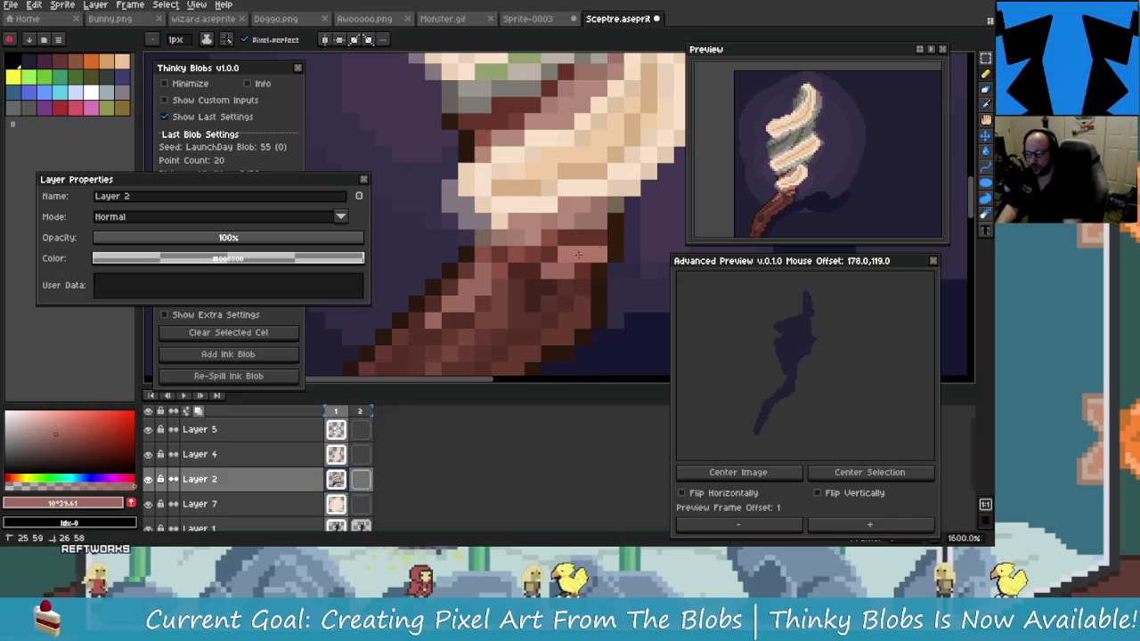
key(ctrl+z)
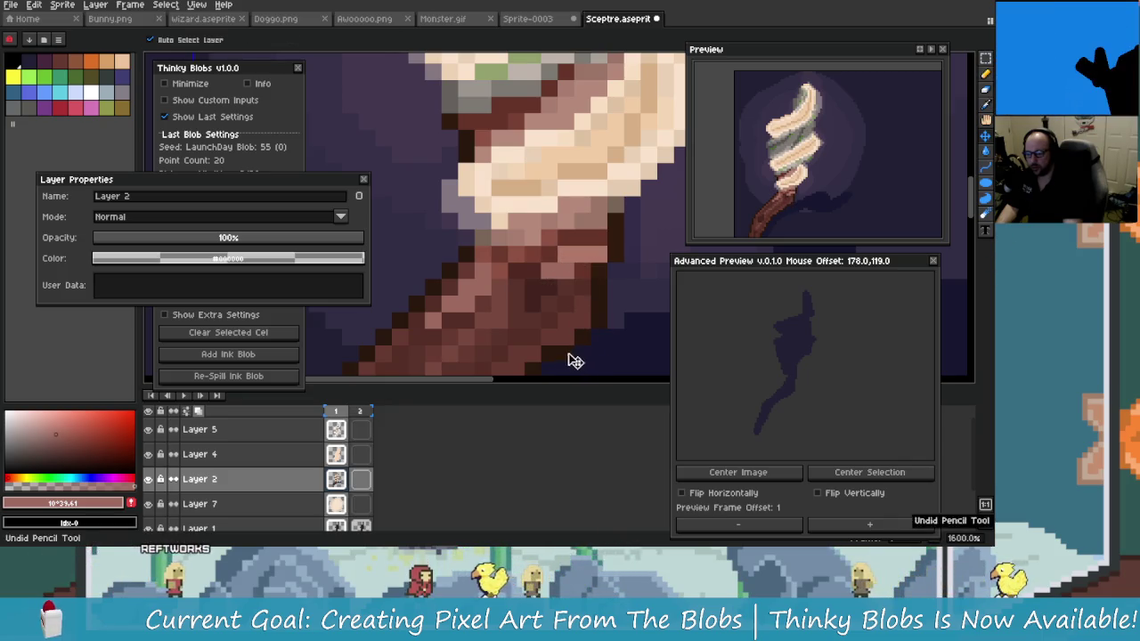
scroll(548, 323, down, 1)
scroll(592, 245, up, 1)
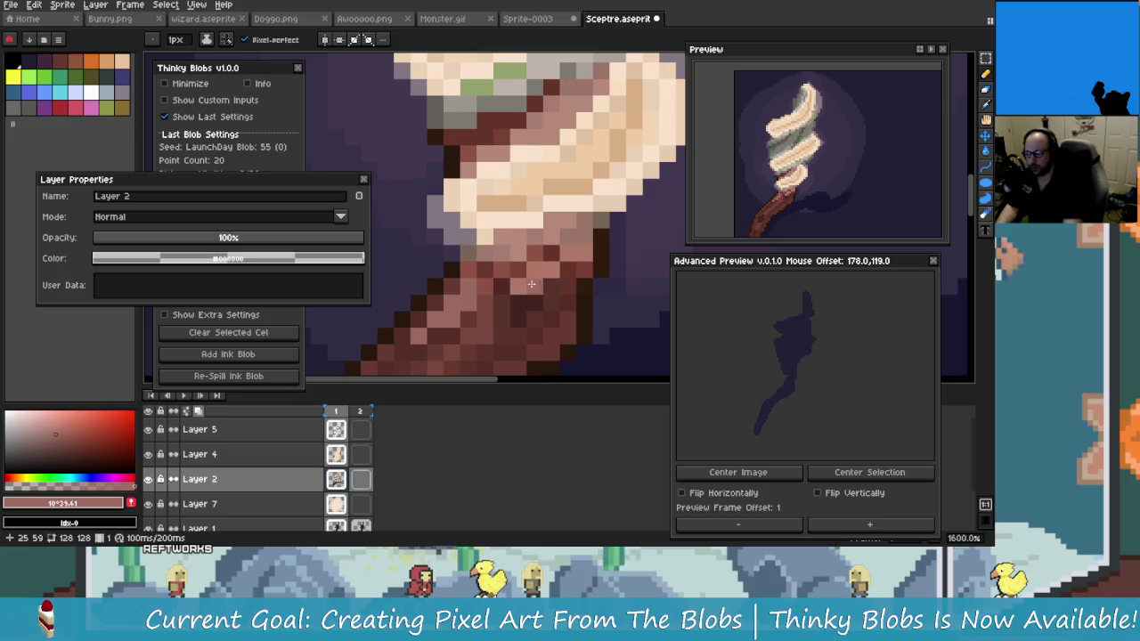
scroll(505, 300, left, 2)
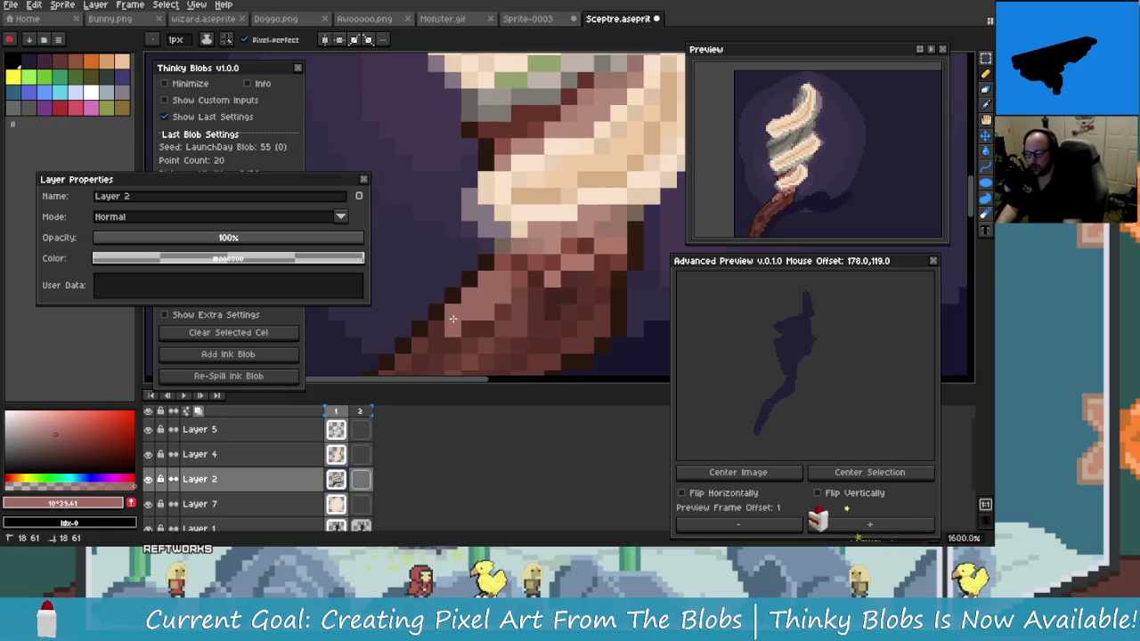
key(ctrl+z)
scroll(504, 329, right, 1)
scroll(539, 374, up, 1)
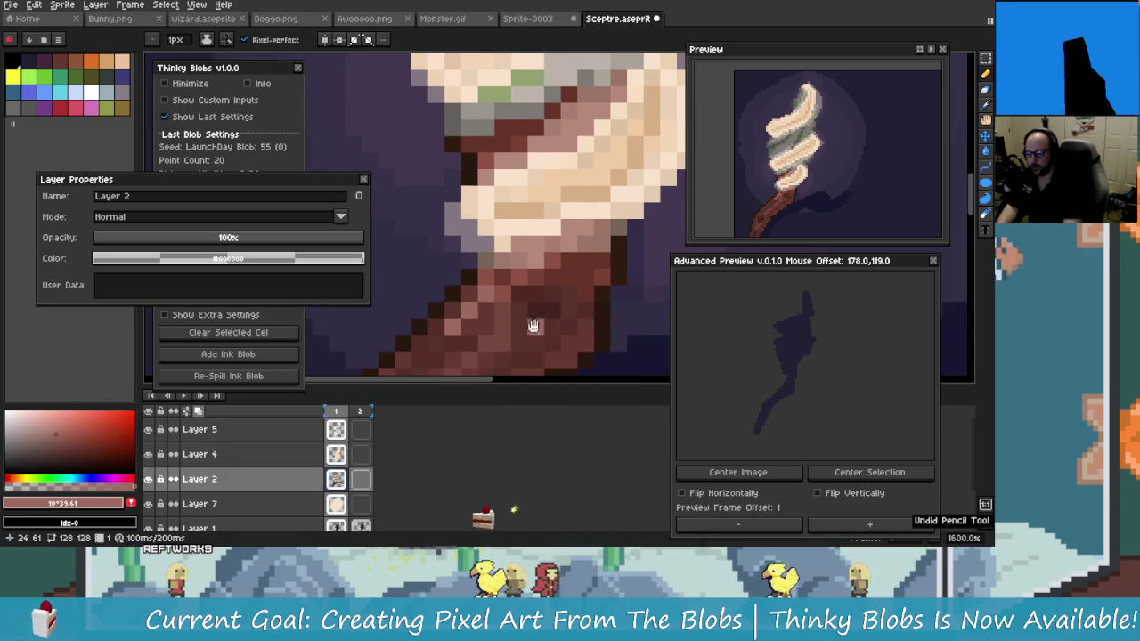
scroll(535, 321, left, 1)
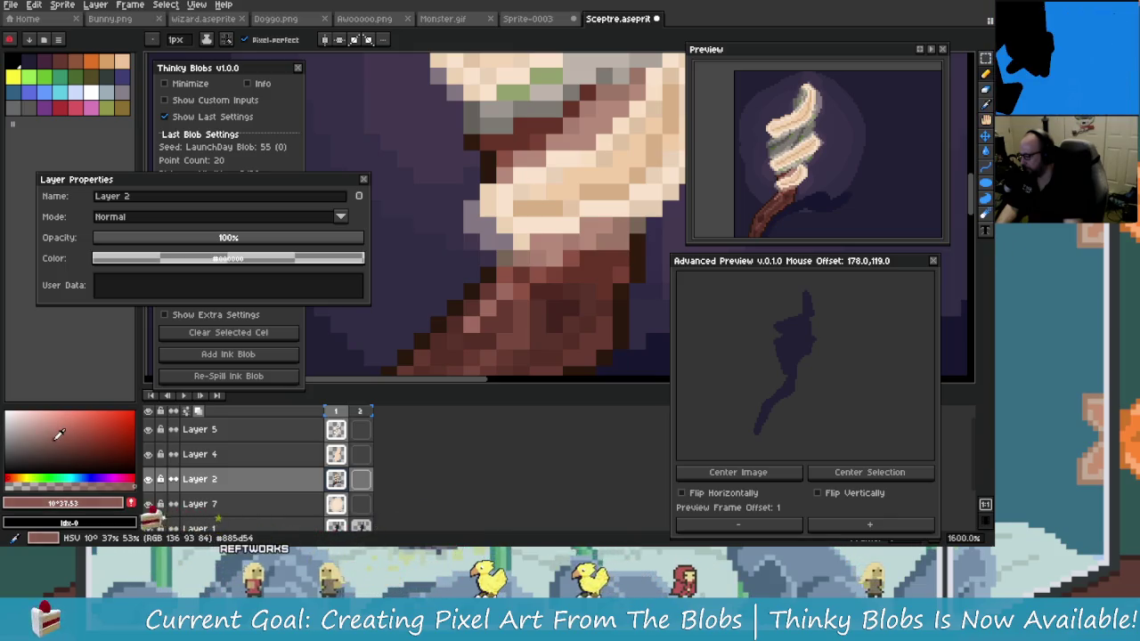
Adjust the drawing colour to a lighter brown
mouse_move(63, 435)
mouse_down()
mouse_move(56, 428)
mouse_move(67, 434)
mouse_up()
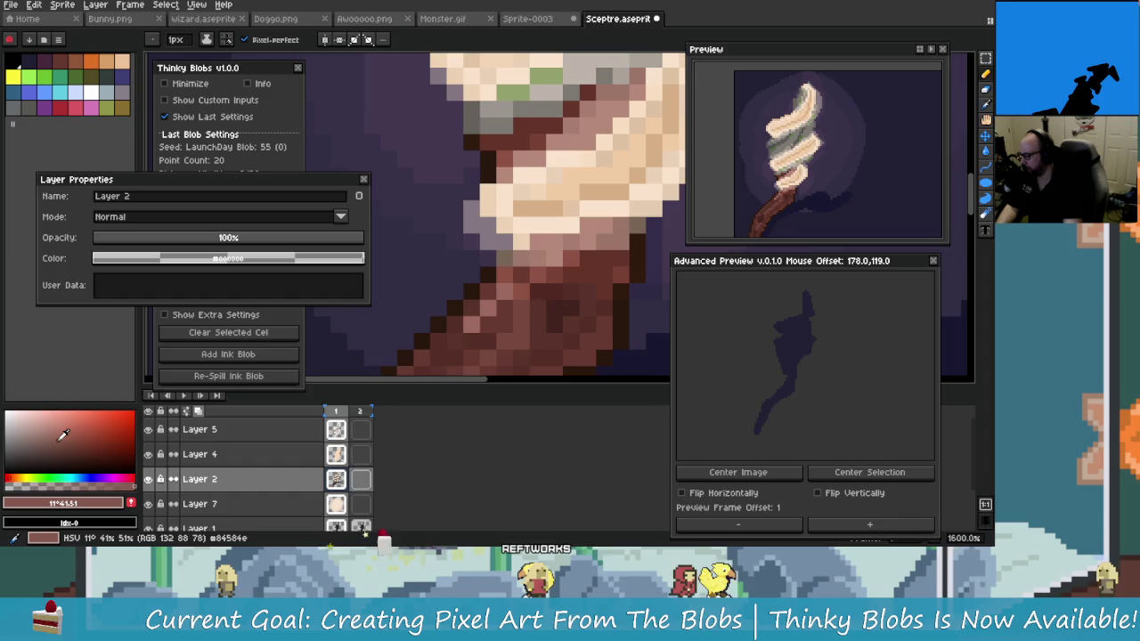
scroll(489, 241, up, 1)
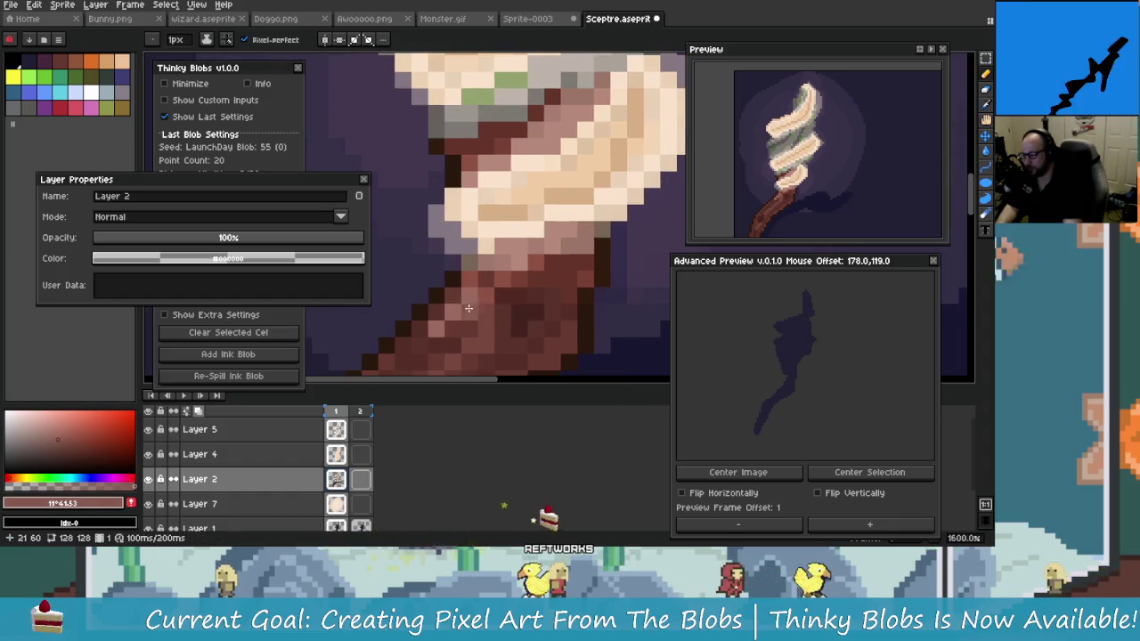
scroll(465, 306, down, 1)
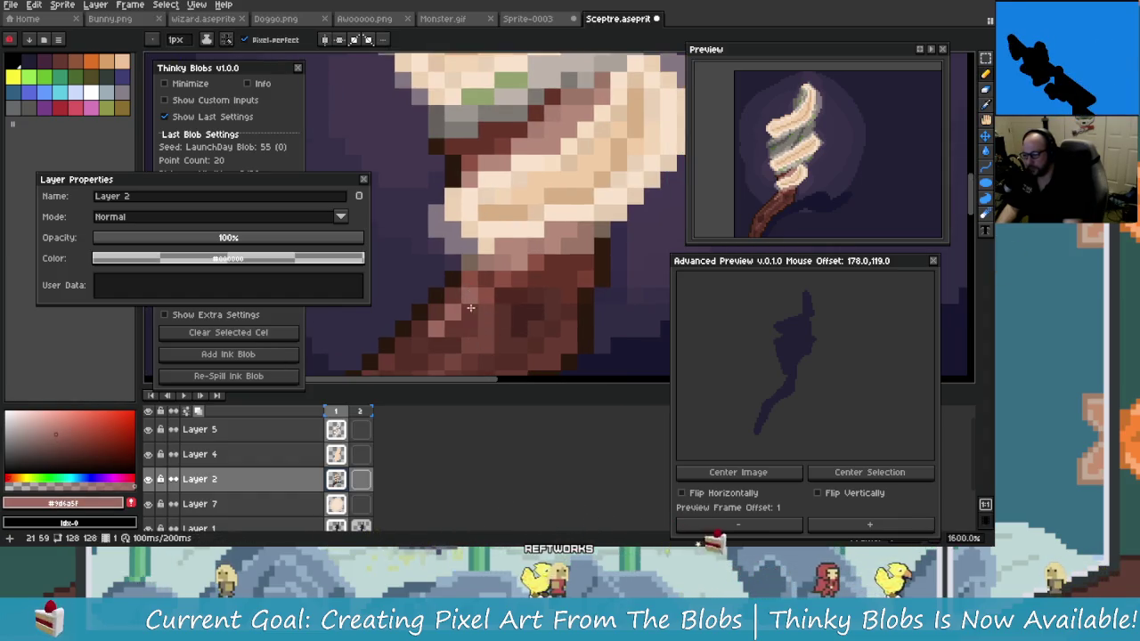
scroll(465, 306, up, 1)
scroll(478, 296, down, 1)
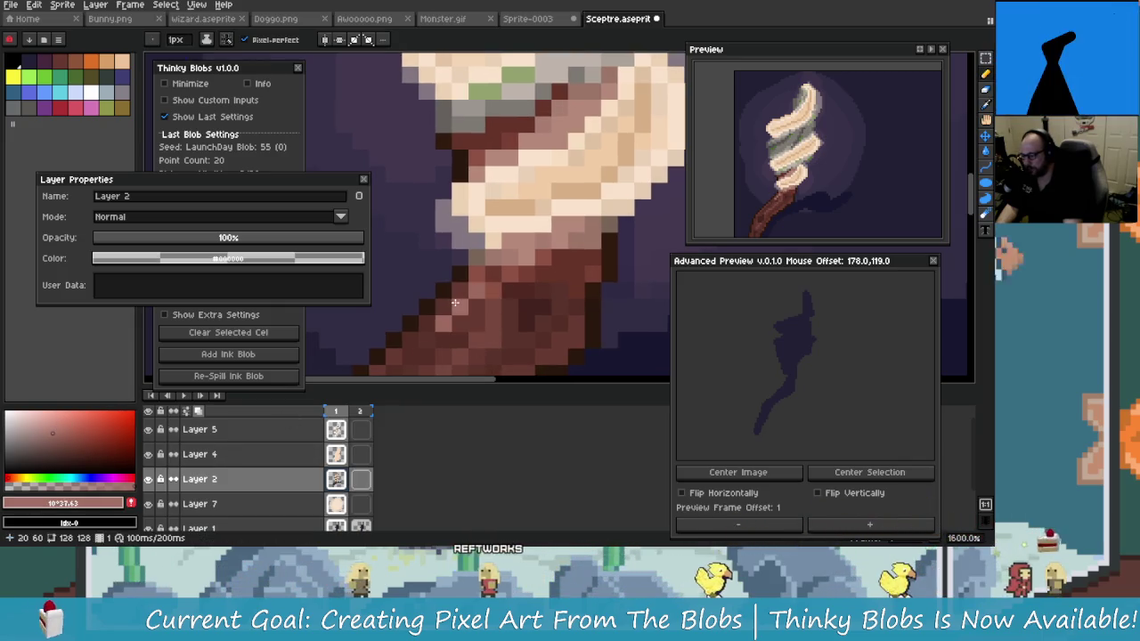
scroll(431, 319, up, 1)
scroll(478, 316, down, 1)
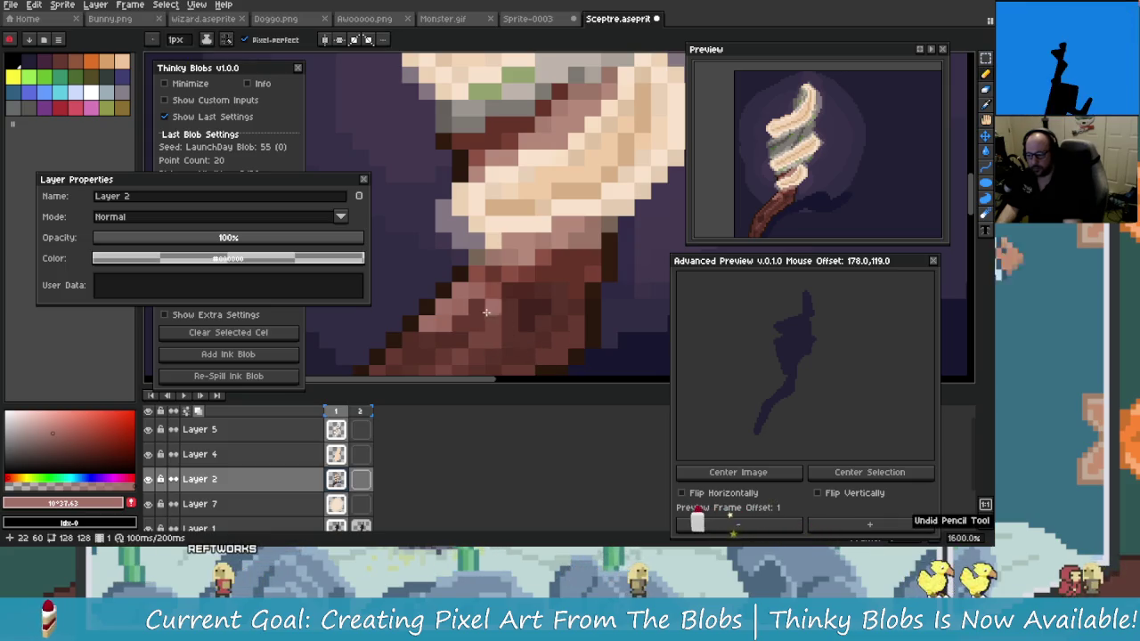
scroll(479, 293, up, 1)
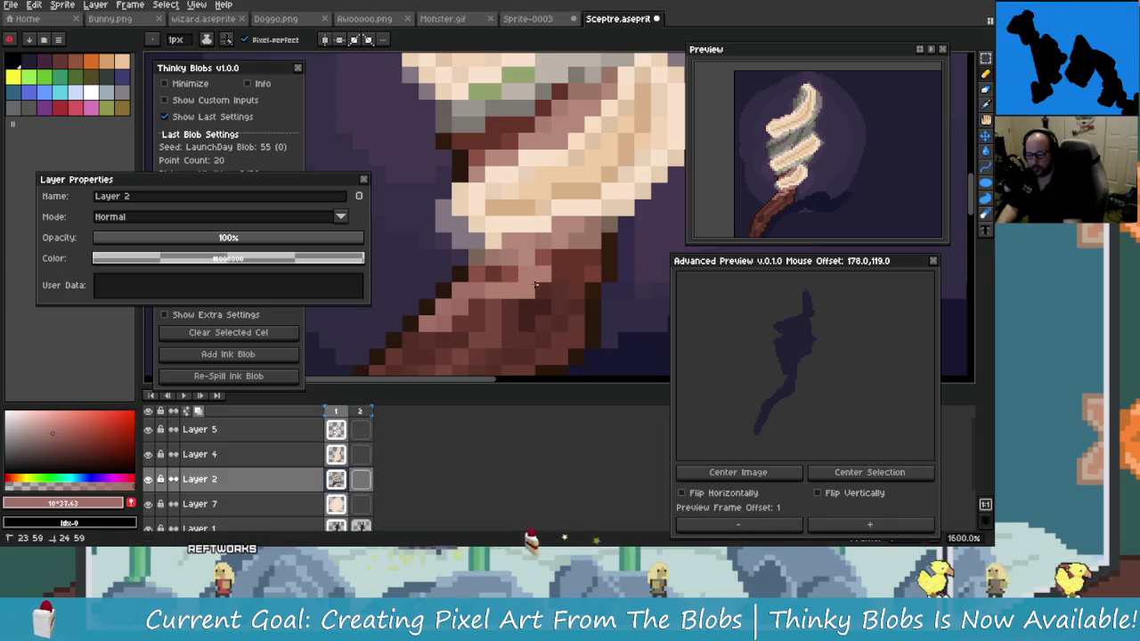
scroll(517, 310, down, 1)
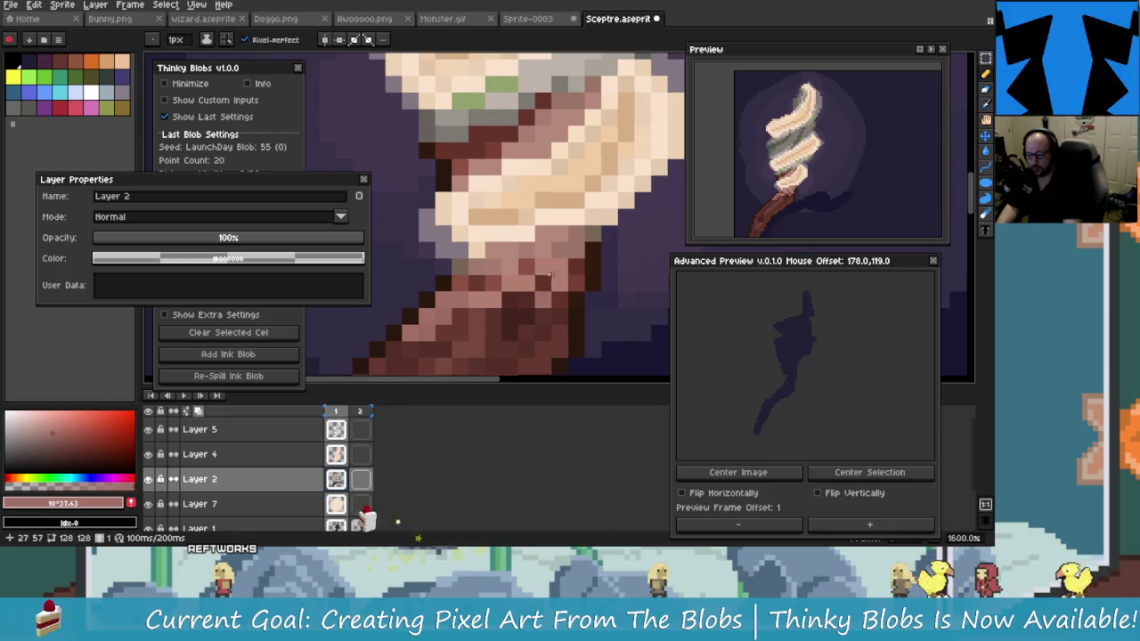
Sample the shaft's dark brown and a light tan from the artwork with the eyedropper
key(alt)
alt+click(531, 316)
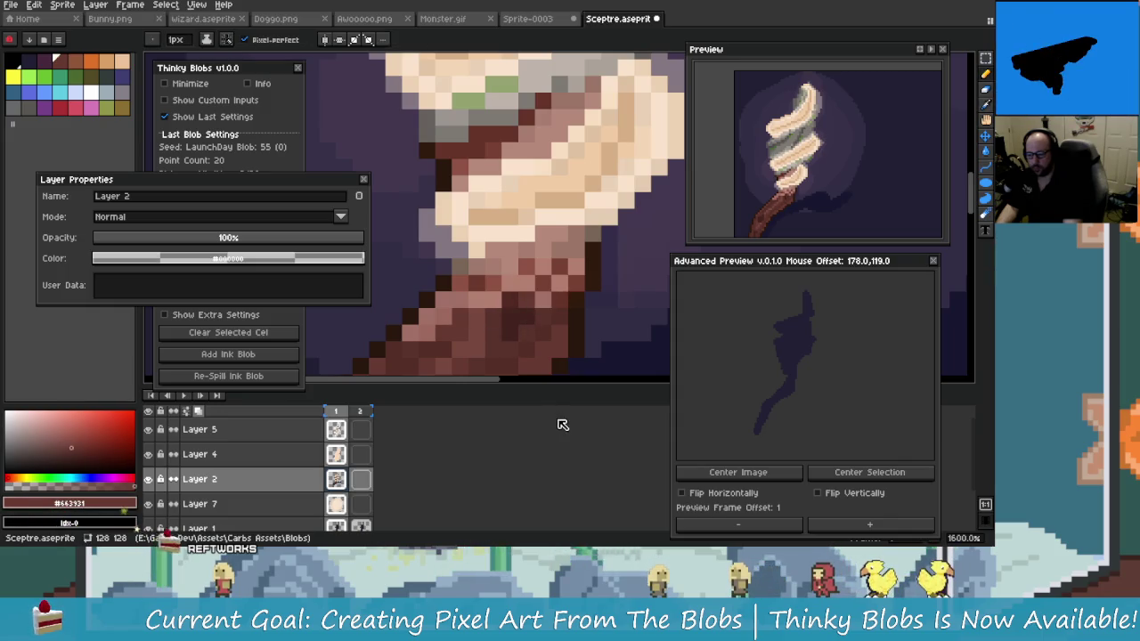
alt+click(543, 285)
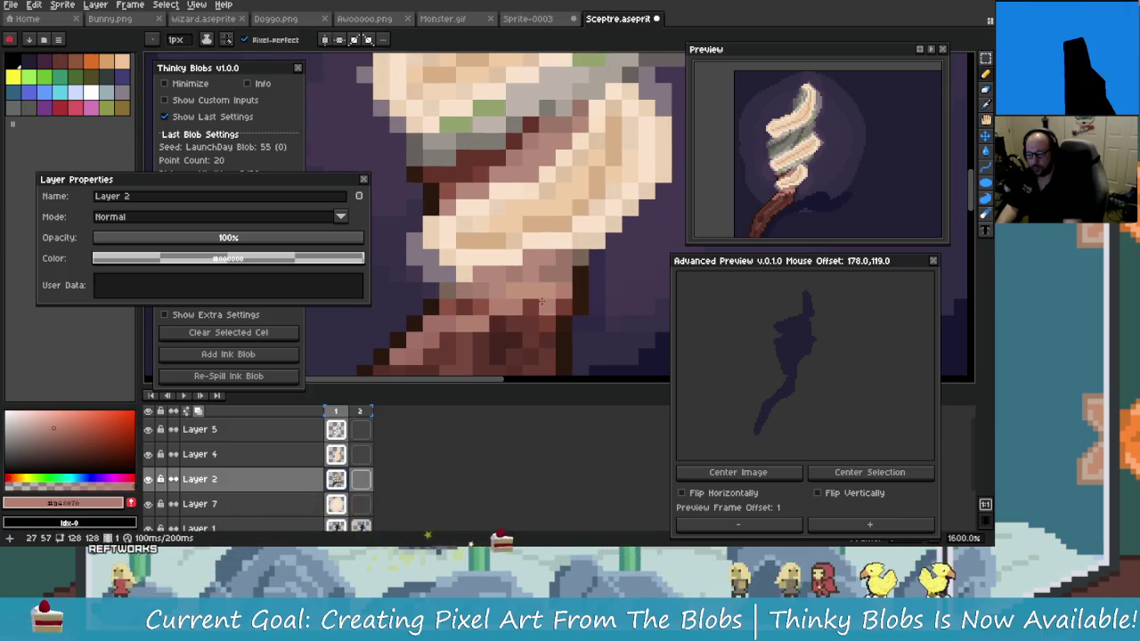
scroll(534, 330, down, 2)
scroll(528, 375, down, 2)
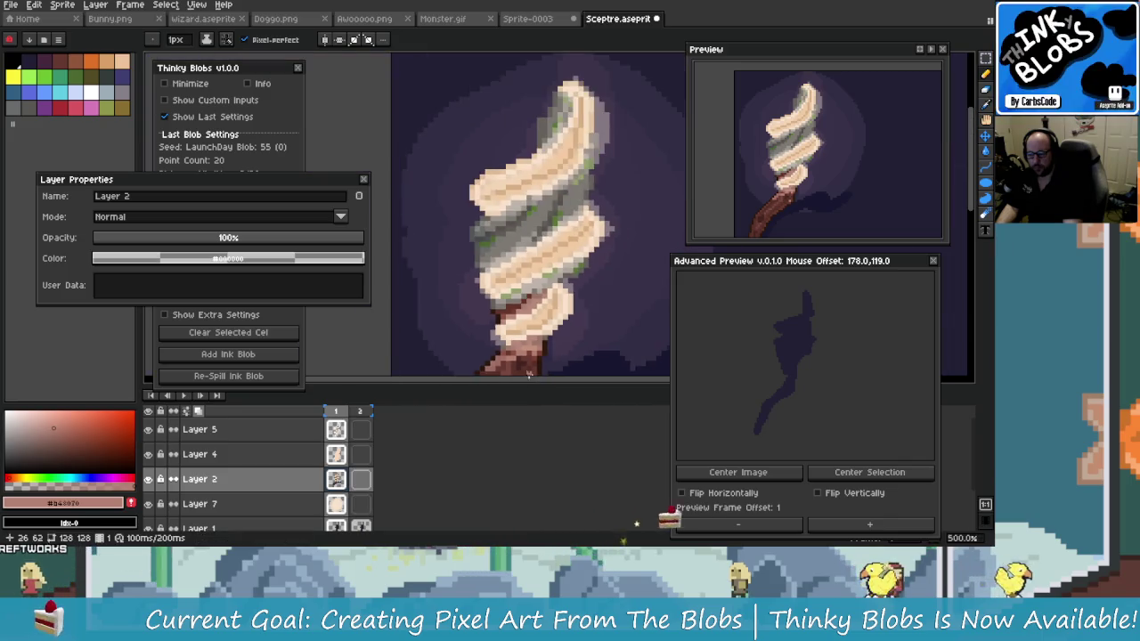
scroll(528, 375, up, 4)
key(ctrl+z)
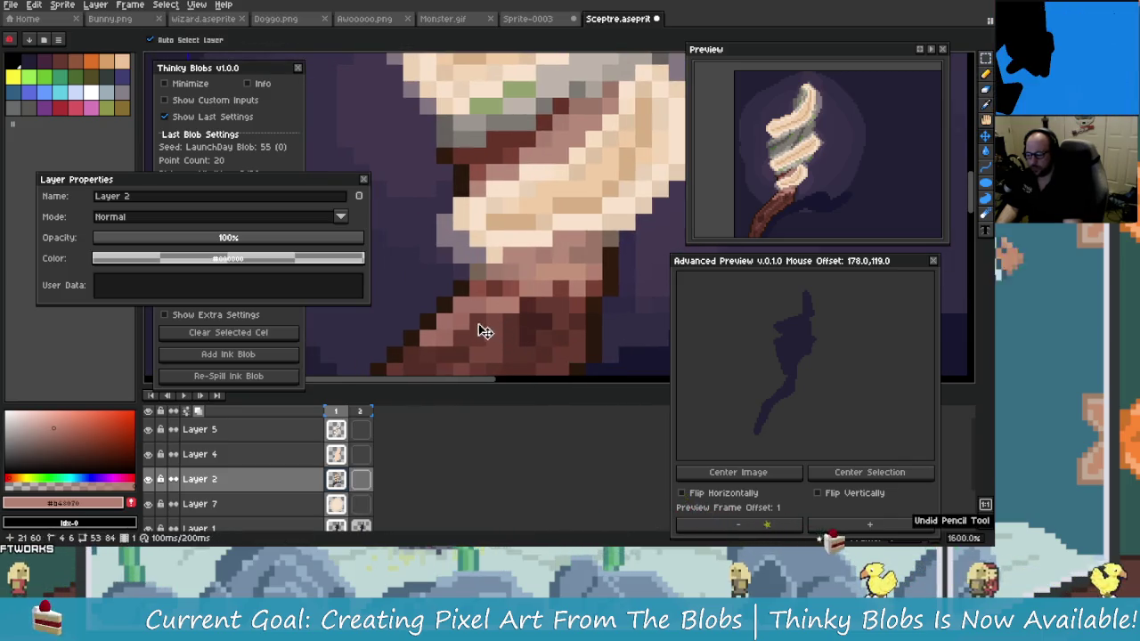
key(b)
scroll(481, 332, down, 2)
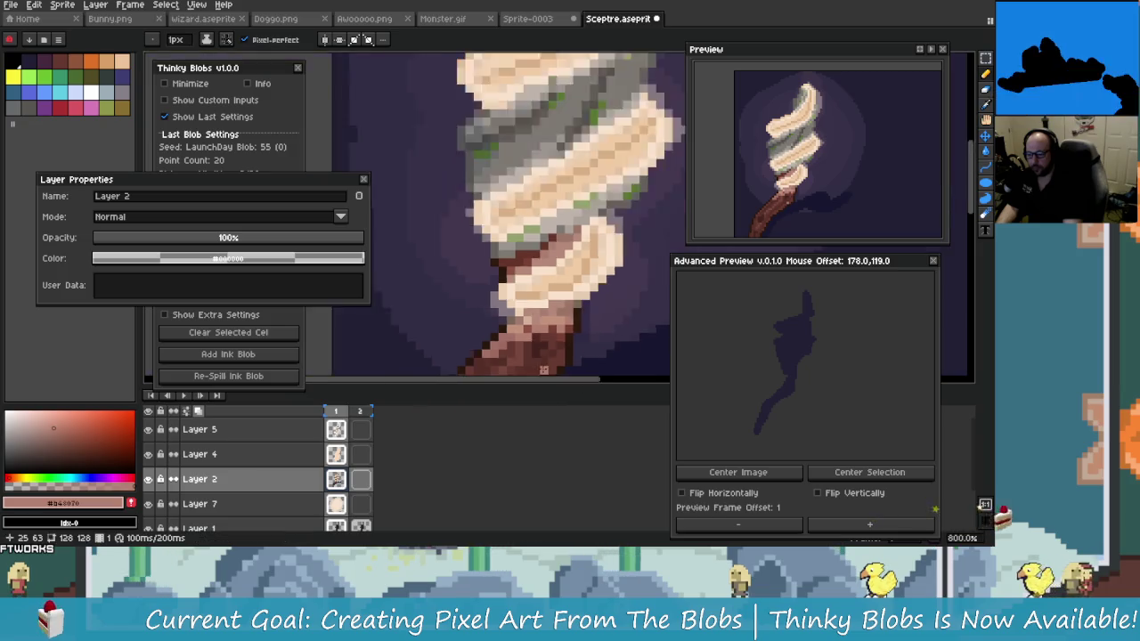
scroll(545, 369, down, 2)
scroll(530, 329, up, 1)
scroll(518, 293, up, 1)
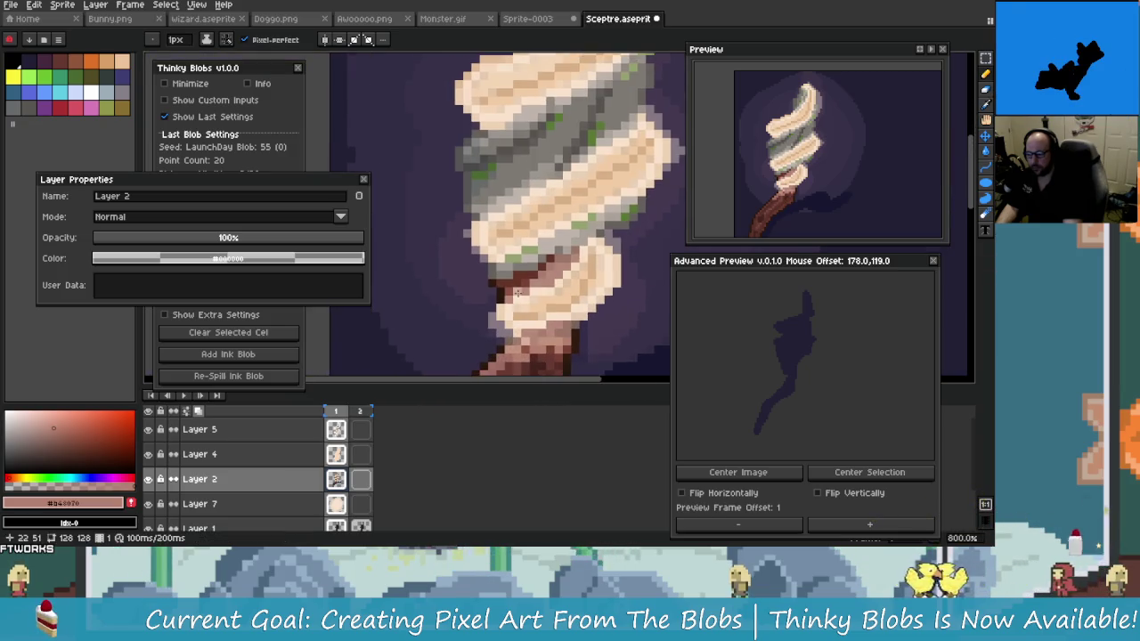
scroll(518, 293, up, 2)
scroll(583, 306, down, 1)
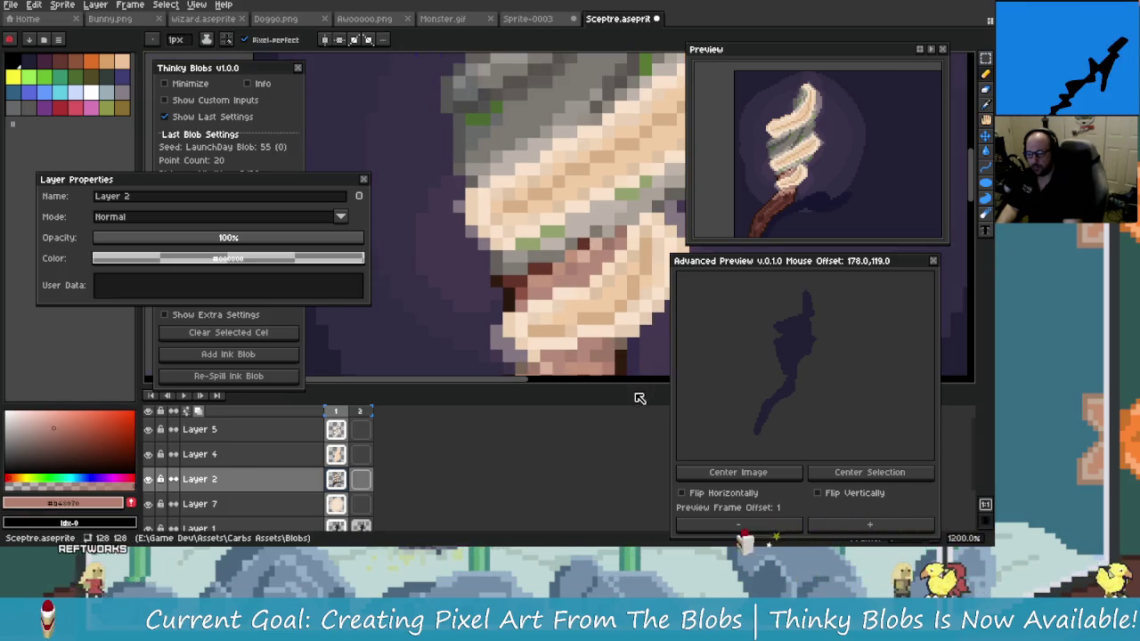
scroll(640, 398, down, 2)
scroll(571, 236, down, 2)
scroll(572, 236, down, 2)
scroll(572, 236, down, 1)
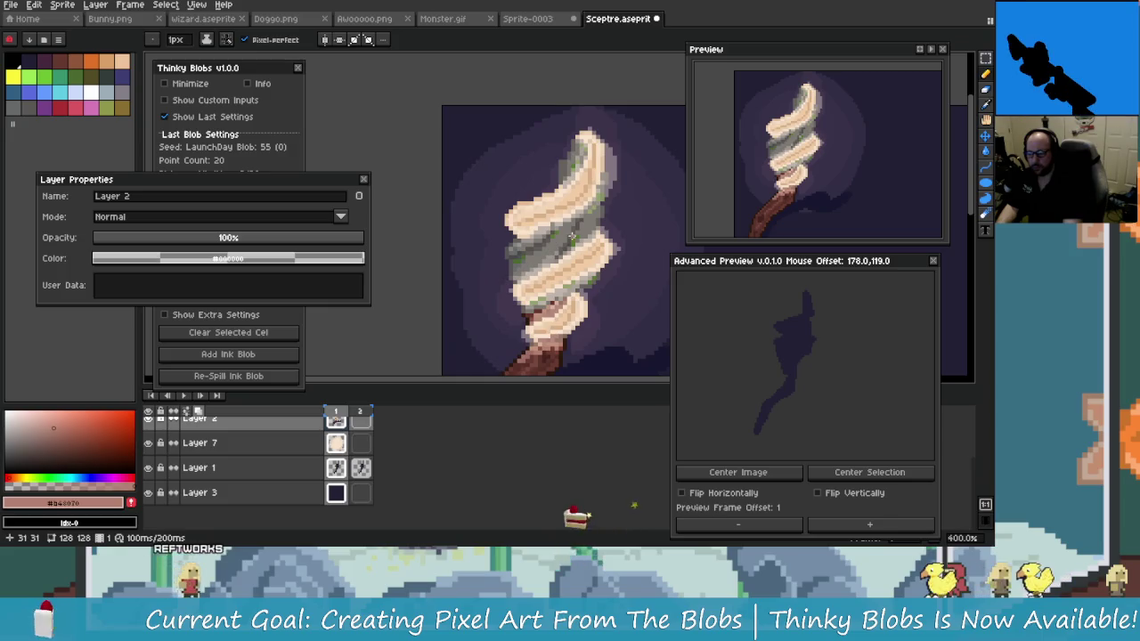
scroll(571, 236, up, 1)
scroll(552, 223, up, 3)
scroll(535, 214, down, 2)
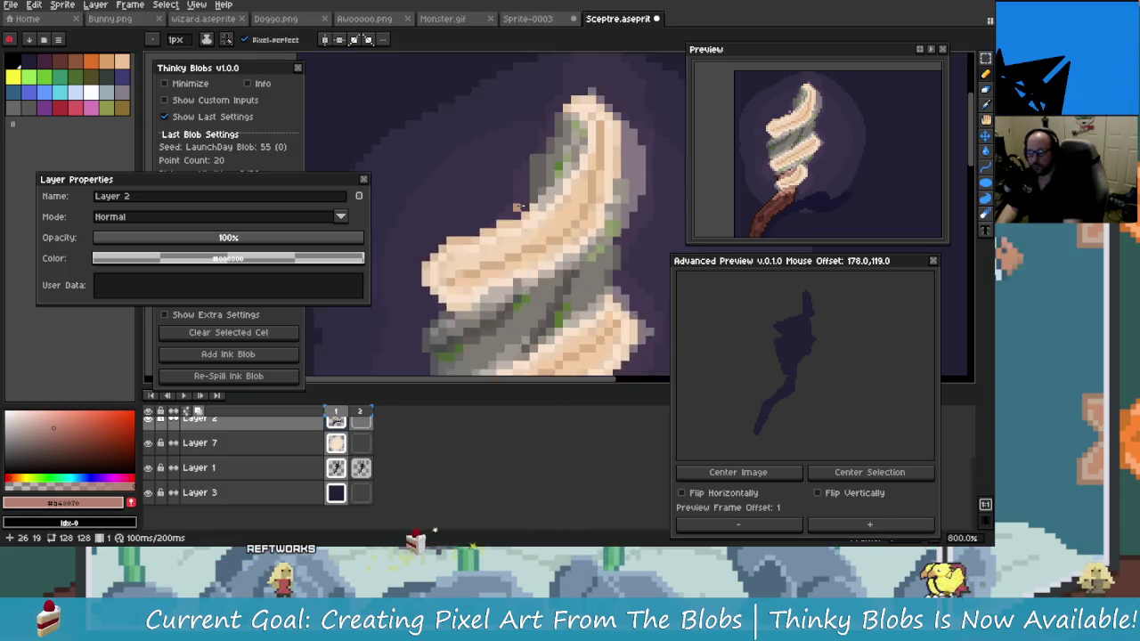
scroll(518, 207, down, 1)
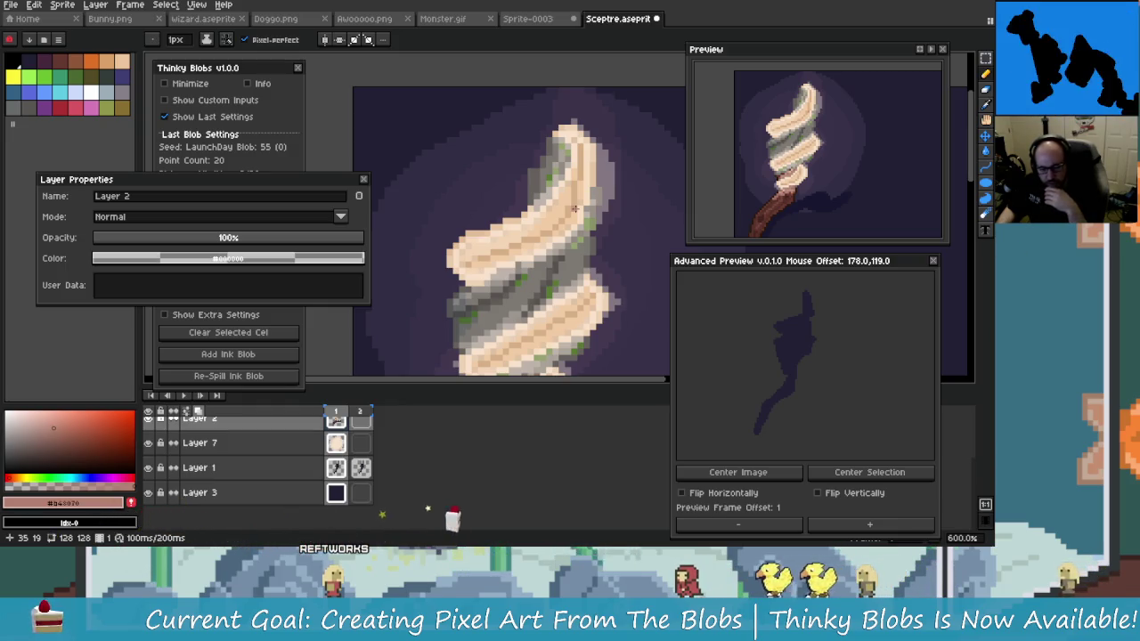
scroll(574, 208, down, 1)
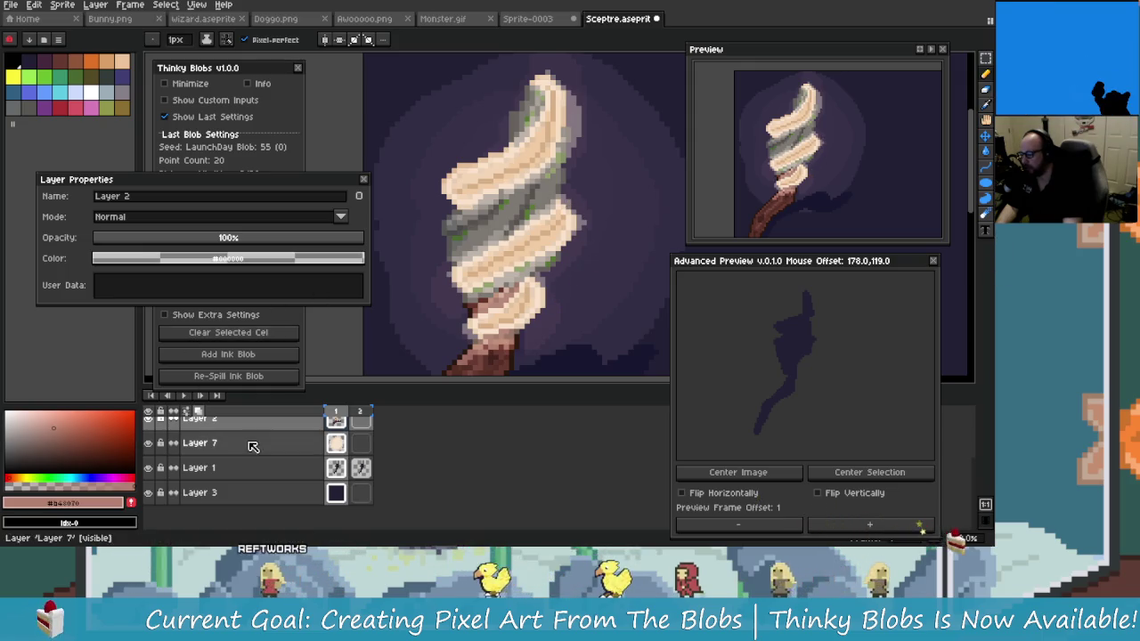
Select Layer 4, the 21% Overlay glow layer, keep it visible and unlock it
click(288, 443)
scroll(296, 456, up, 1)
scroll(296, 456, up, 1)
click(299, 443)
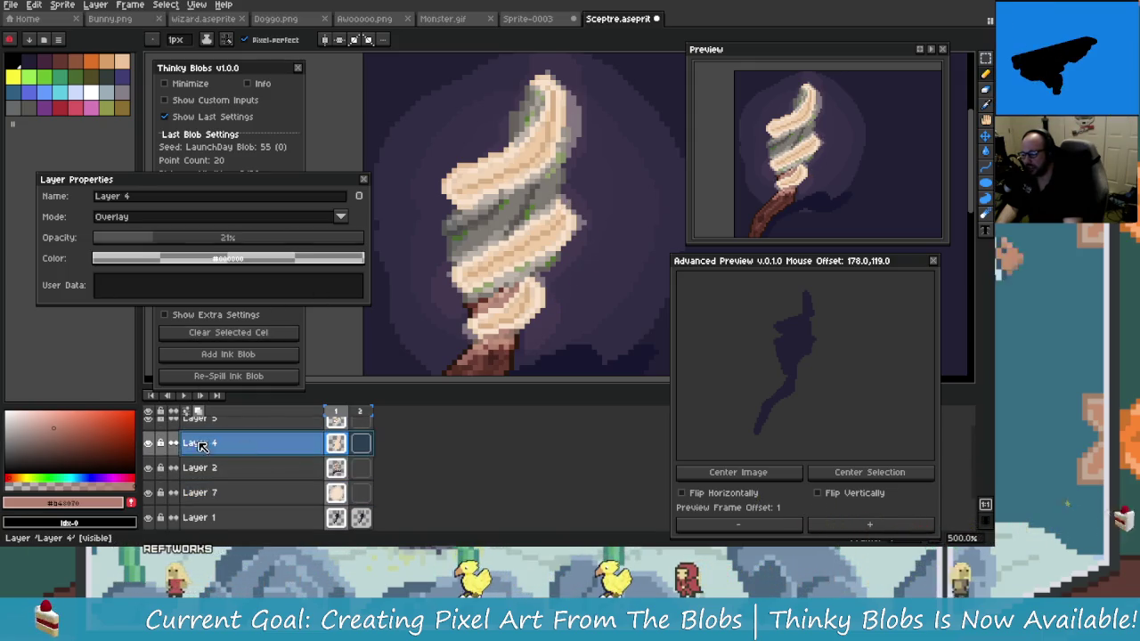
click(151, 450)
click(151, 450)
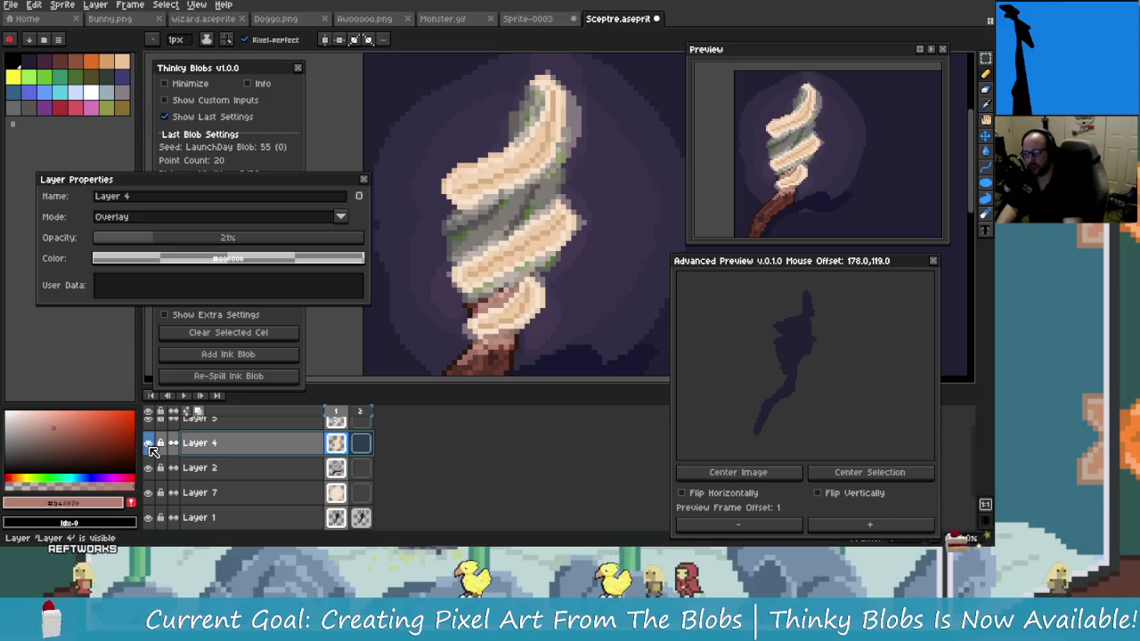
scroll(151, 450, up, 1)
click(152, 454)
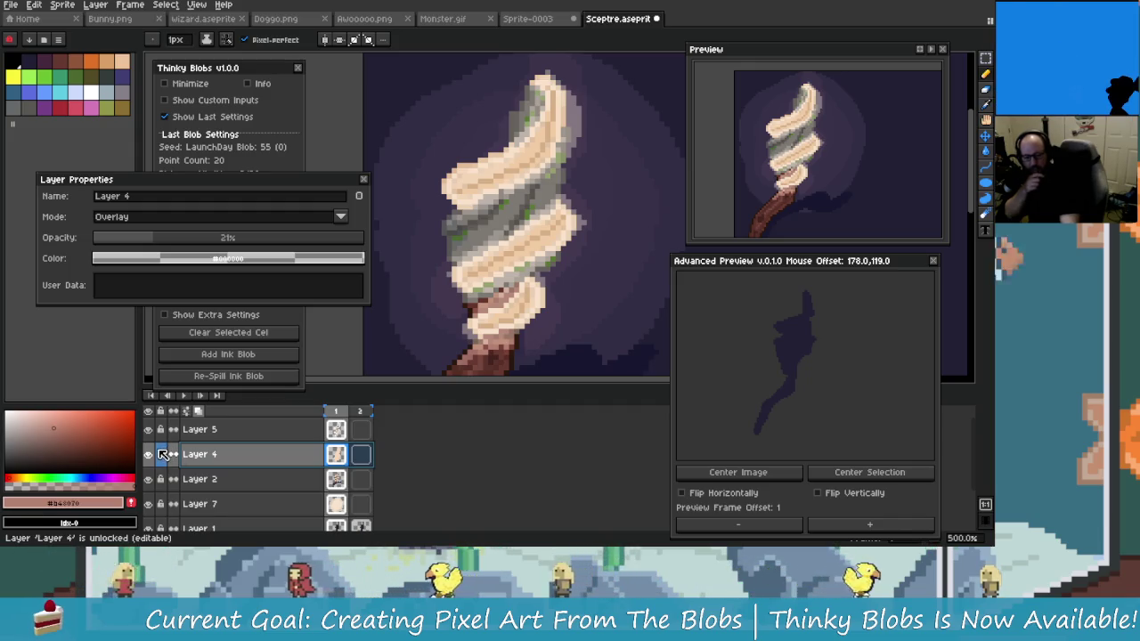
Close the Layer 4 properties panel with the glowing sceptre framed in view
scroll(470, 229, up, 2)
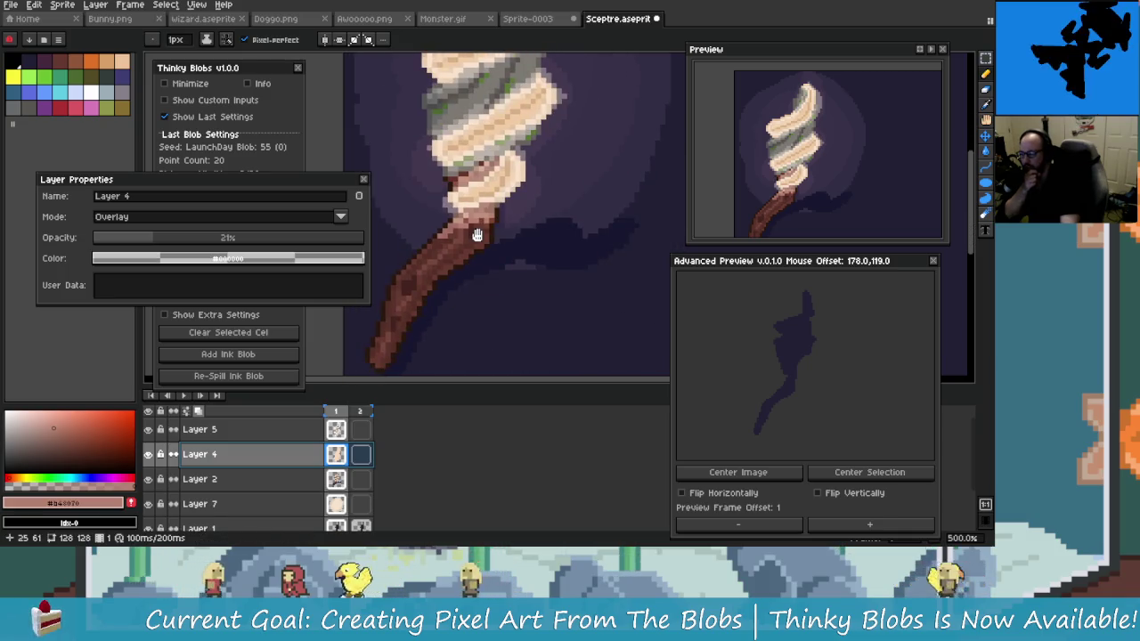
scroll(502, 288, down, 1)
scroll(508, 331, down, 1)
drag(509, 331, 489, 315)
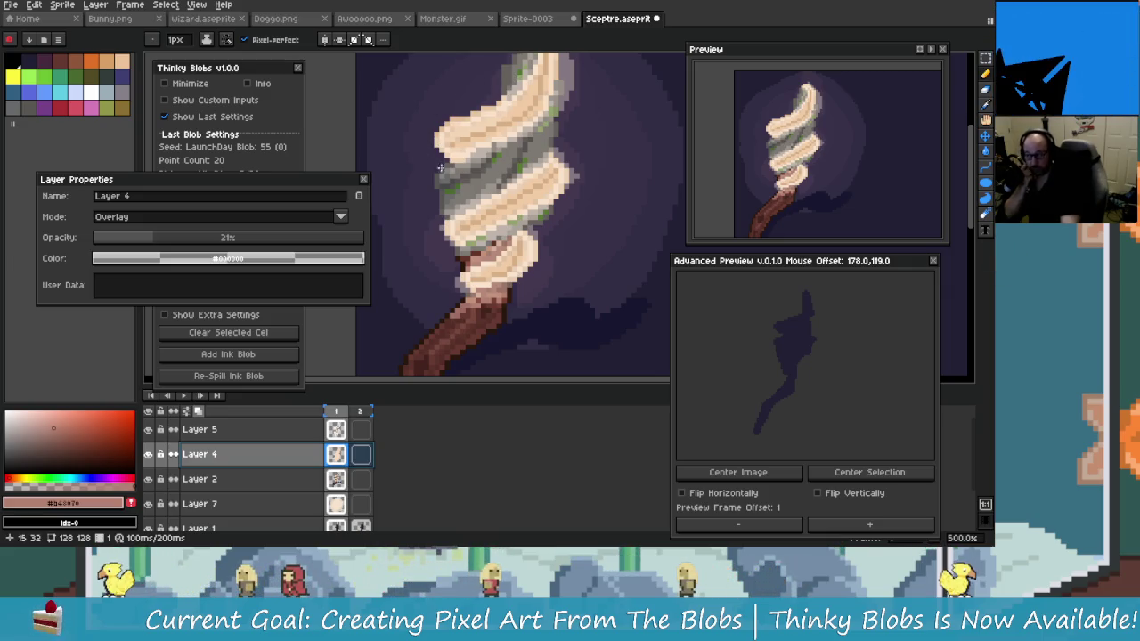
drag(440, 138, 465, 207)
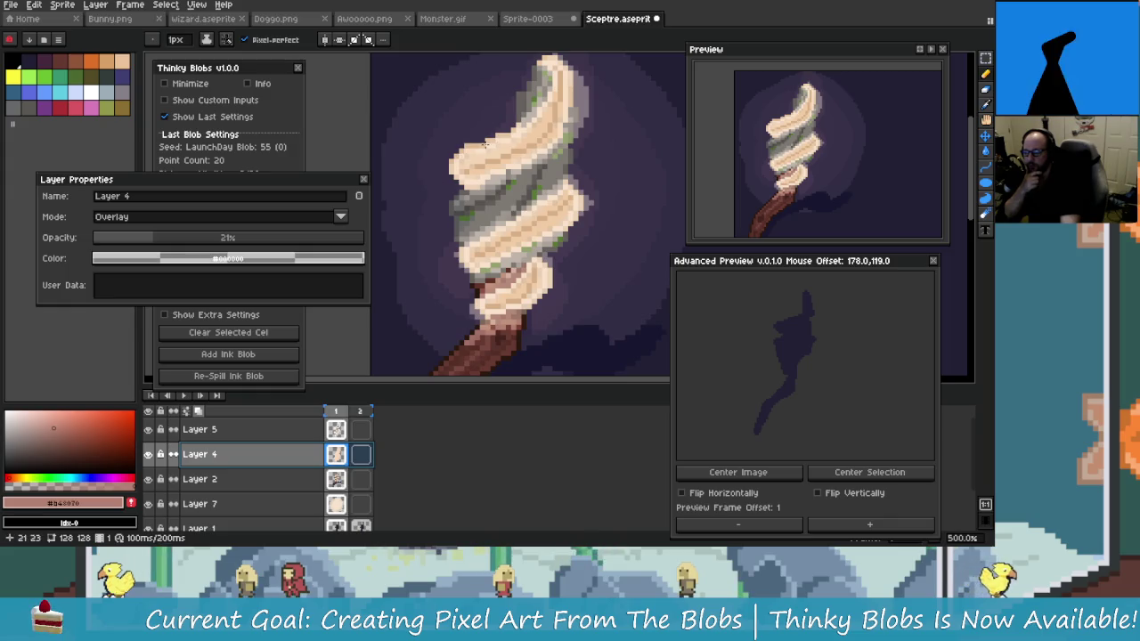
drag(480, 143, 498, 124)
click(363, 179)
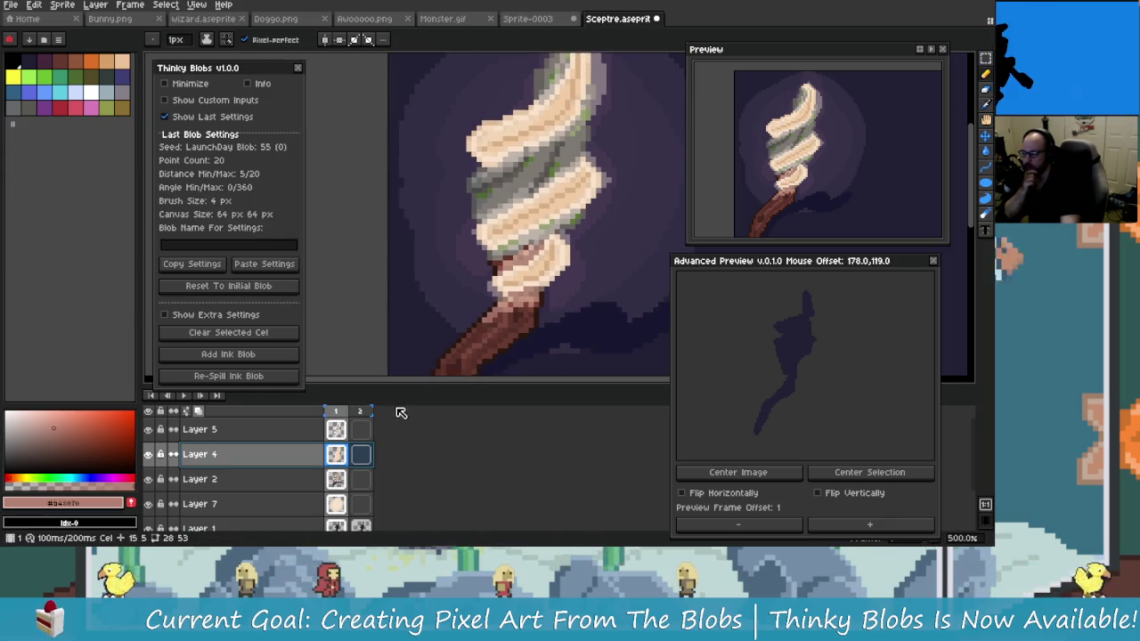
Create a new Layer 8 above Layer 4, then drag it down to sit just above Layer 7
right_click(306, 462)
mouse_move(326, 465)
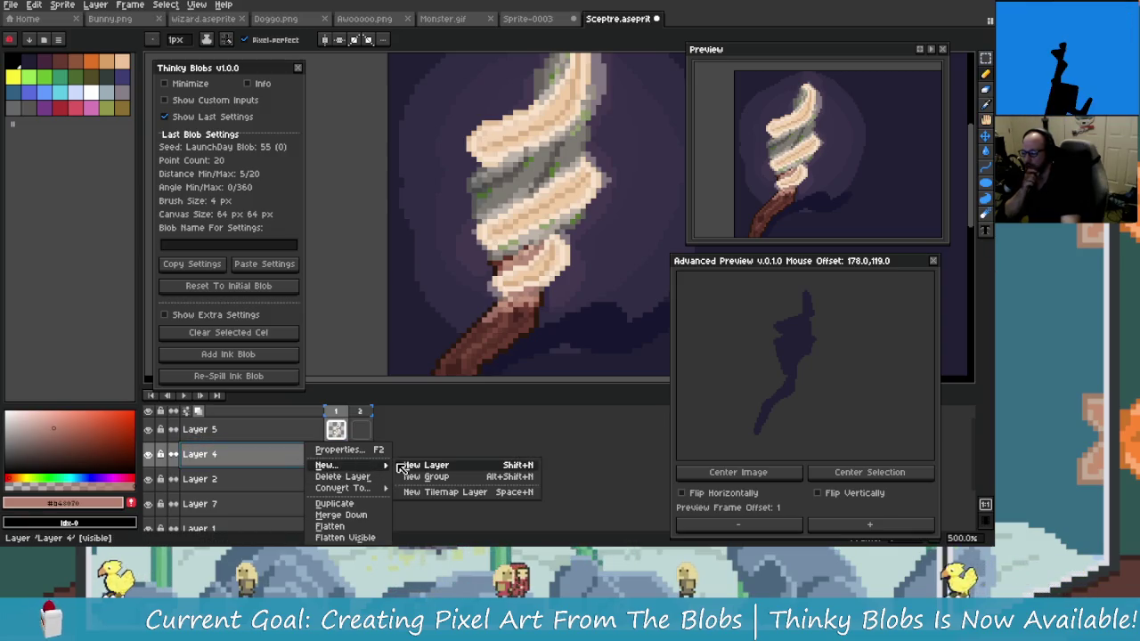
click(406, 467)
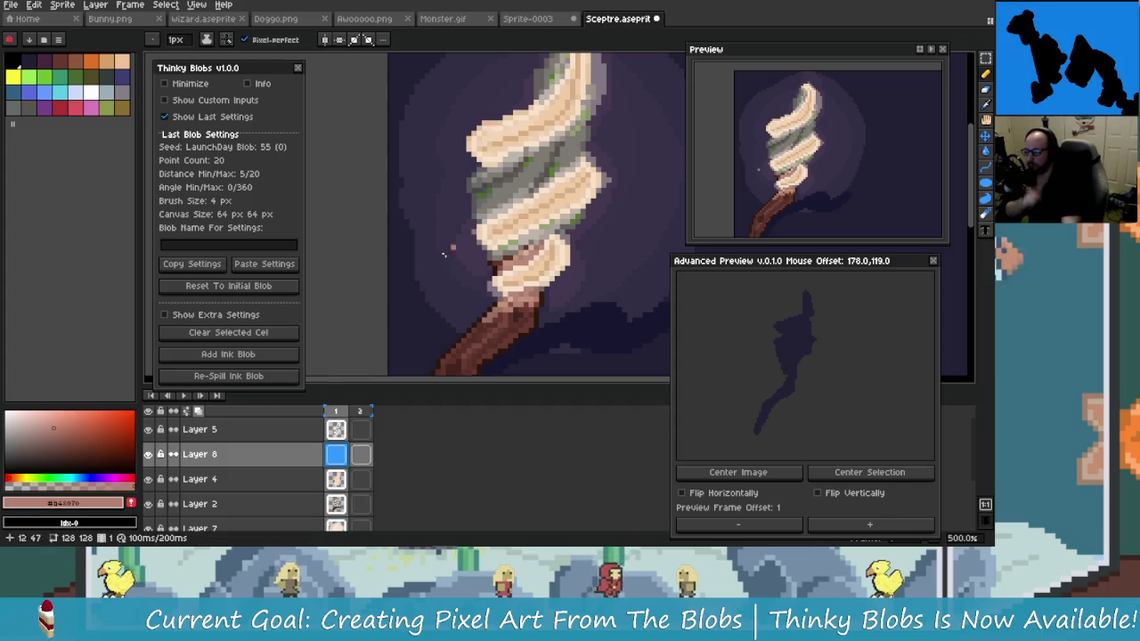
mouse_move(538, 171)
mouse_down()
mouse_move(458, 219)
mouse_move(471, 213)
mouse_up()
click(423, 186)
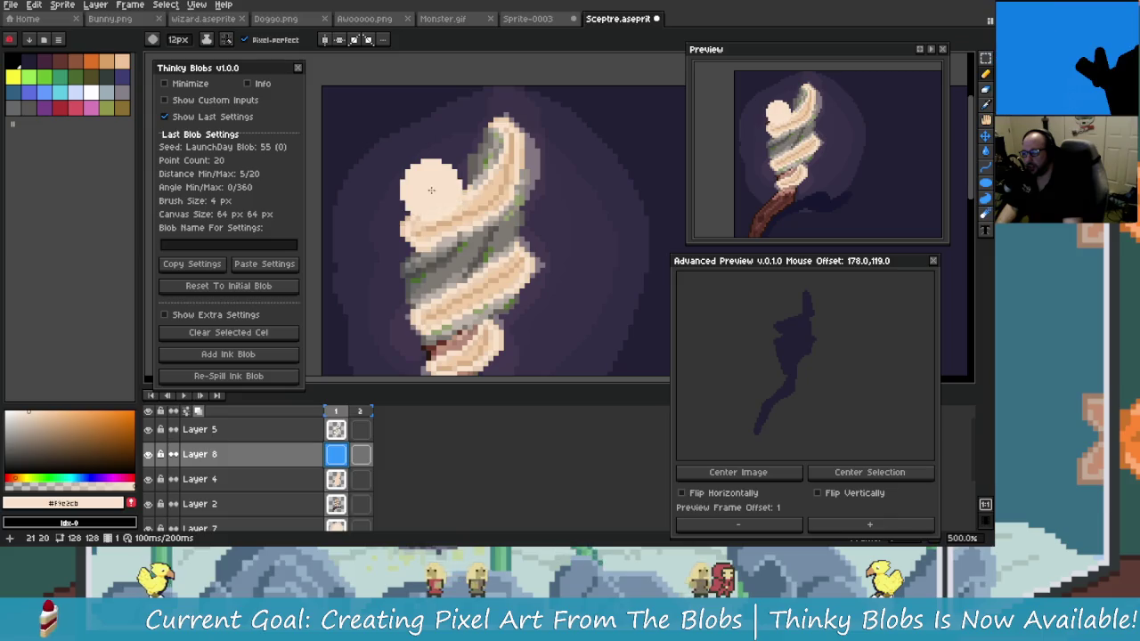
click(307, 456)
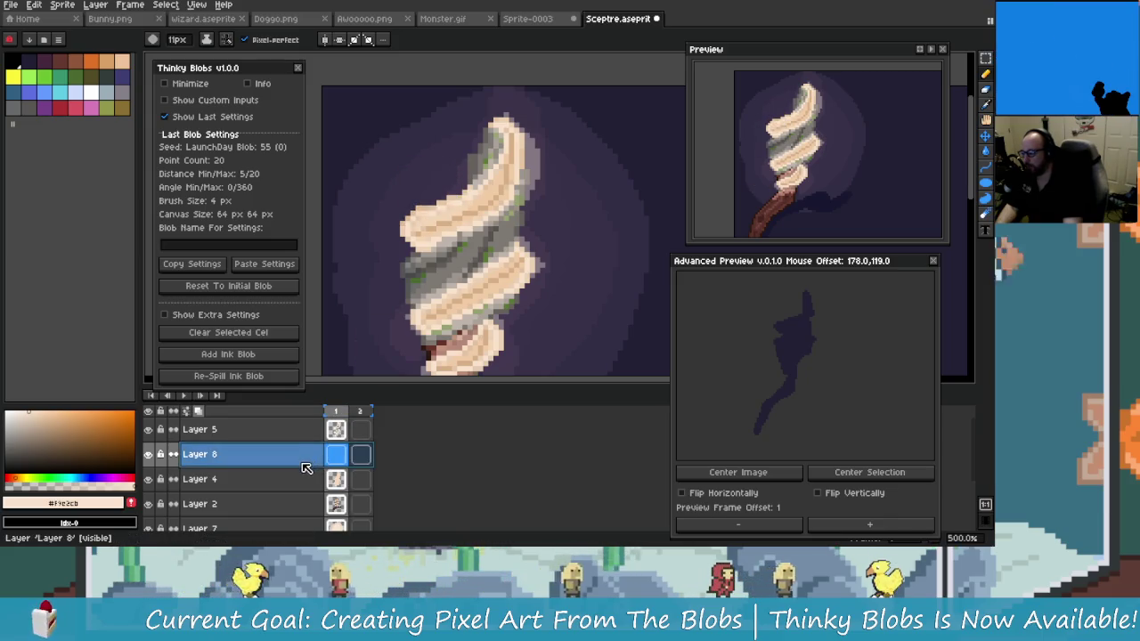
mouse_move(300, 474)
mouse_down()
mouse_move(303, 523)
mouse_move(300, 499)
mouse_up()
mouse_move(446, 255)
mouse_down()
mouse_move(441, 269)
mouse_move(449, 263)
mouse_up()
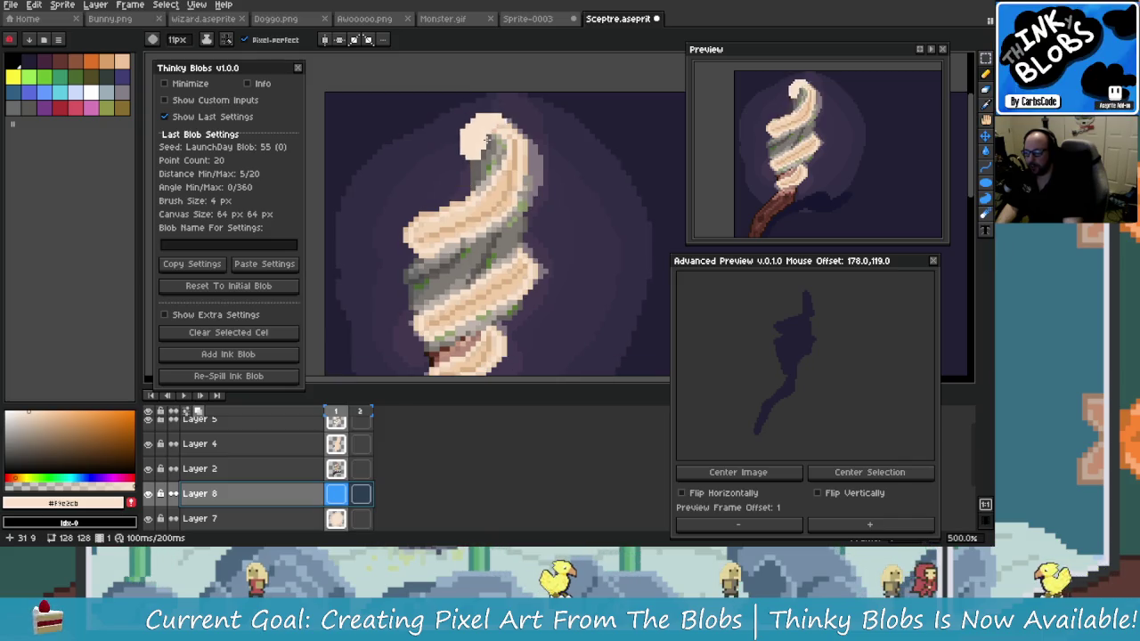
Repaint the swirl's top in cream on Layer 8 as a wider curl
key(plus)
key(plus)
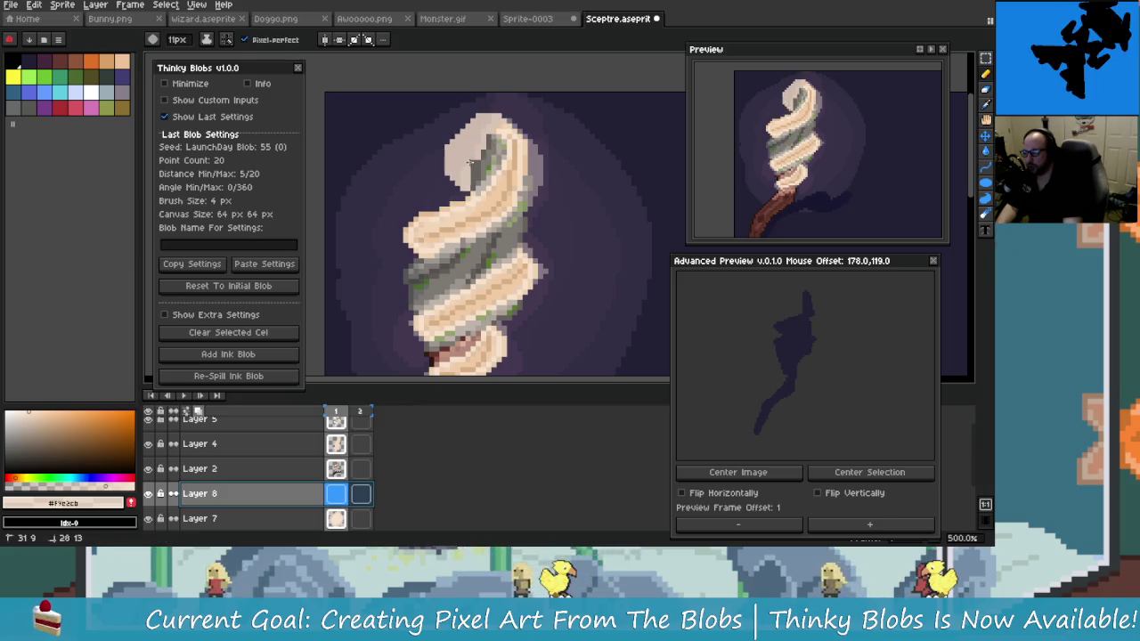
key(ctrl+z)
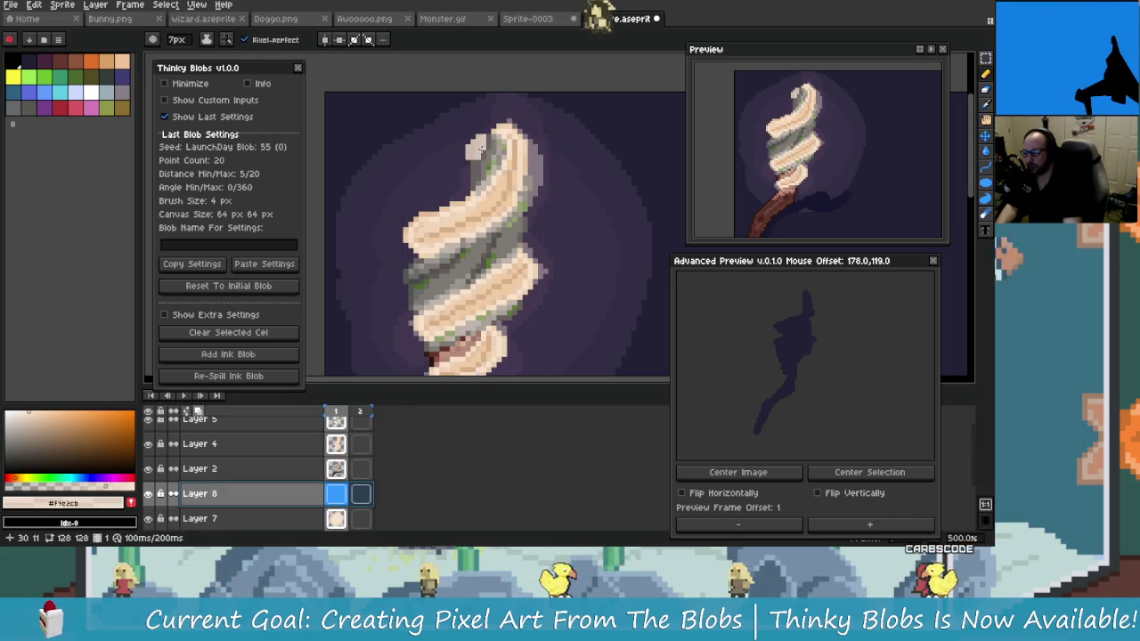
drag(496, 140, 464, 190)
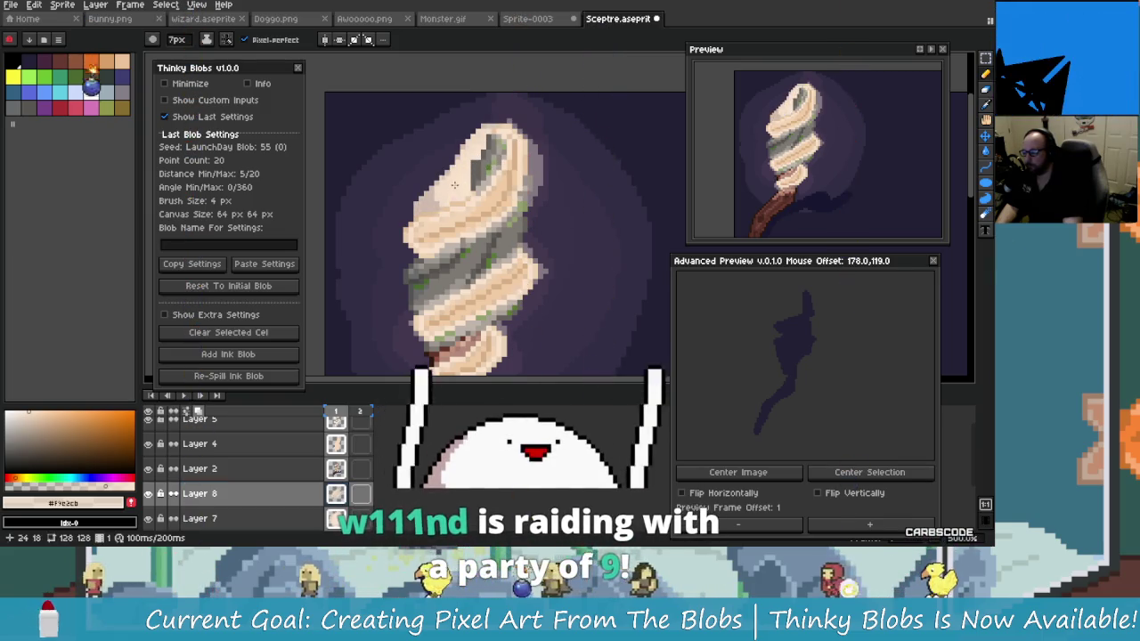
key(m)
mouse_move(461, 124)
mouse_down()
mouse_move(506, 169)
mouse_move(452, 203)
mouse_up()
key(b)
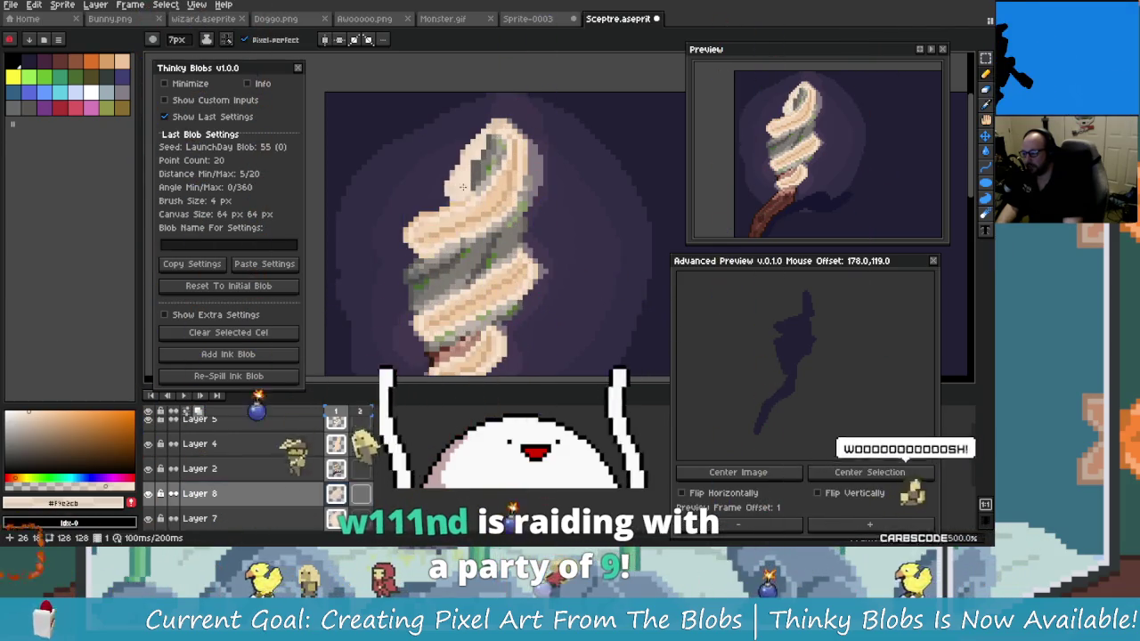
key(ctrl+z)
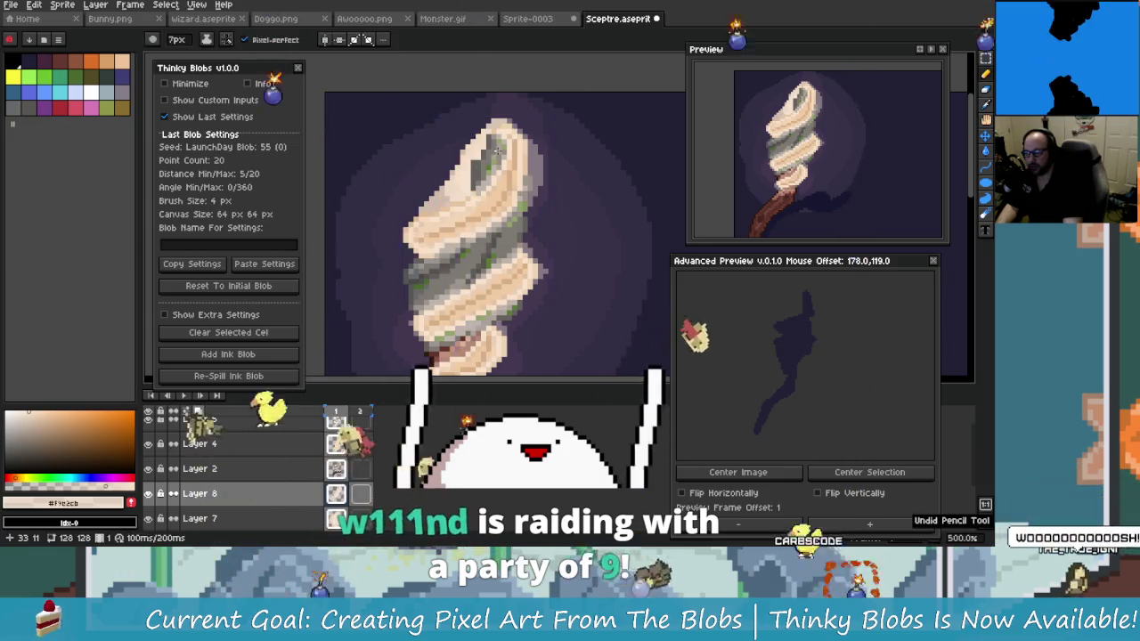
key(ctrl+y)
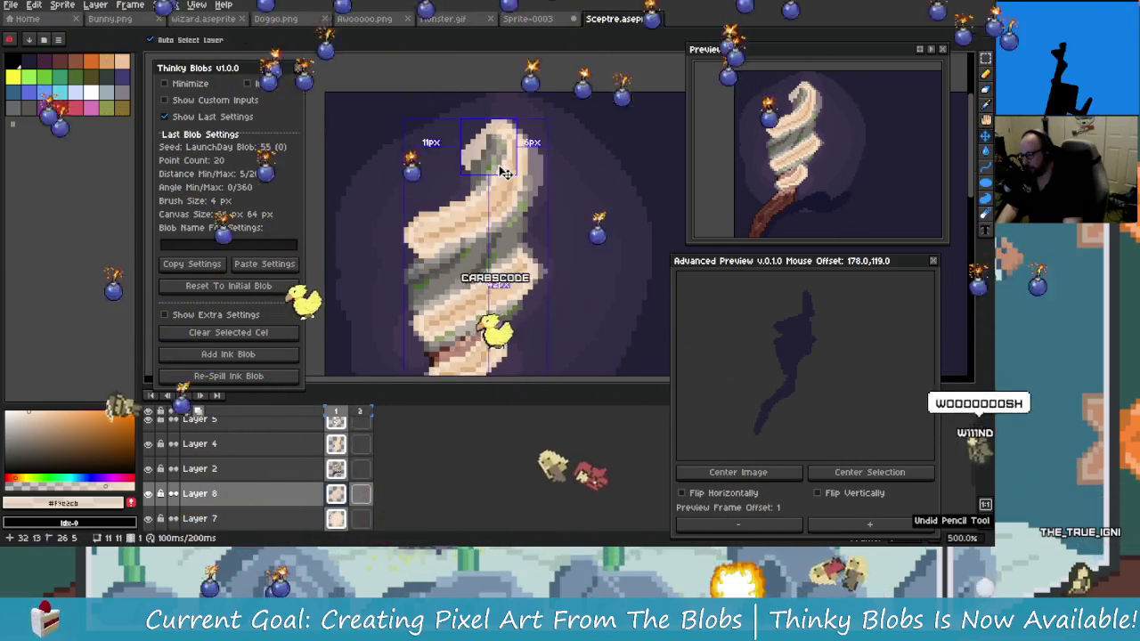
key(b)
scroll(485, 149, up, 5)
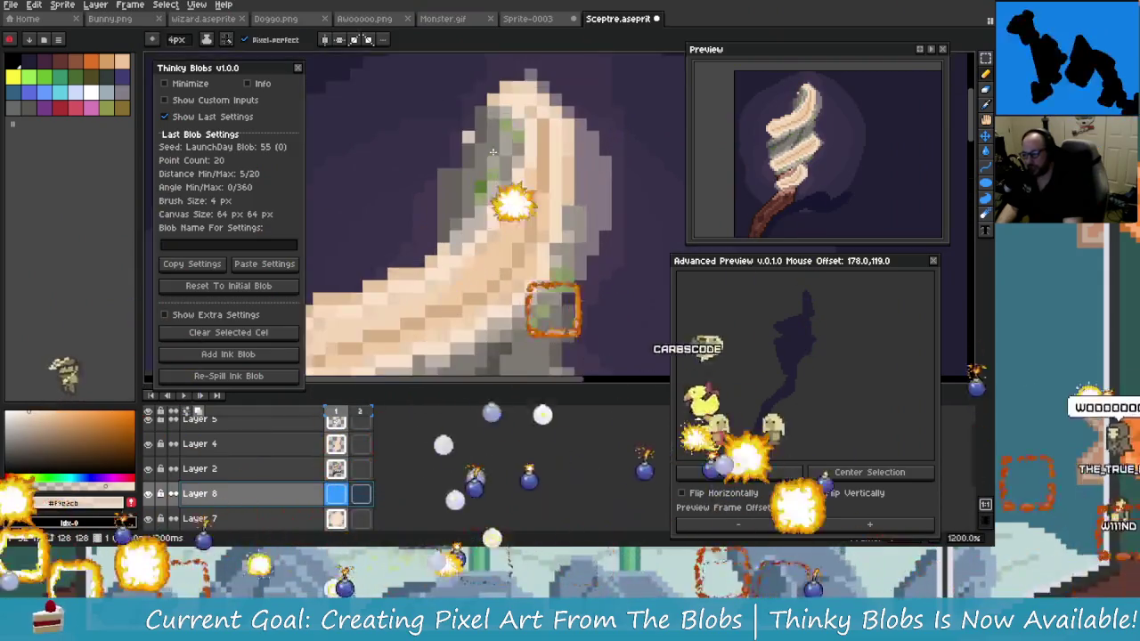
Add a light peach highlight along the swirl's left edge
key(v)
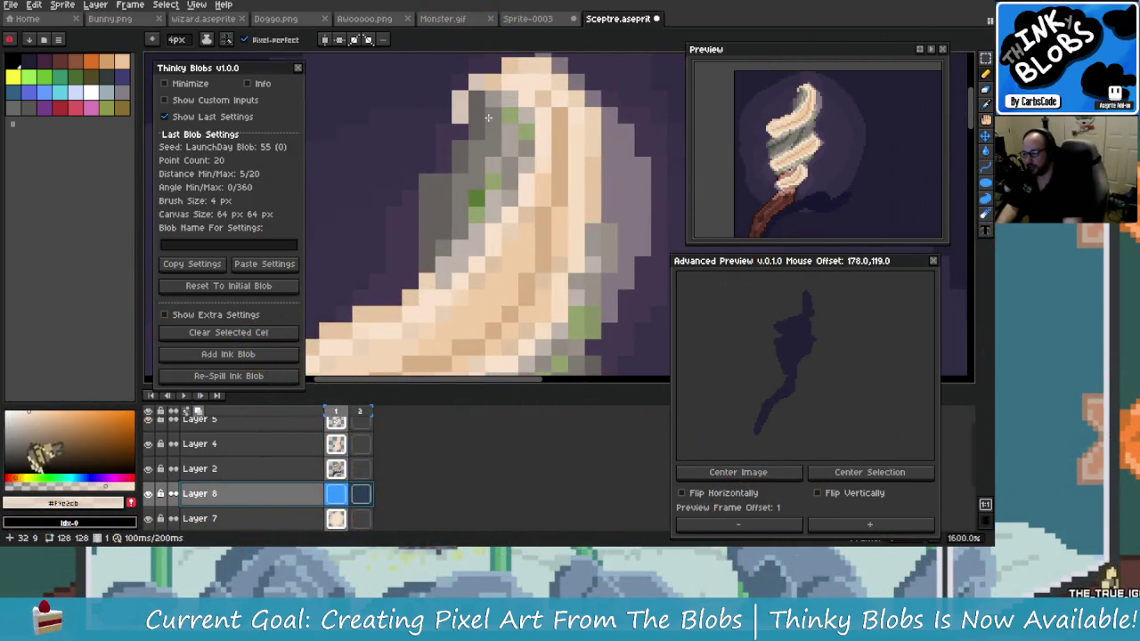
drag(489, 118, 446, 223)
key(ctrl+z)
mouse_move(450, 115)
mouse_down()
mouse_move(392, 250)
mouse_move(325, 316)
mouse_up()
key(ctrl+z)
key(ctrl+z)
drag(408, 210, 434, 255)
scroll(462, 178, down, 2)
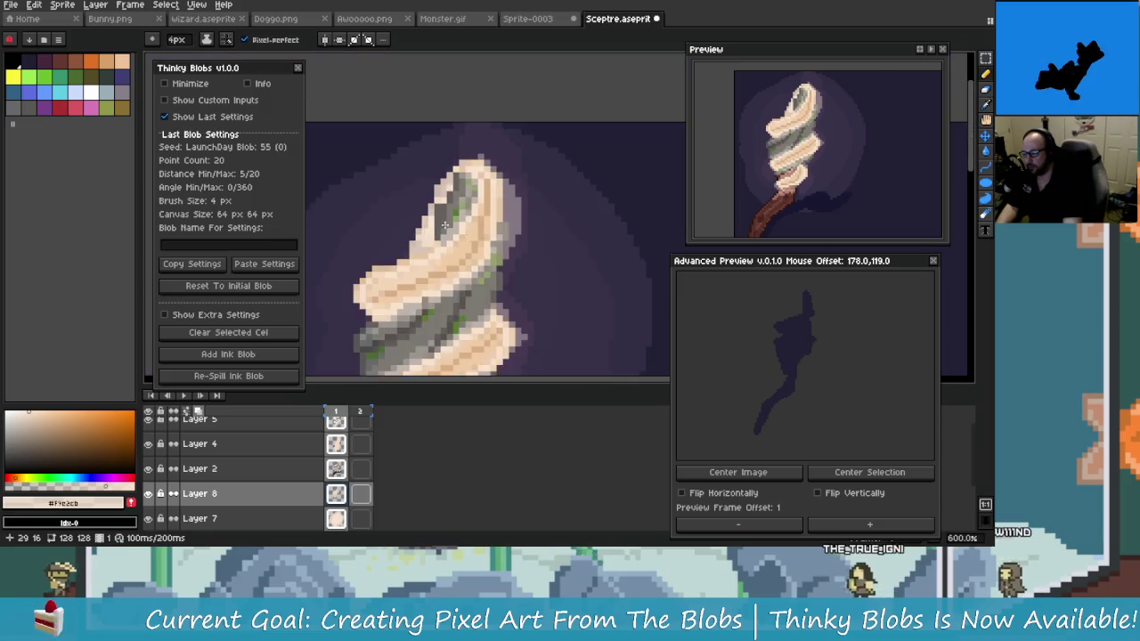
scroll(472, 214, down, 2)
scroll(484, 259, down, 2)
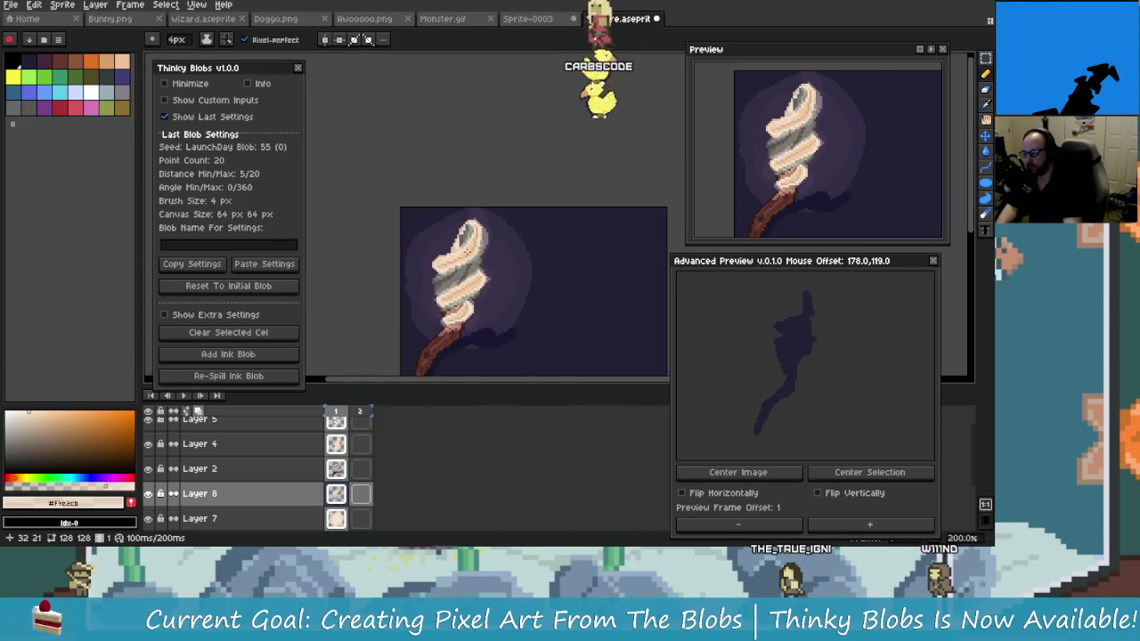
scroll(446, 222, up, 3)
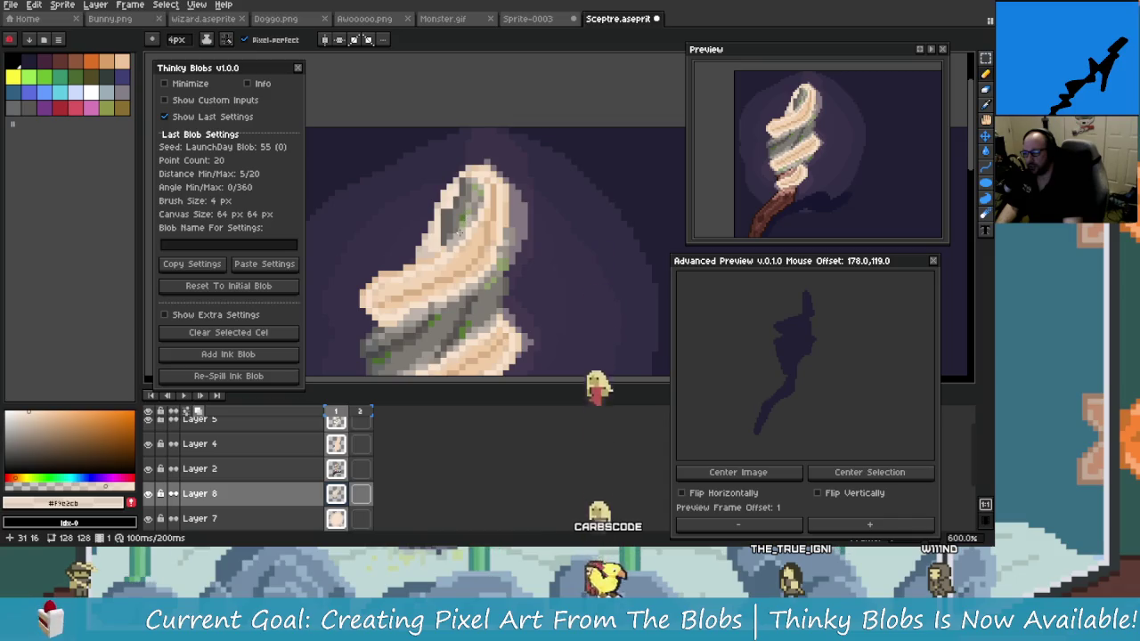
scroll(463, 236, down, 1)
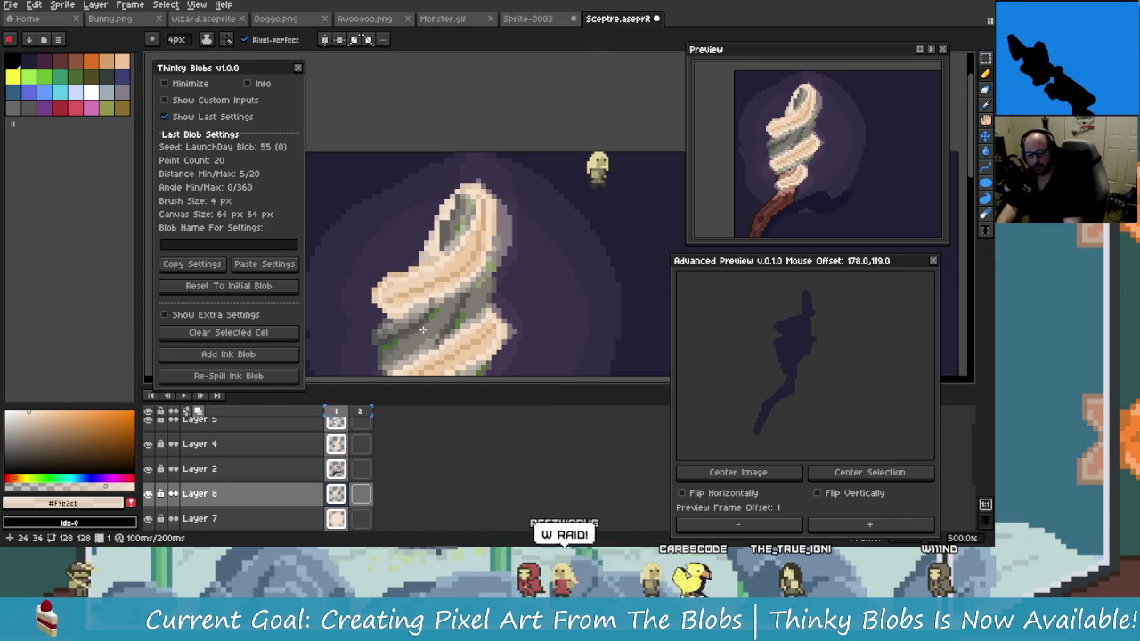
Select Layer 8 and open its layer properties
click(303, 495)
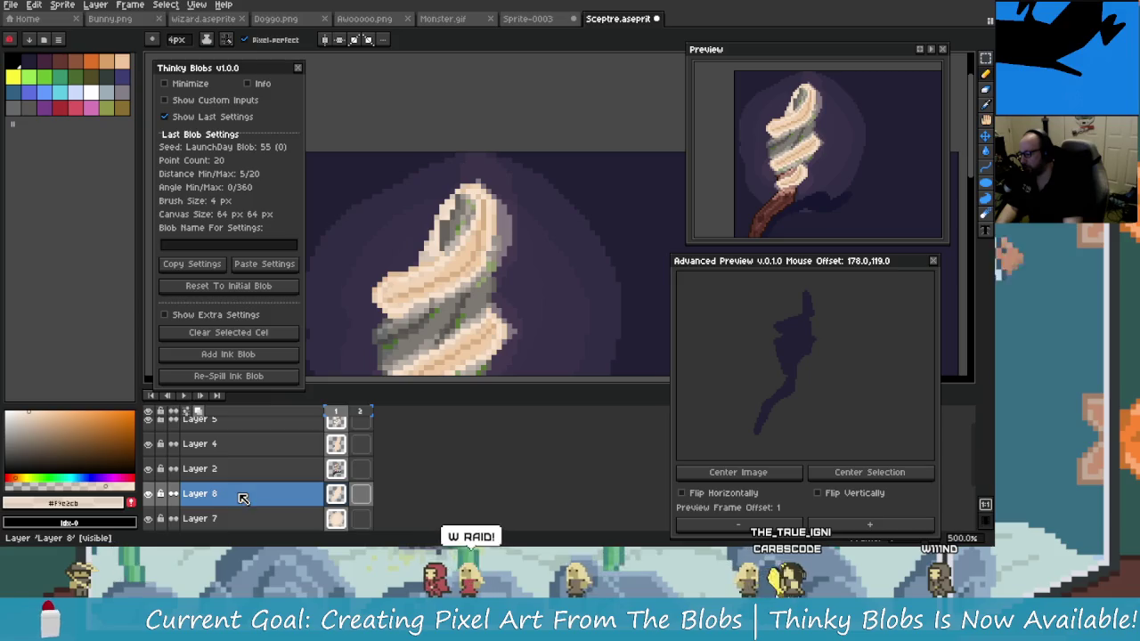
click(284, 497)
double_click(281, 496)
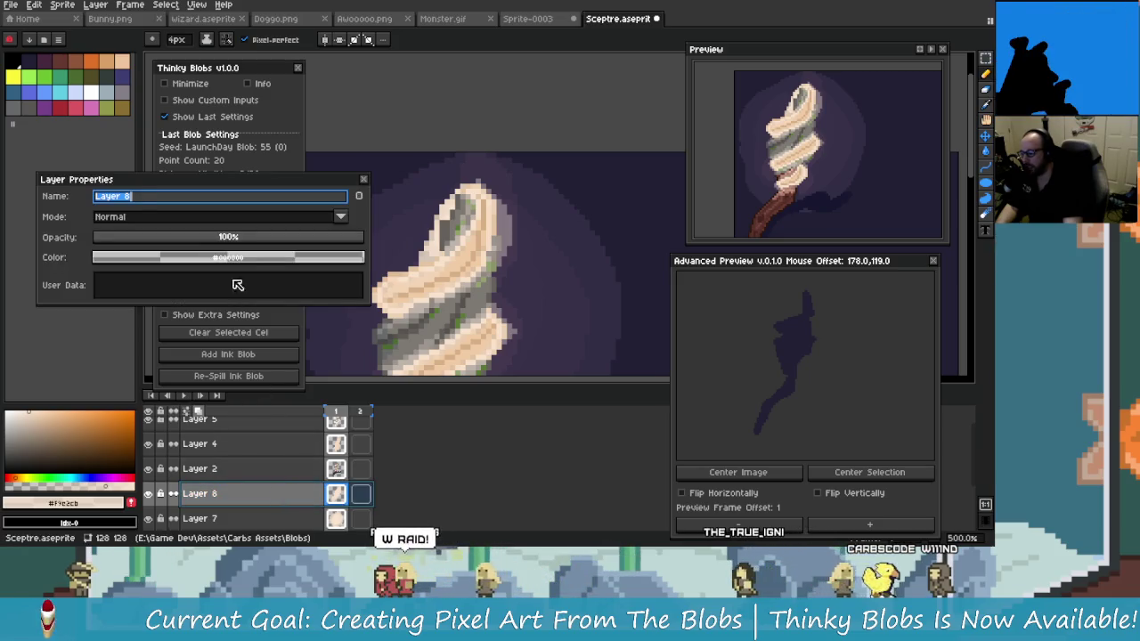
Set Layer 8's Opacity slider to 97% with Normal blending and close the dialog
click(268, 241)
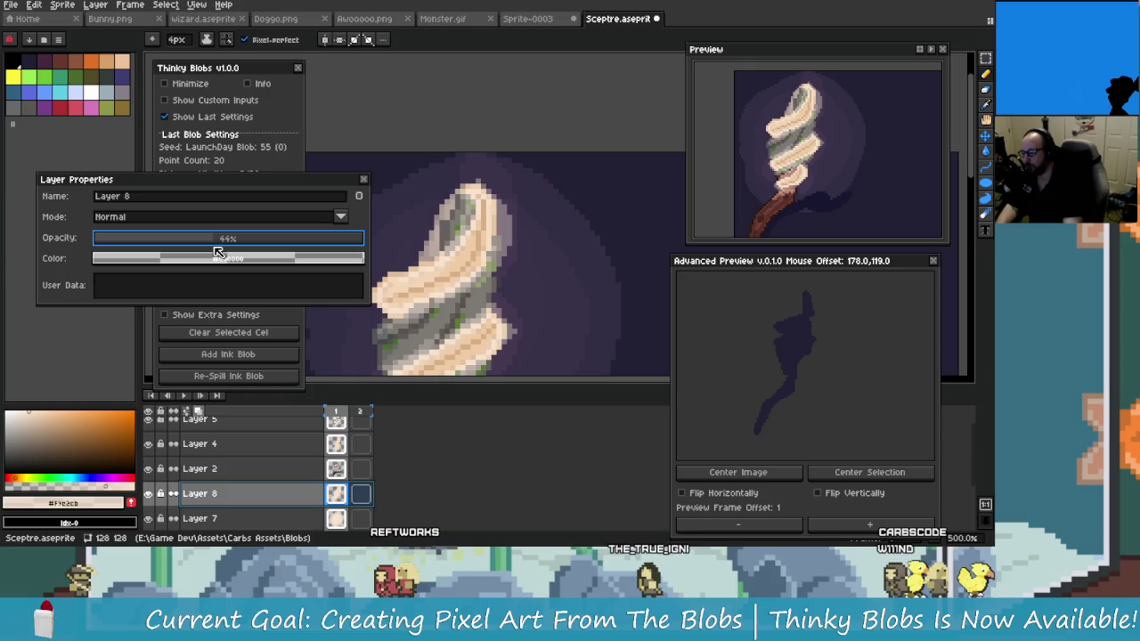
scroll(441, 287, down, 1)
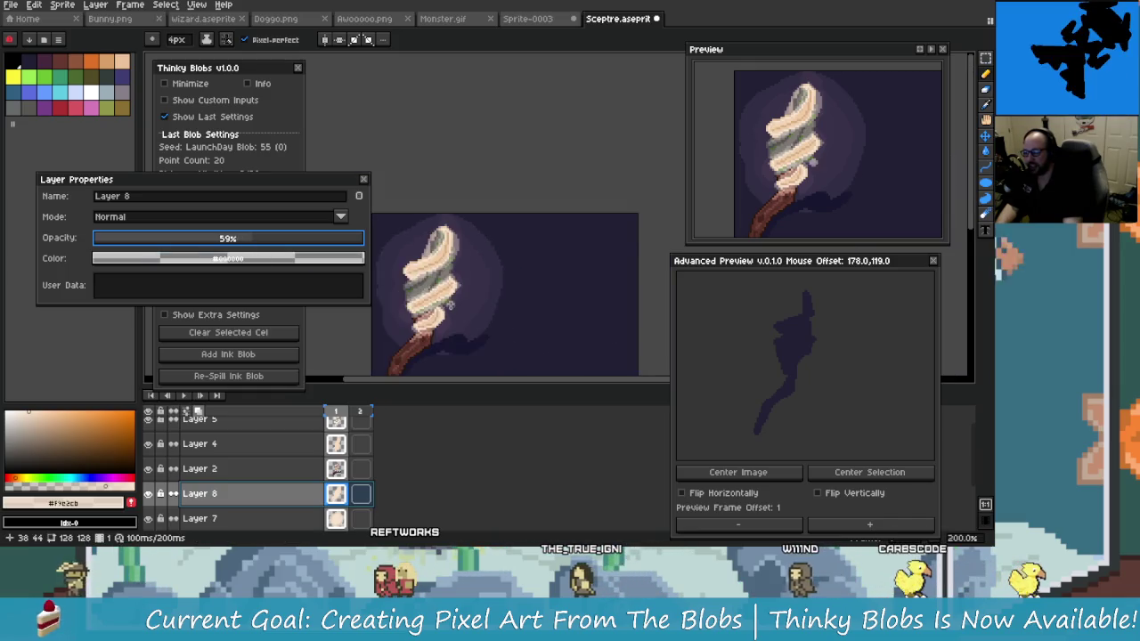
scroll(441, 287, down, 1)
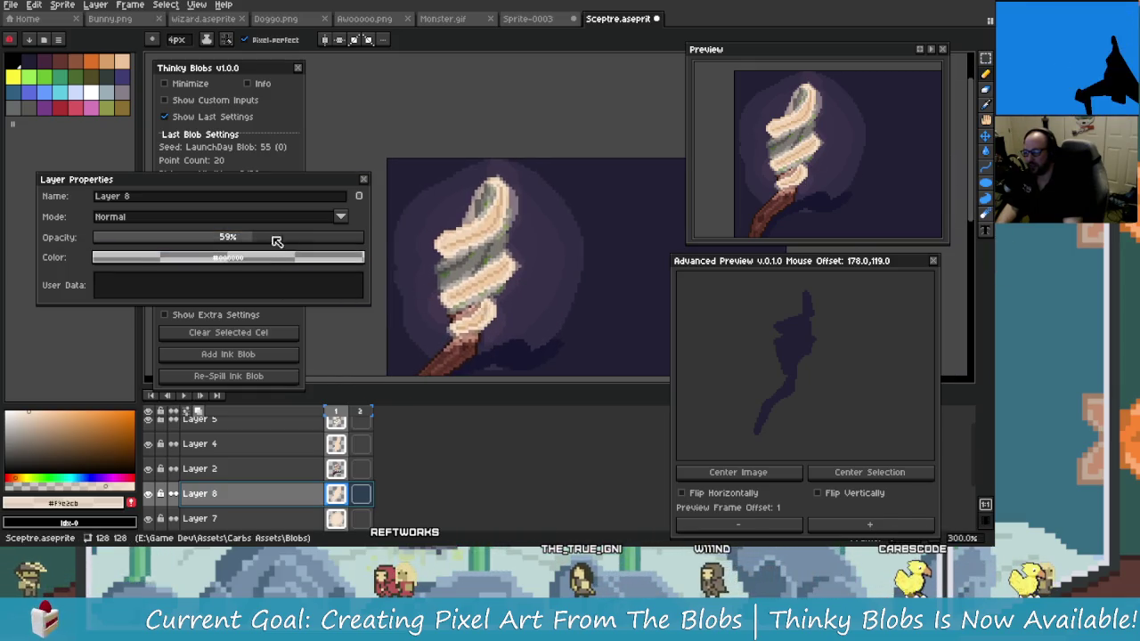
scroll(347, 242, down, 6)
scroll(345, 244, down, 5)
scroll(344, 244, up, 12)
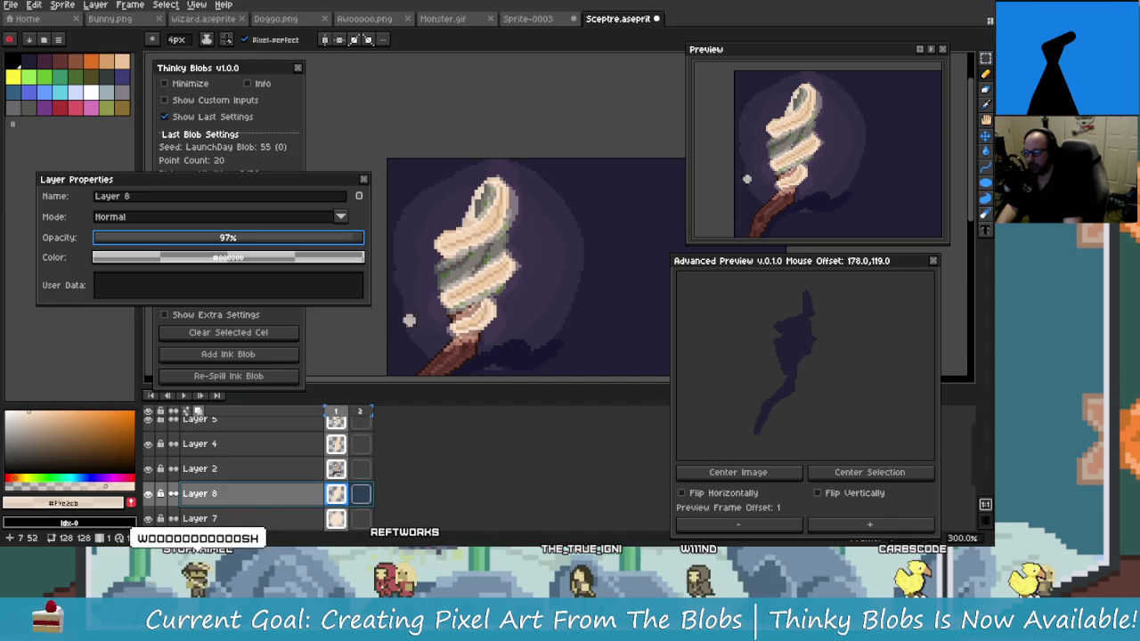
click(363, 181)
scroll(518, 287, down, 1)
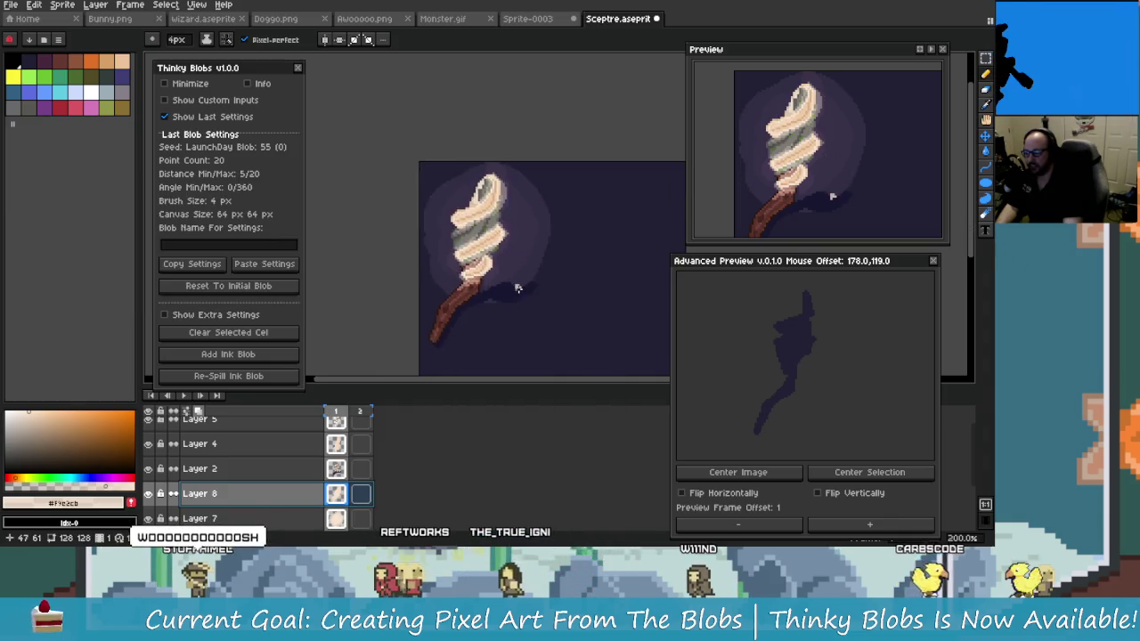
scroll(508, 283, up, 1)
scroll(529, 310, down, 1)
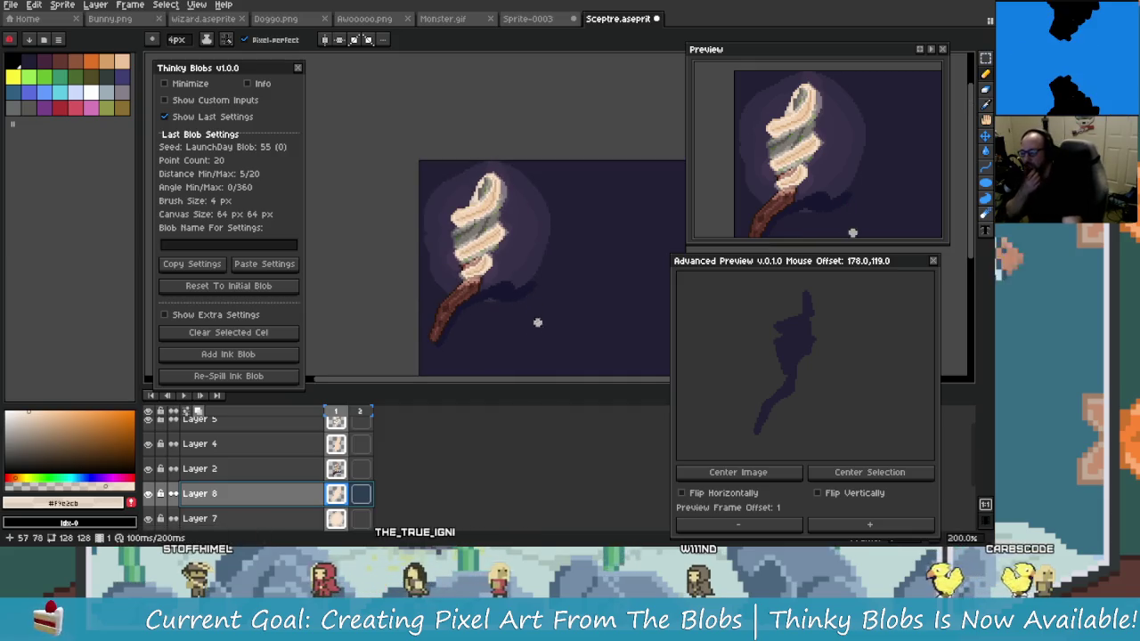
drag(535, 326, 541, 310)
scroll(542, 311, up, 1)
scroll(561, 325, up, 1)
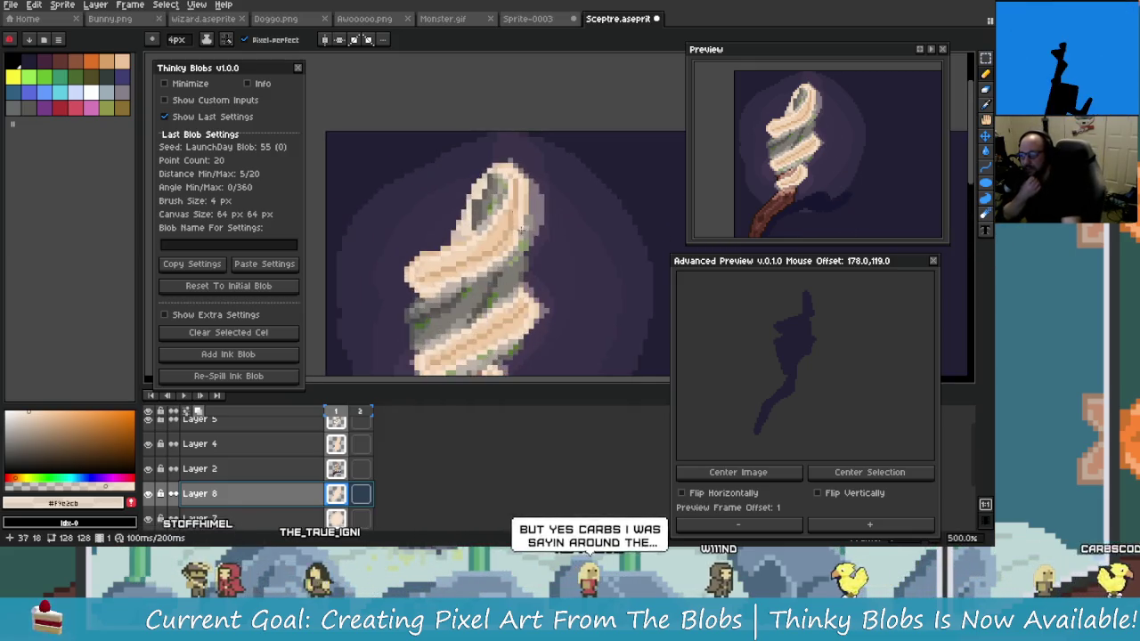
scroll(586, 343, down, 2)
scroll(588, 337, down, 1)
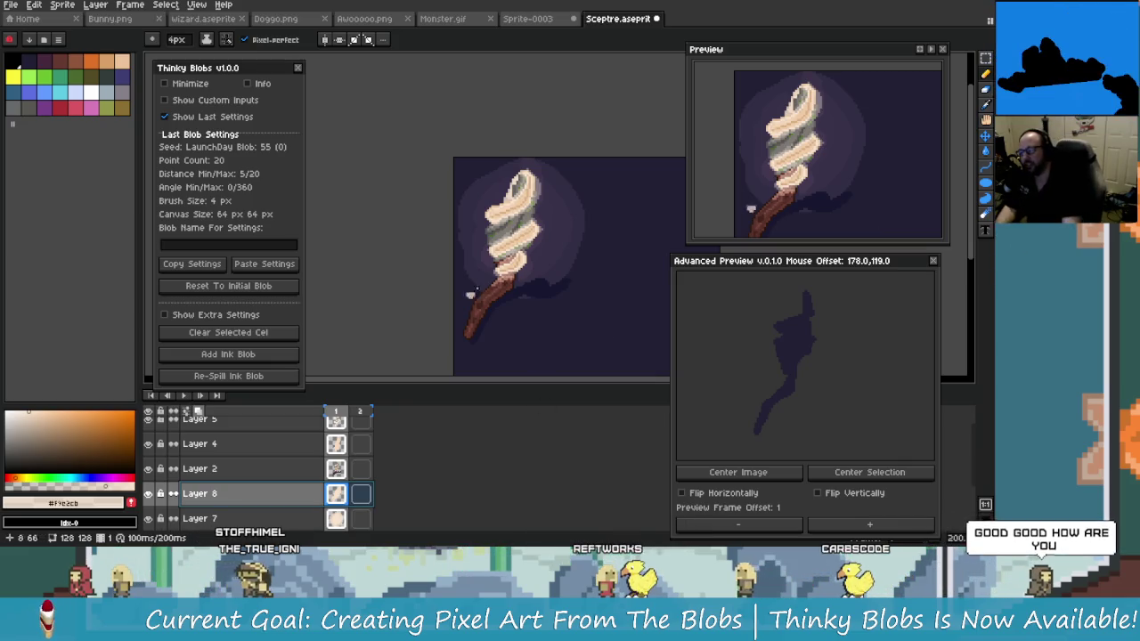
scroll(489, 240, up, 4)
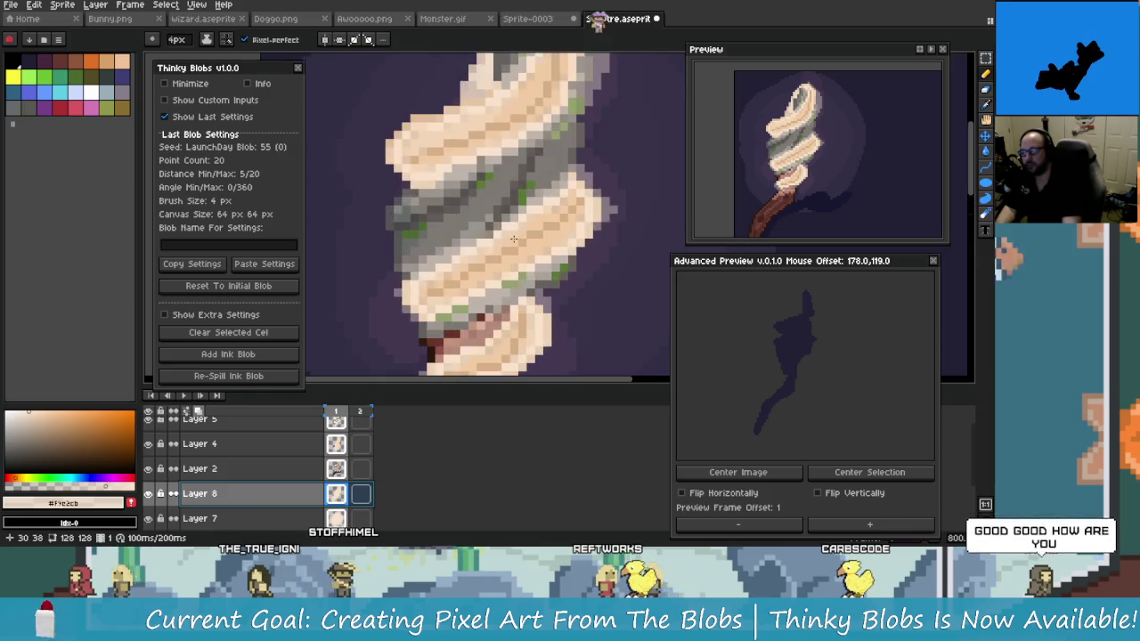
scroll(499, 240, down, 2)
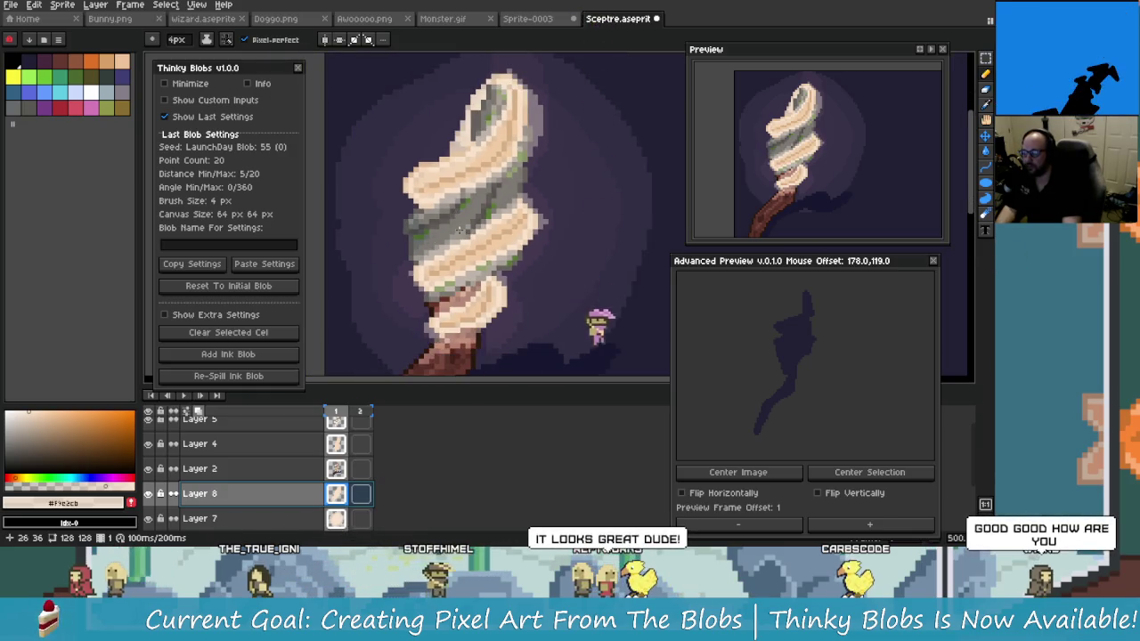
scroll(398, 209, up, 2)
scroll(398, 208, up, 1)
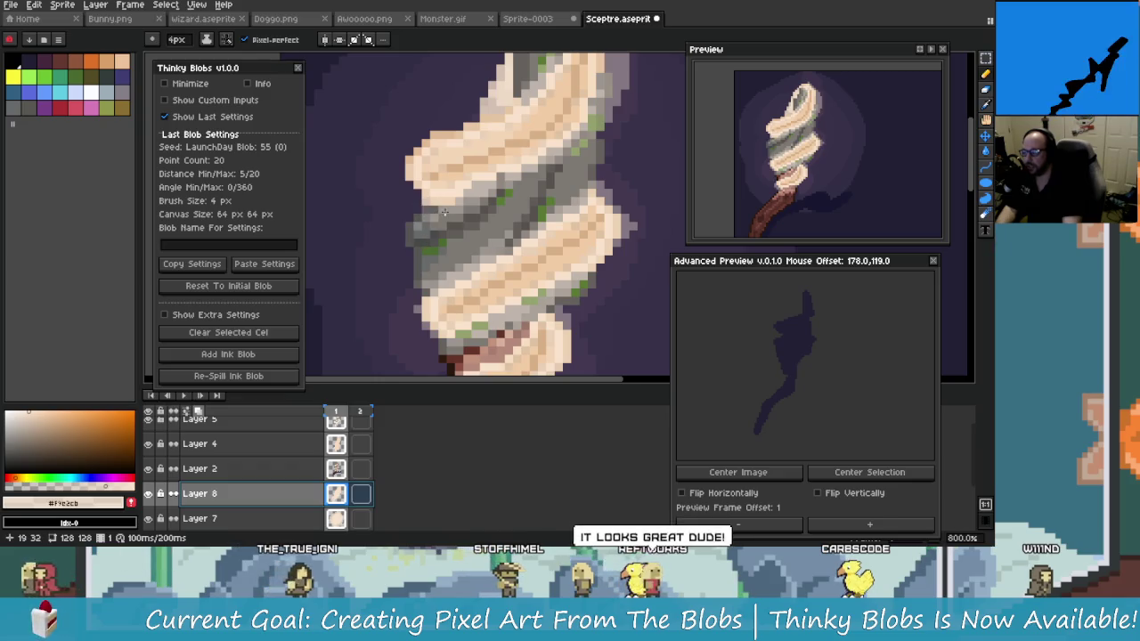
mouse_move(415, 214)
mouse_down()
mouse_move(388, 267)
mouse_move(432, 297)
mouse_up()
key(ctrl+z)
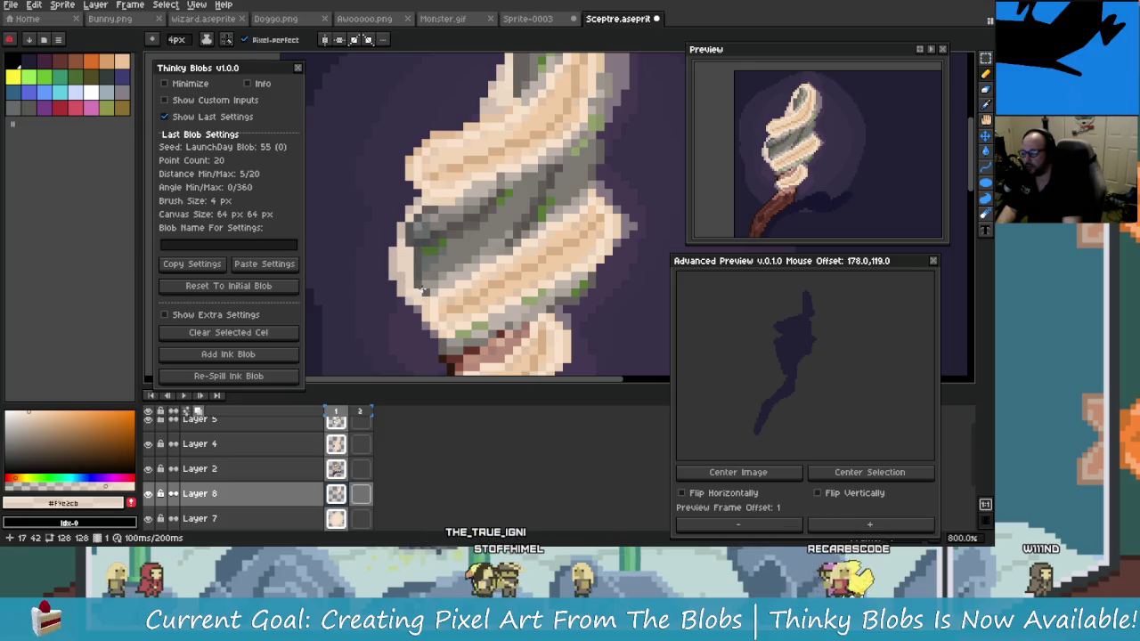
scroll(463, 268, down, 4)
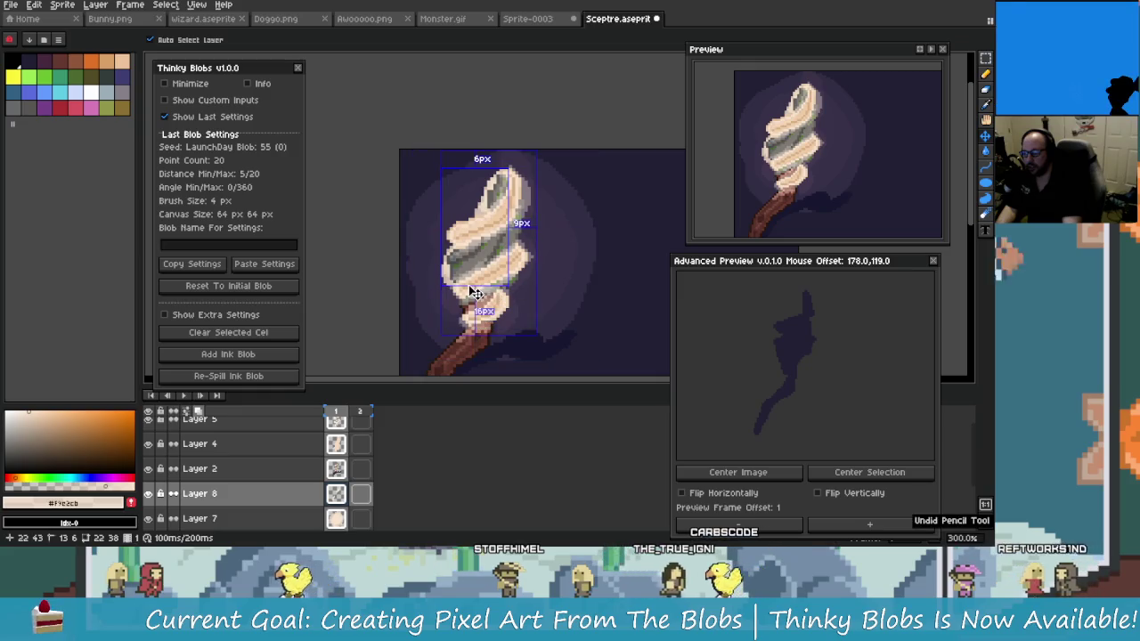
key(ctrl+z)
scroll(456, 241, up, 4)
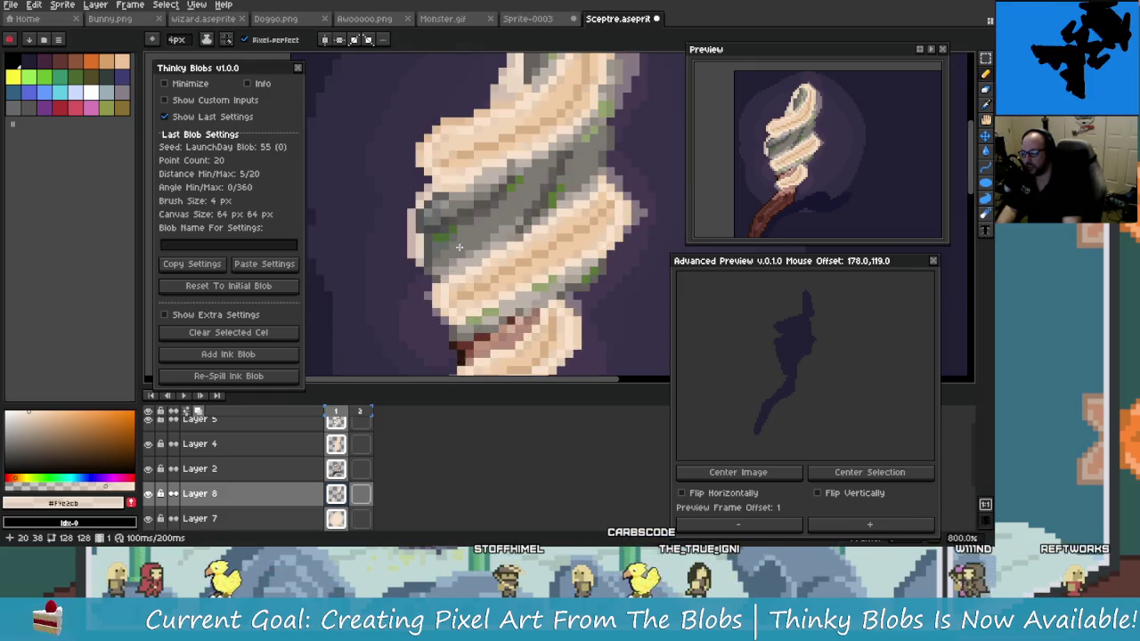
scroll(459, 282, down, 3)
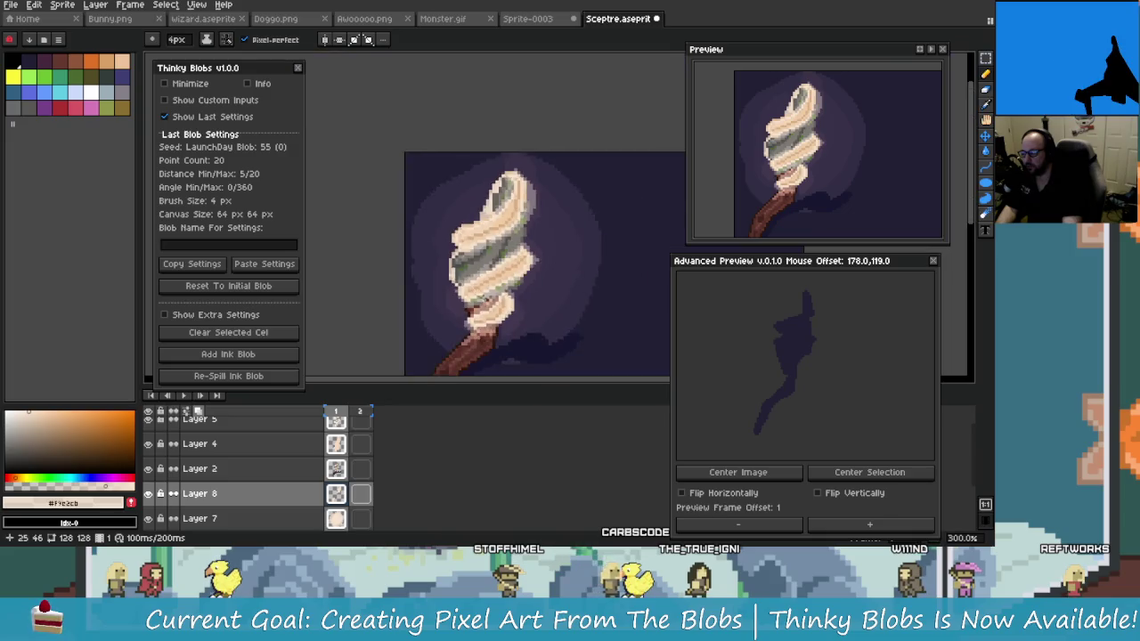
scroll(510, 308, down, 2)
scroll(534, 317, up, 4)
scroll(623, 302, up, 5)
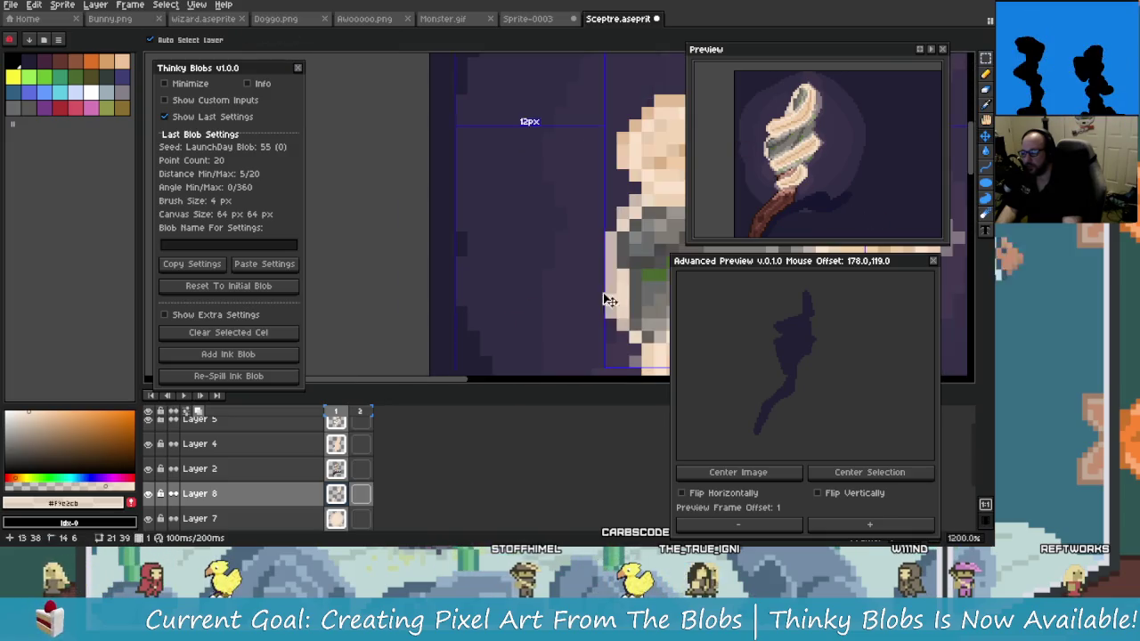
key(ctrl+z)
drag(630, 301, 476, 207)
key(ctrl+z)
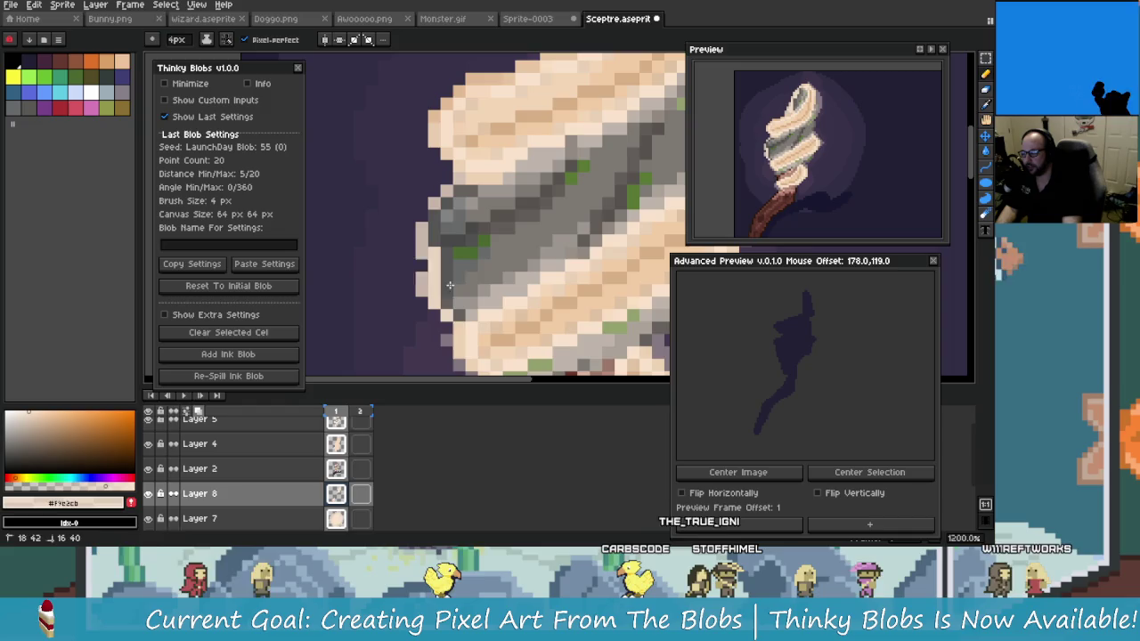
scroll(465, 311, down, 3)
scroll(499, 317, down, 4)
scroll(527, 322, down, 1)
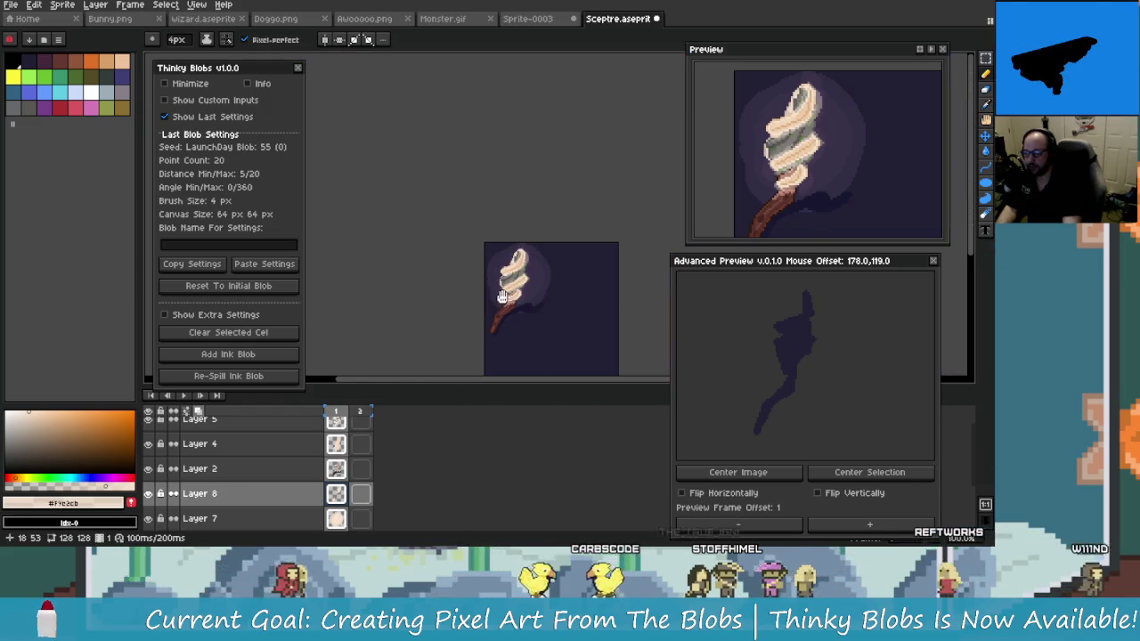
scroll(438, 272, up, 1)
scroll(438, 271, up, 4)
key(ctrl+z)
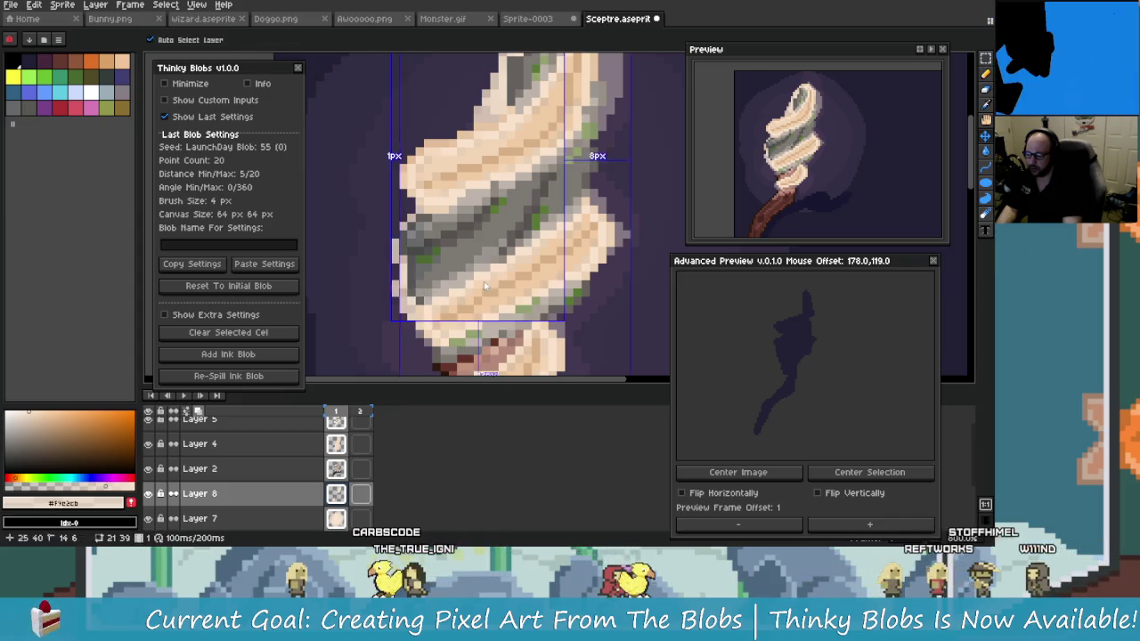
key(ctrl+z)
scroll(514, 272, up, 2)
scroll(525, 240, right, 2)
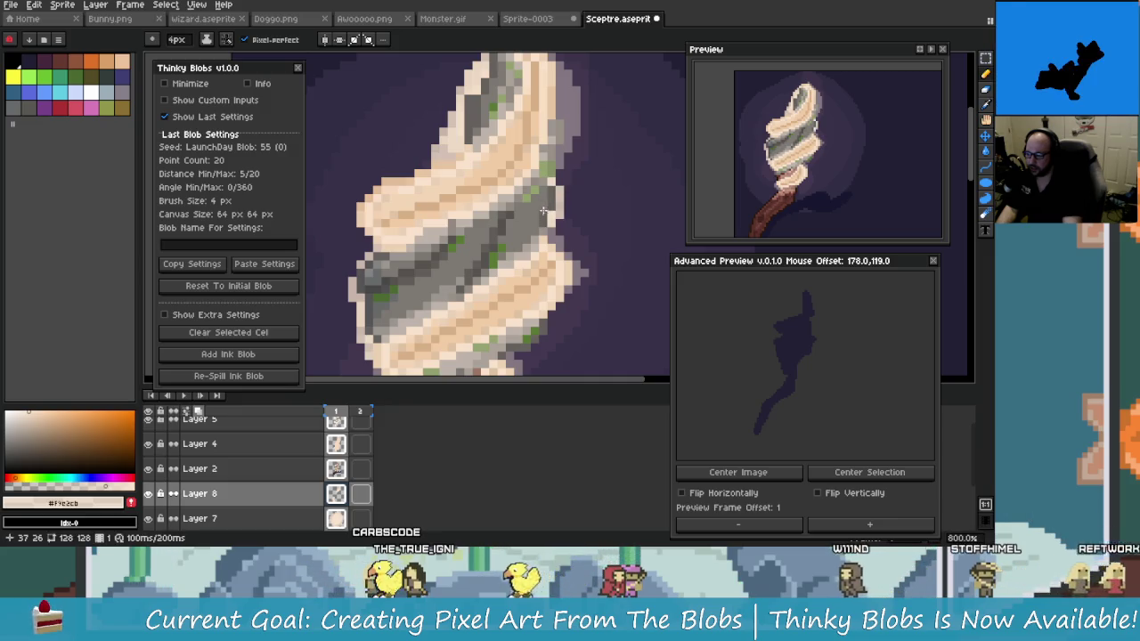
scroll(565, 301, down, 4)
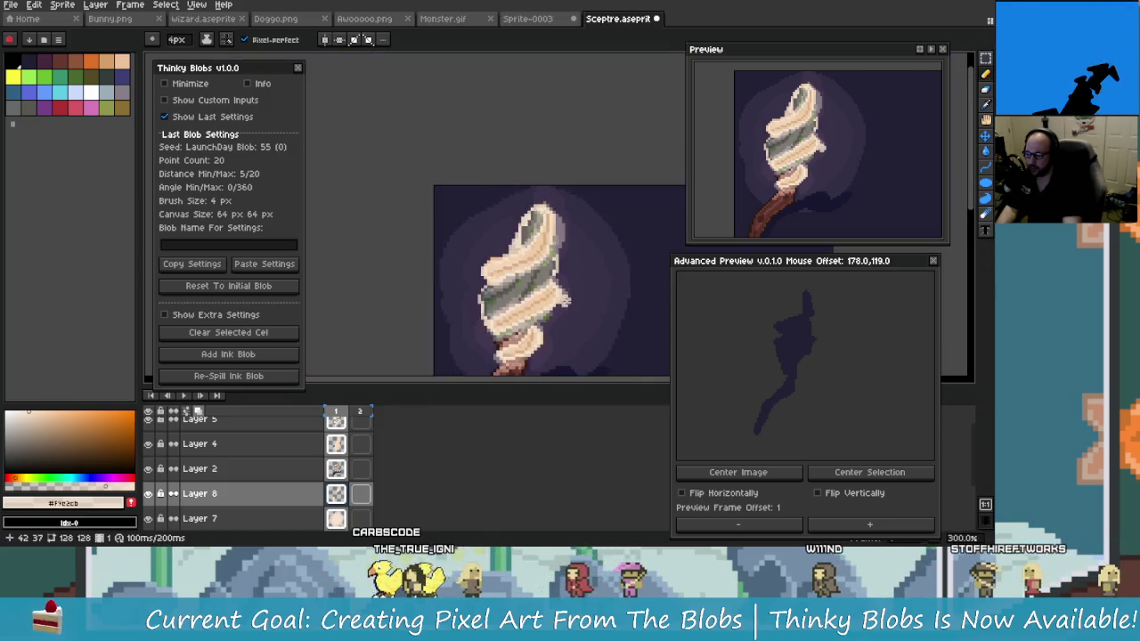
scroll(564, 301, up, 2)
scroll(538, 218, up, 1)
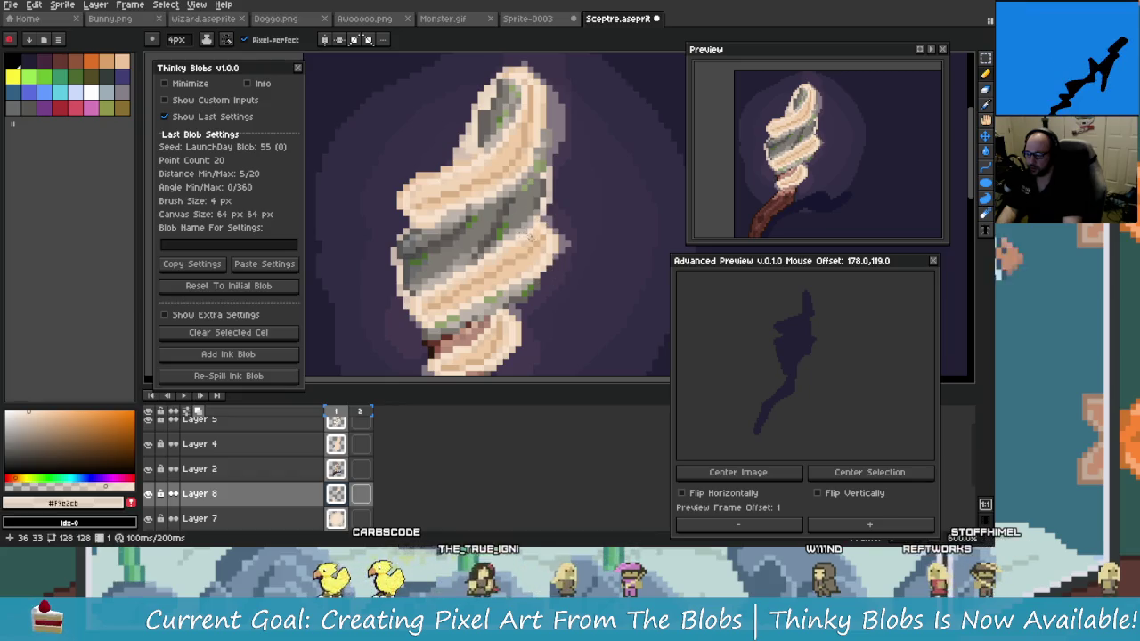
scroll(530, 236, down, 3)
scroll(530, 236, up, 2)
scroll(552, 285, down, 1)
key(v)
key(ctrl+z)
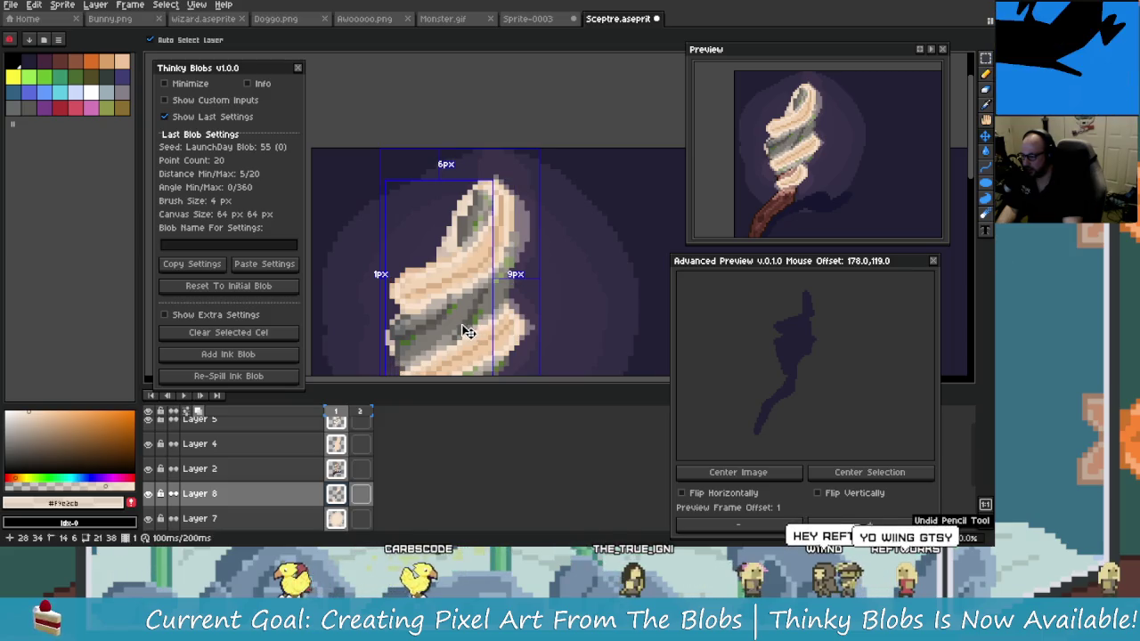
scroll(452, 332, up, 1)
key(b)
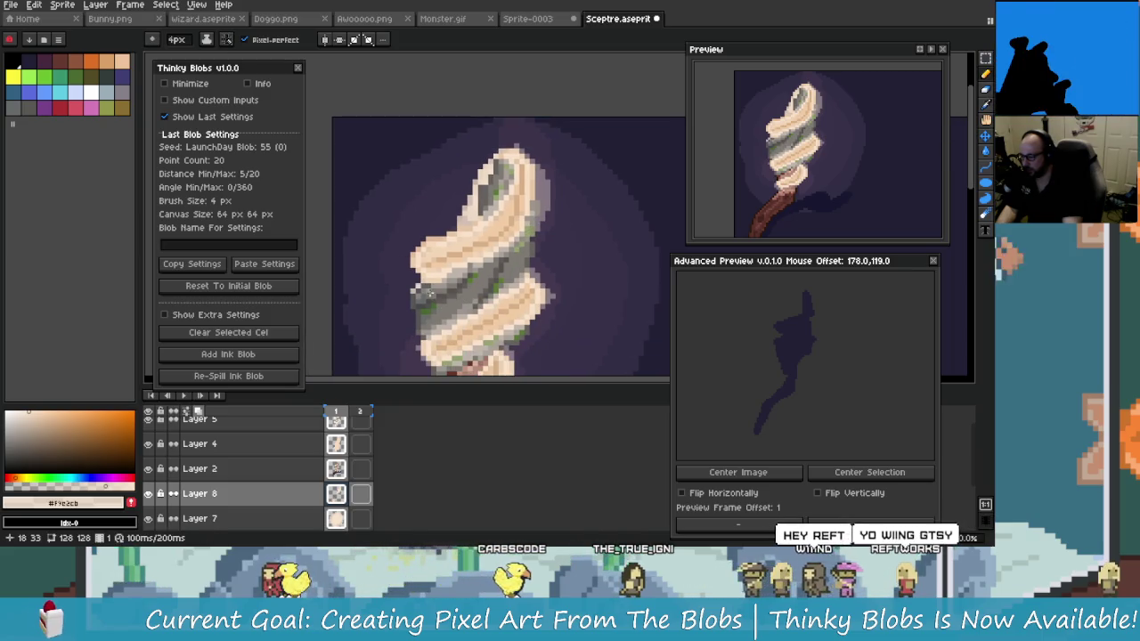
drag(425, 292, 426, 341)
key(ctrl+z)
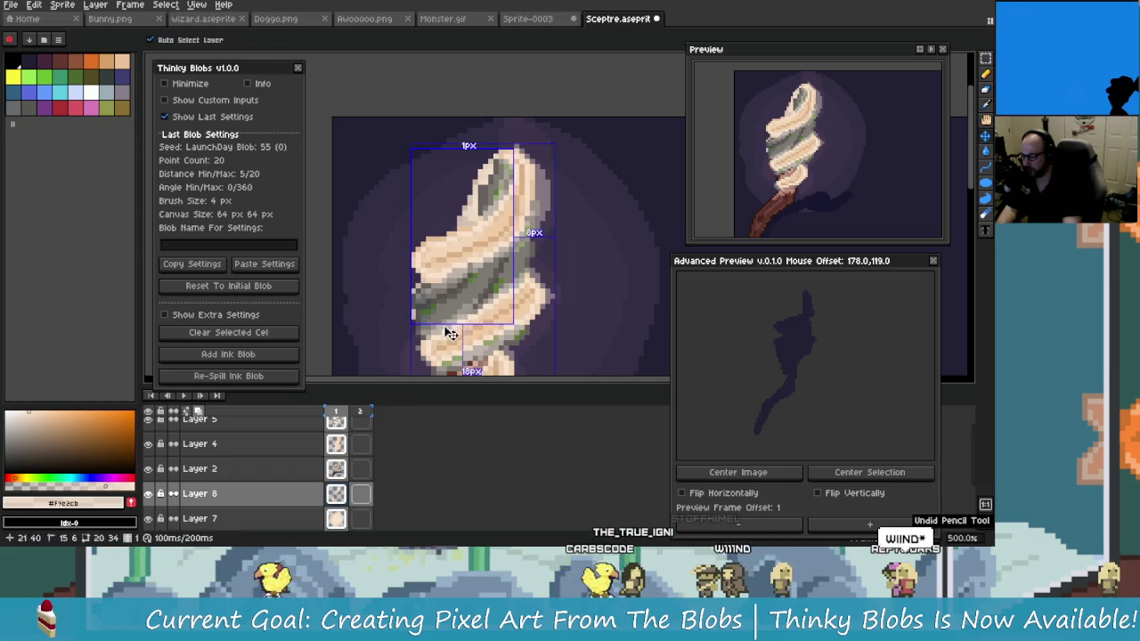
key(ctrl+z)
key(ctrl+y)
key(ctrl+z)
key(ctrl+z)
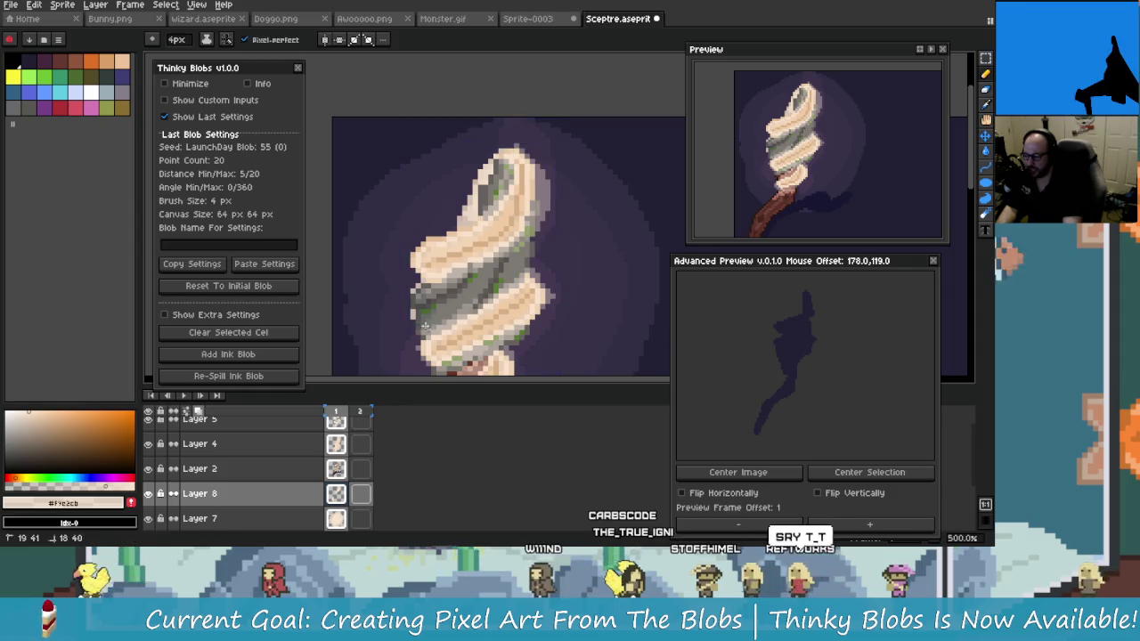
drag(453, 327, 440, 323)
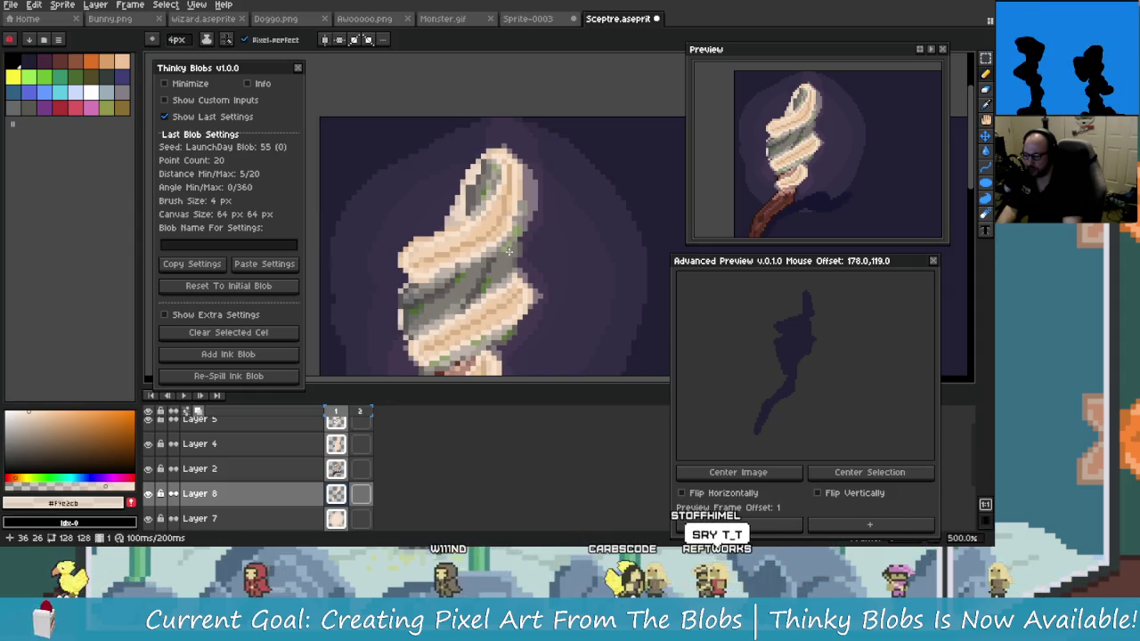
scroll(513, 255, down, 1)
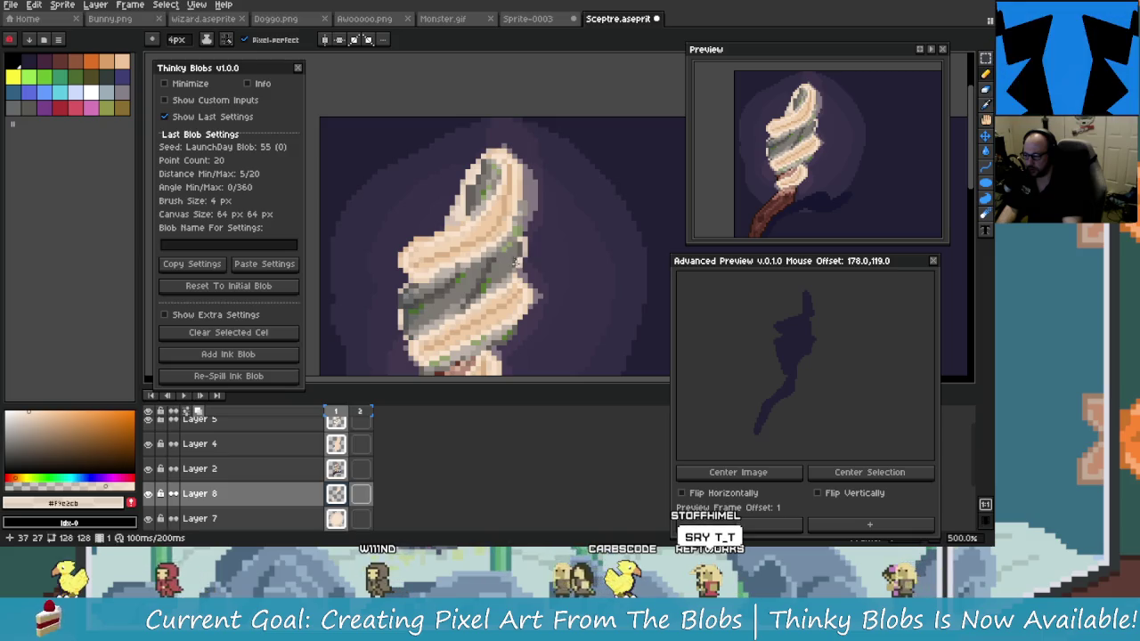
scroll(526, 260, down, 1)
scroll(539, 265, down, 1)
scroll(554, 269, up, 2)
scroll(554, 269, up, 3)
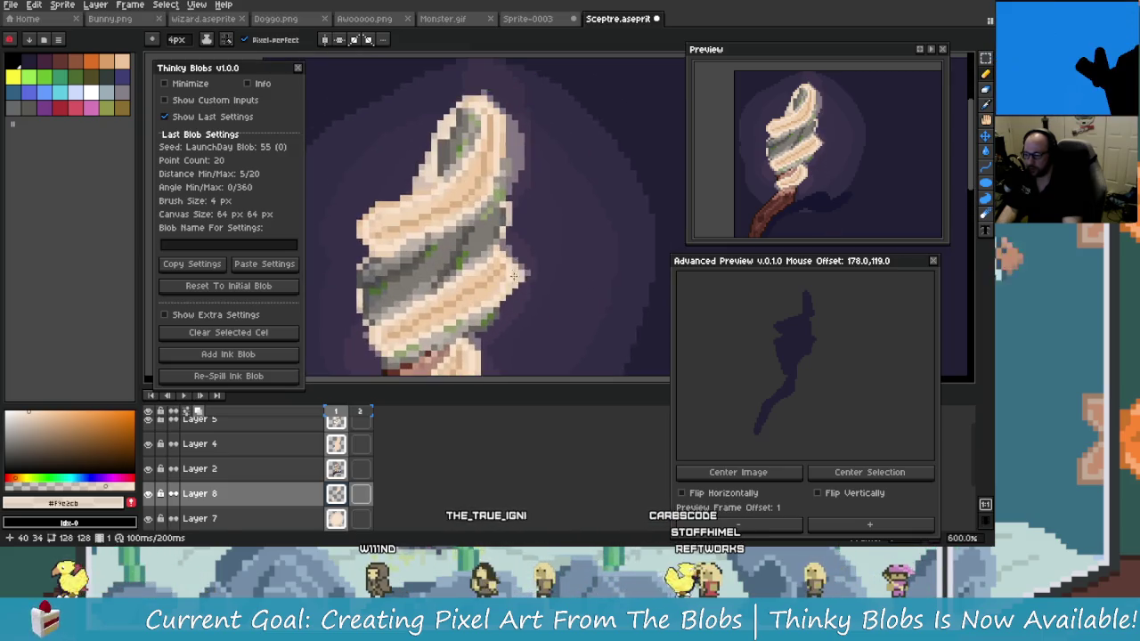
key(ctrl+z)
scroll(500, 212, up, 3)
key(ctrl+z)
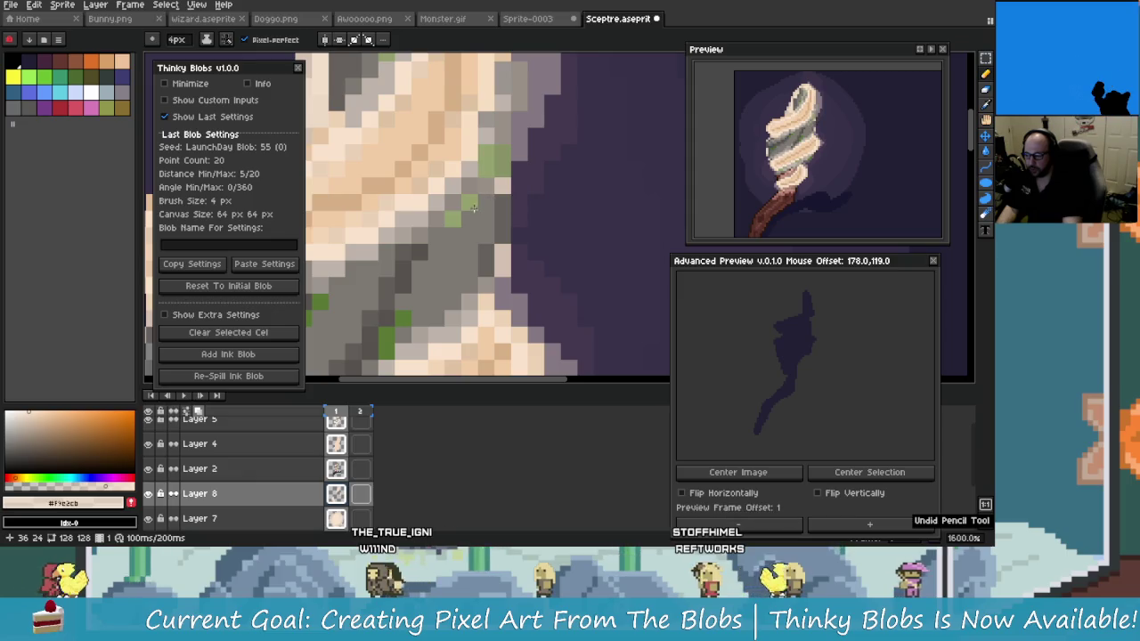
scroll(492, 236, down, 1)
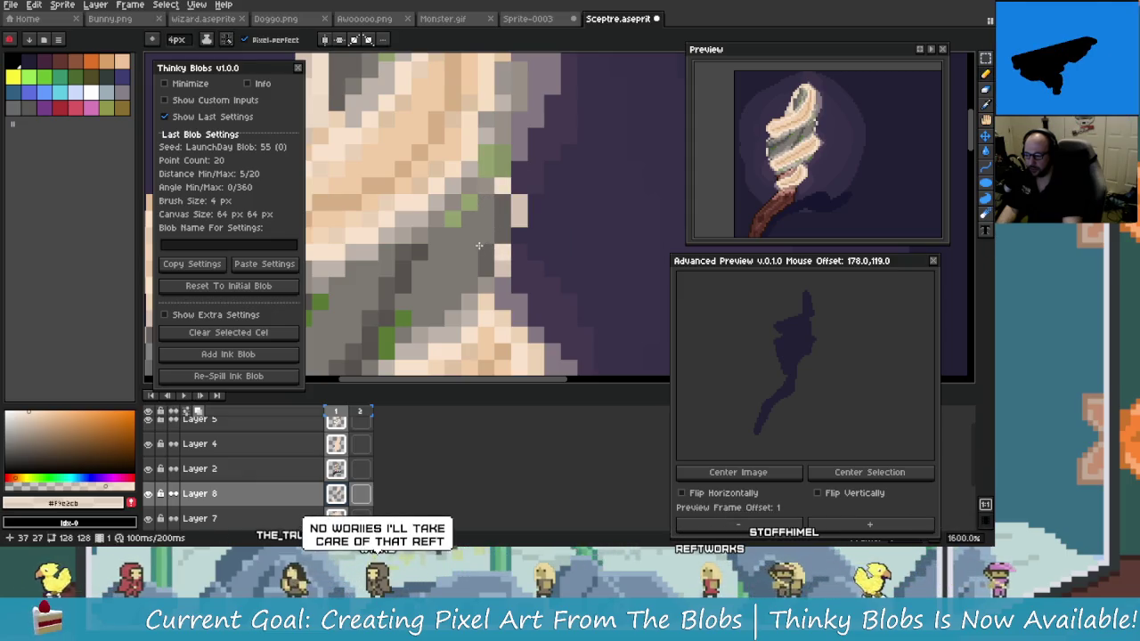
scroll(492, 236, down, 2)
scroll(493, 236, down, 3)
scroll(512, 319, up, 1)
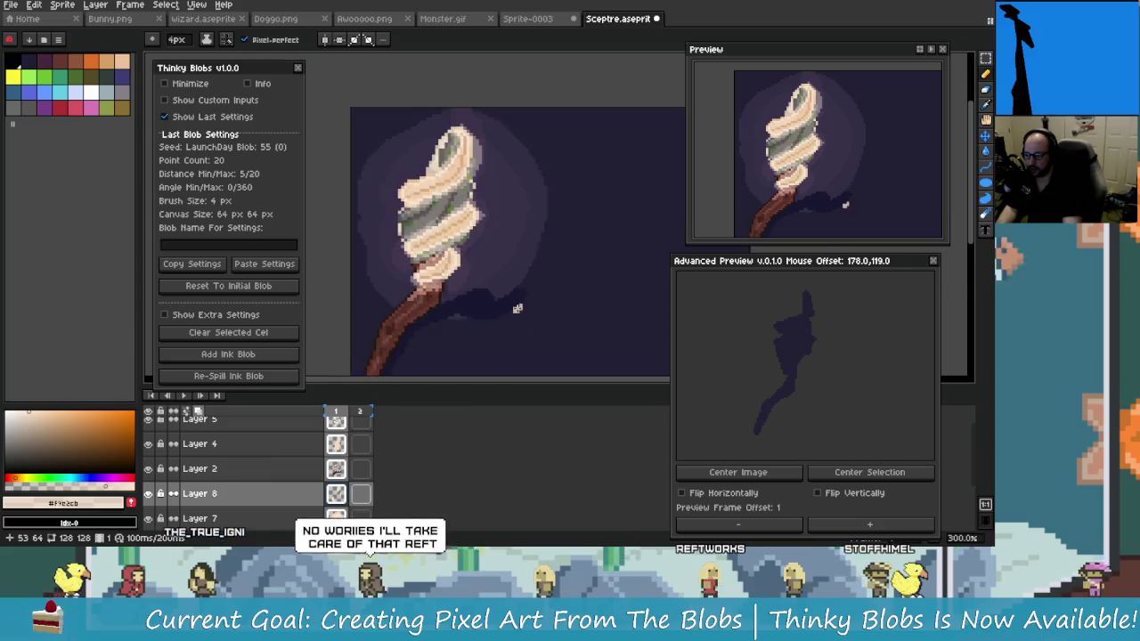
scroll(512, 320, down, 1)
scroll(511, 303, down, 1)
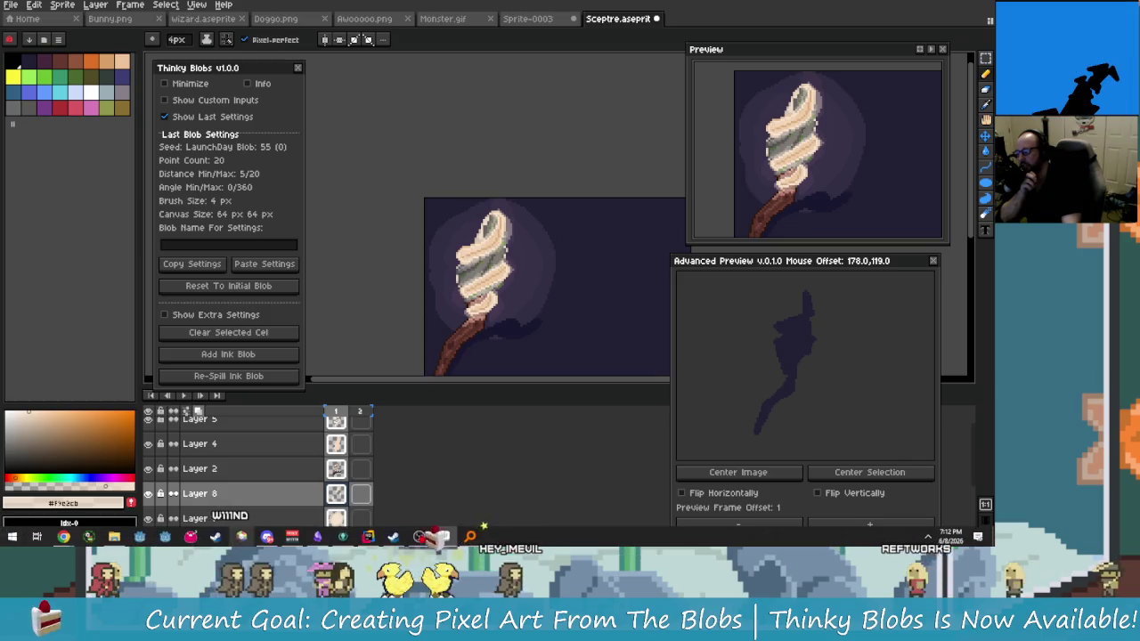
mouse_move(63, 537)
click(258, 472)
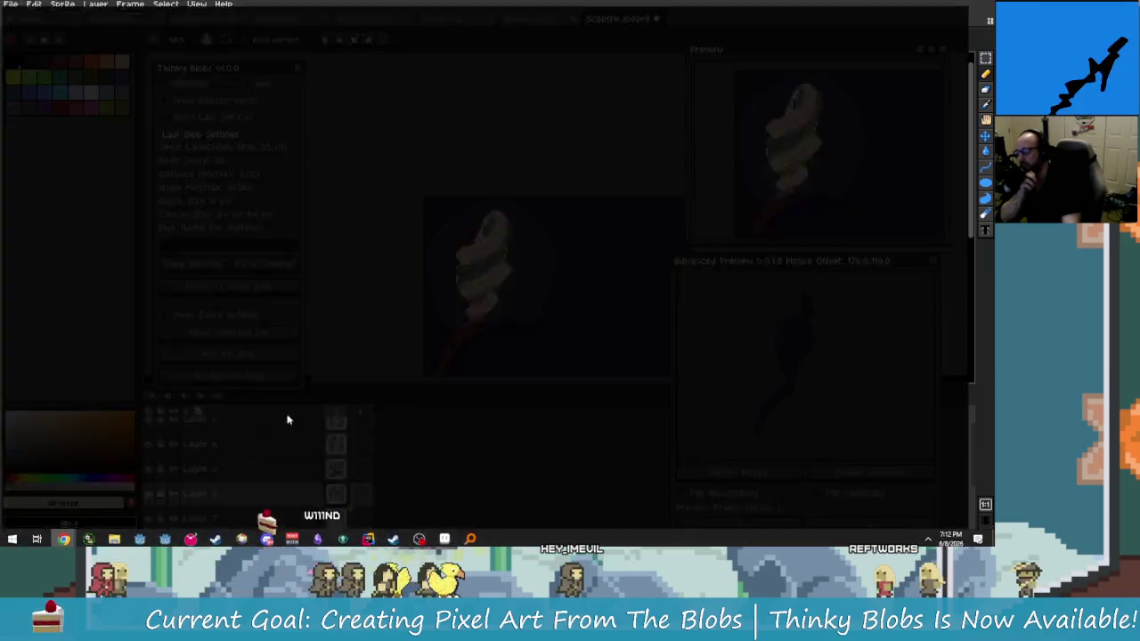
scroll(408, 393, up, 5)
scroll(375, 401, up, 1)
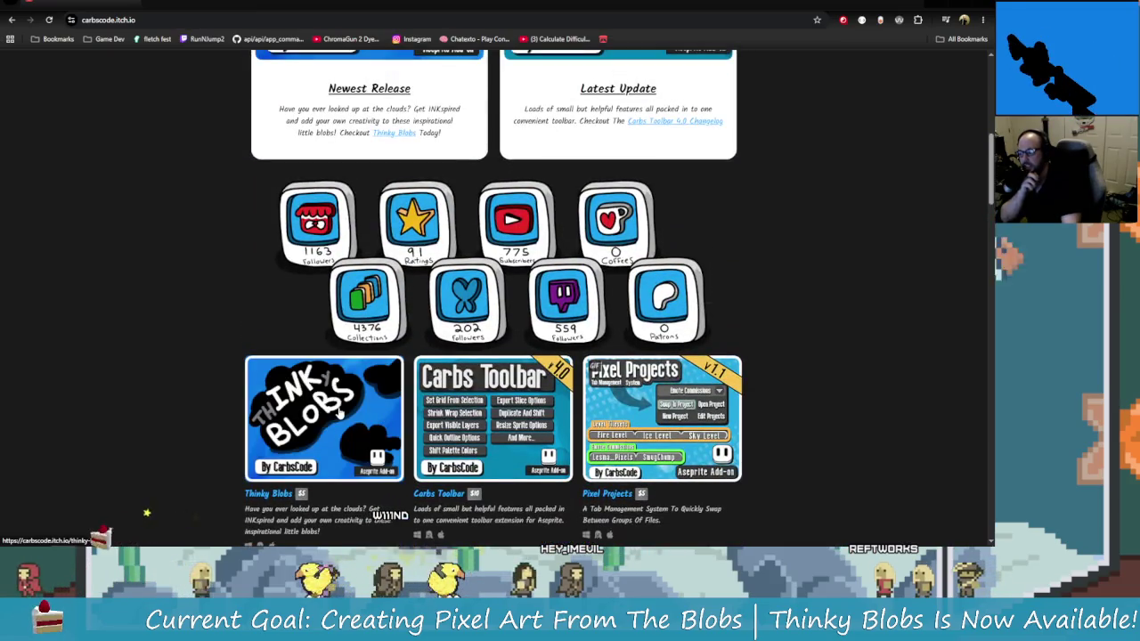
scroll(343, 392, up, 2)
scroll(352, 356, up, 2)
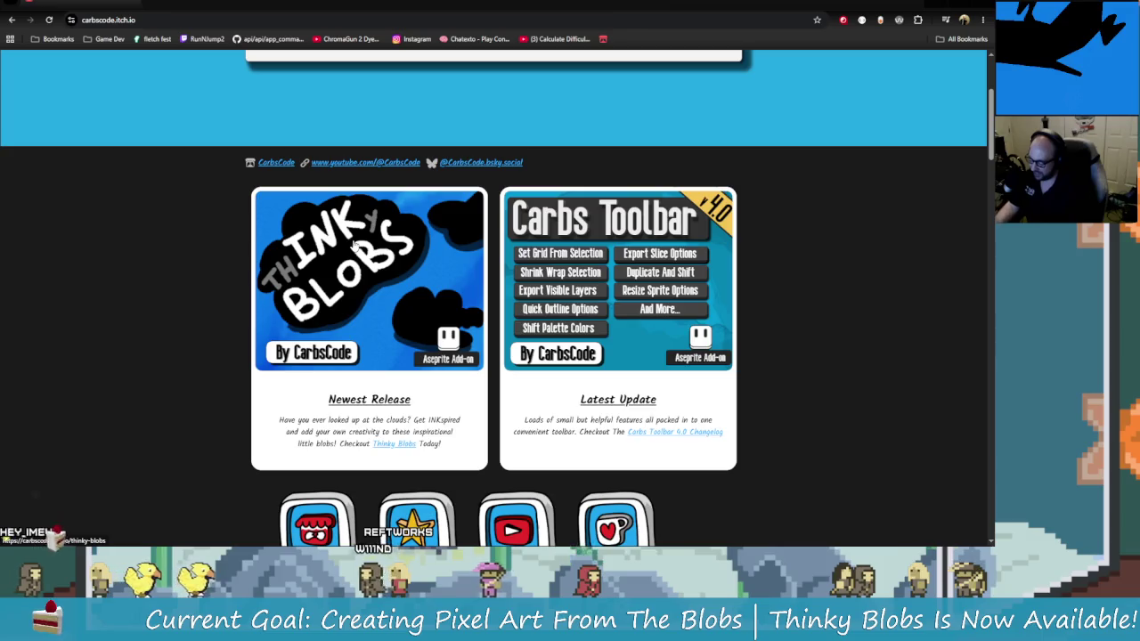
key(alt+Tab)
scroll(333, 214, down, 3)
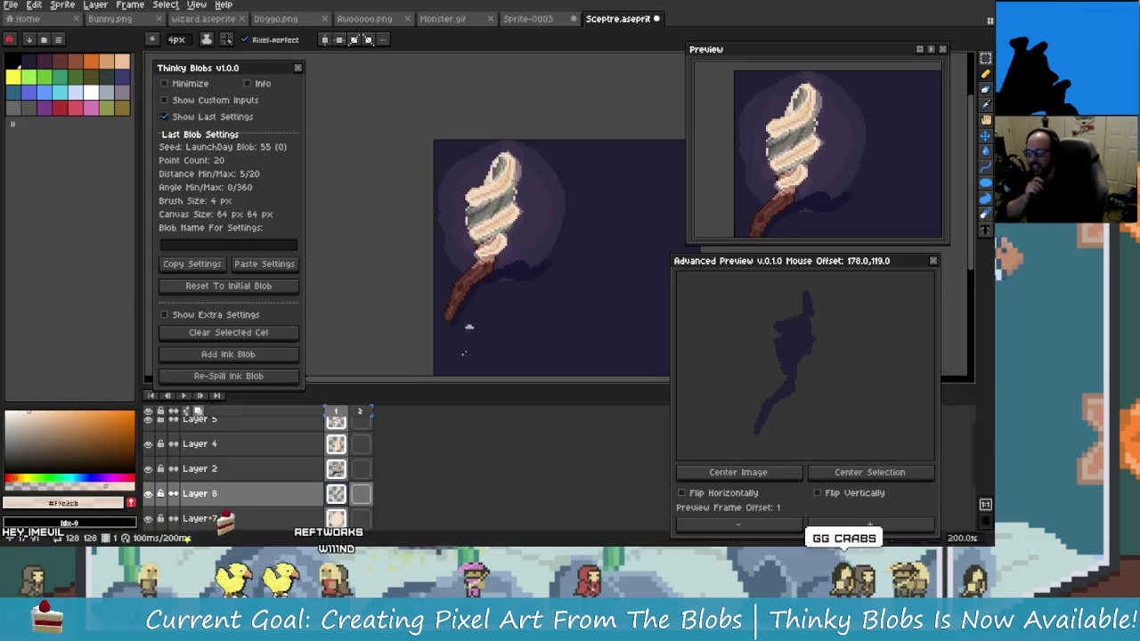
Try cream highlight strokes along the shaft's upper-left edge, undoing each one
scroll(436, 312, up, 2)
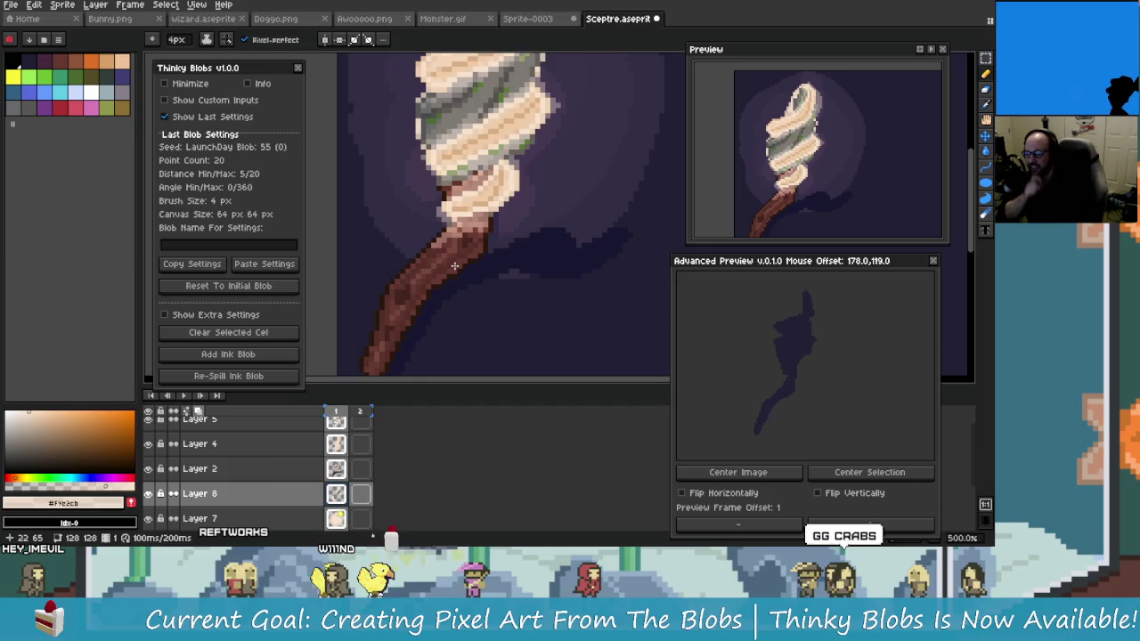
scroll(454, 268, up, 2)
scroll(463, 258, up, 1)
scroll(473, 252, up, 2)
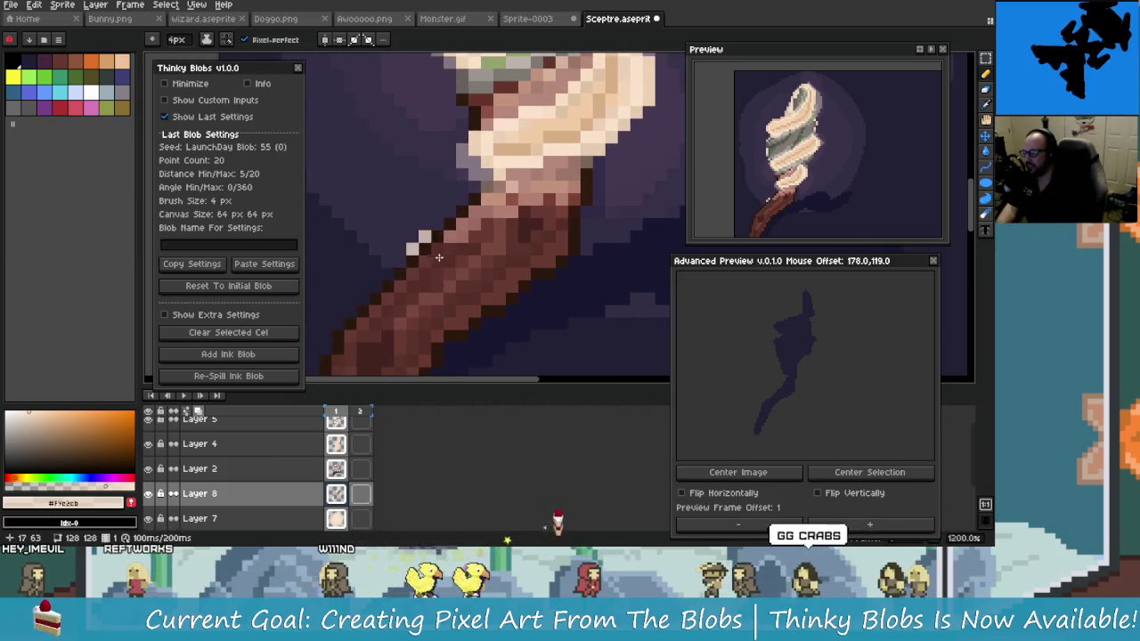
key(b)
drag(422, 237, 481, 190)
key(ctrl+z)
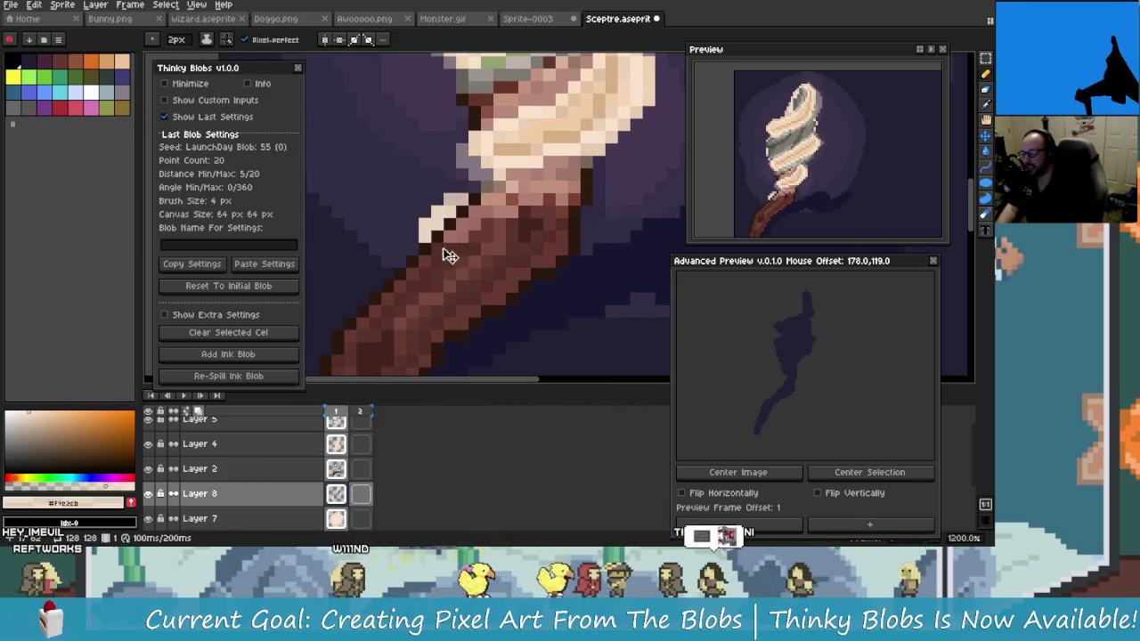
drag(423, 237, 482, 190)
key(ctrl+z)
drag(398, 260, 479, 190)
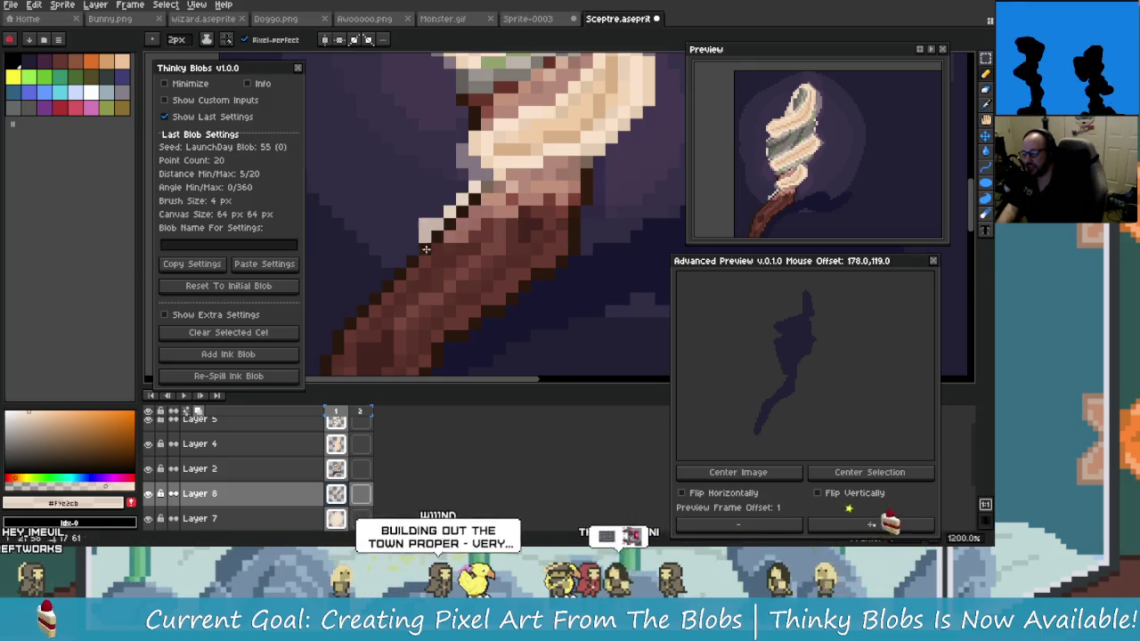
scroll(479, 260, down, 5)
key(ctrl+z)
Place a single light pixel at the shaft's top edge and re-centre the sceptre
scroll(477, 263, up, 2)
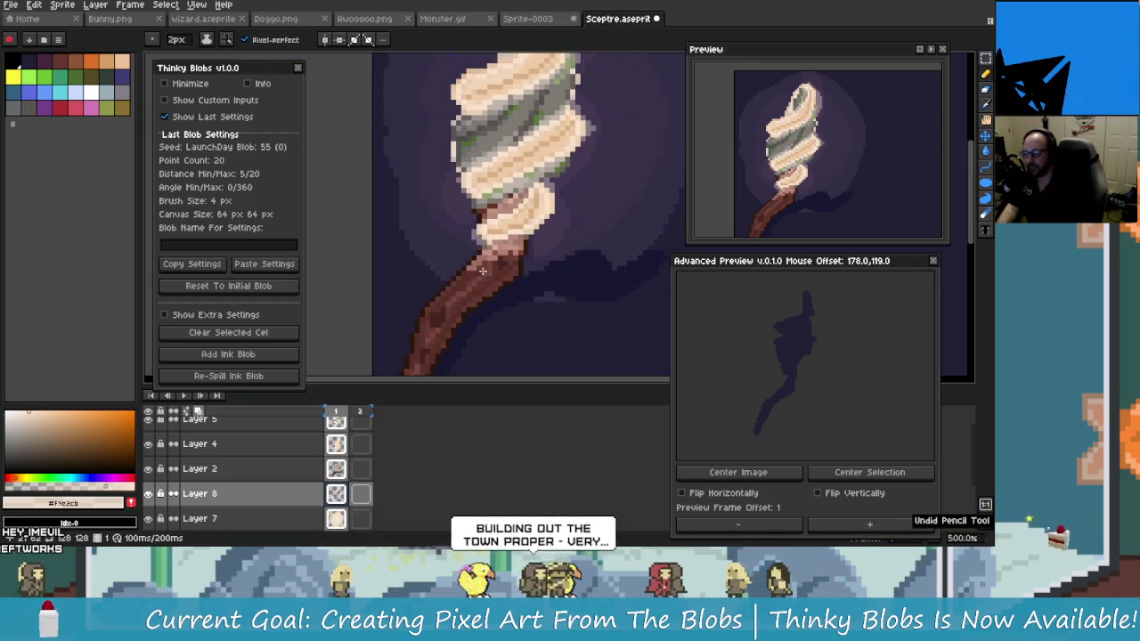
scroll(475, 265, up, 7)
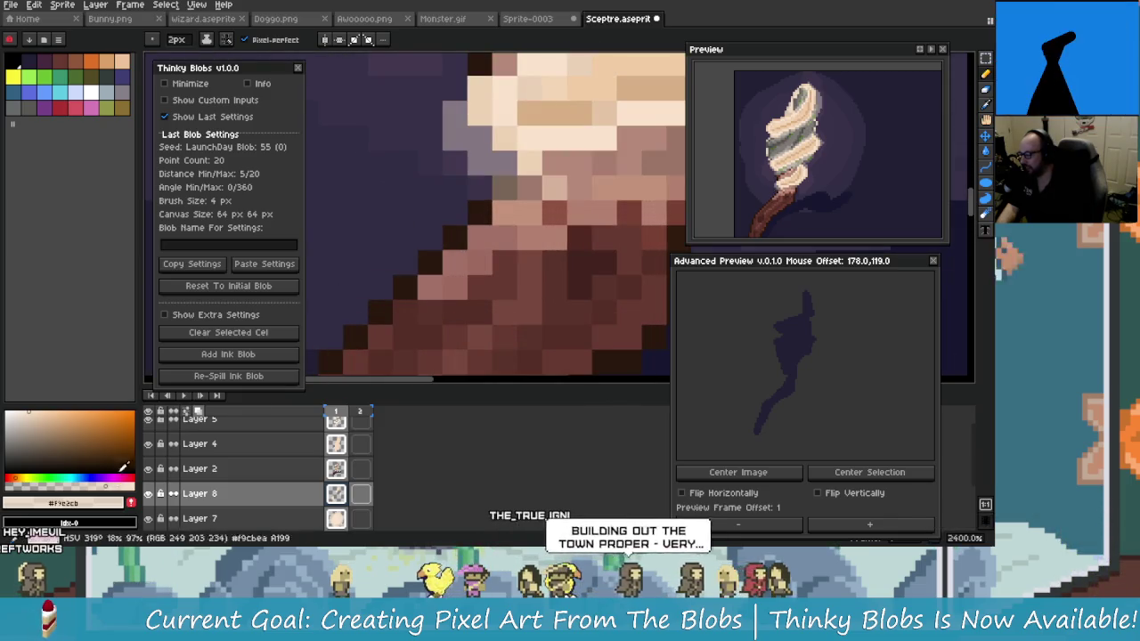
click(455, 214)
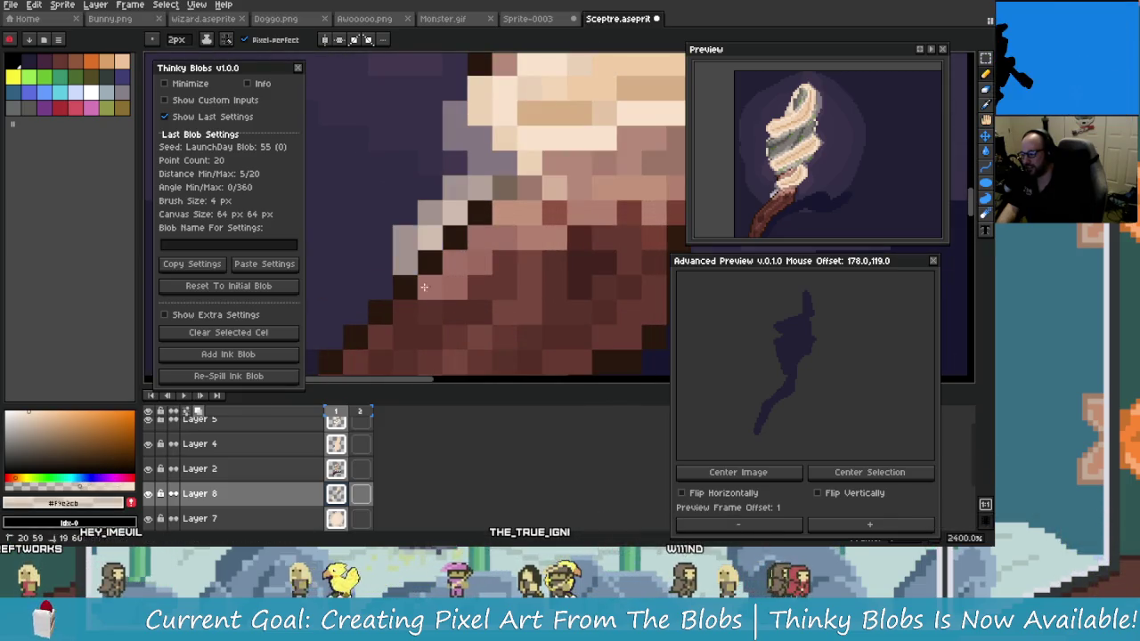
scroll(503, 325, down, 5)
scroll(512, 330, down, 3)
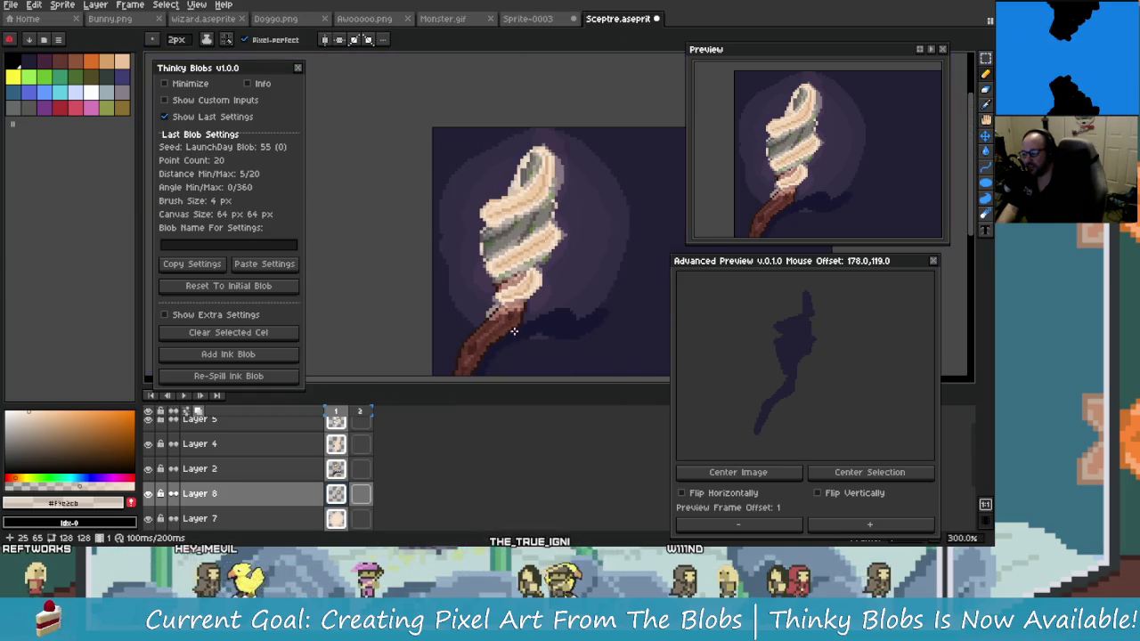
scroll(512, 329, up, 4)
scroll(478, 292, up, 2)
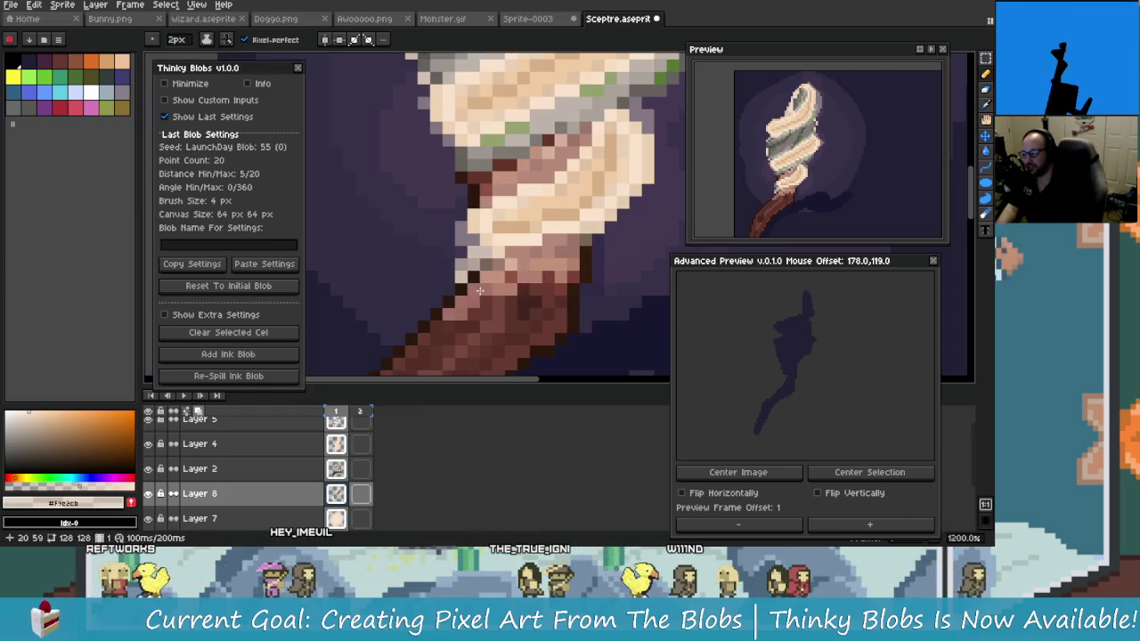
scroll(478, 292, down, 5)
scroll(486, 279, up, 5)
scroll(486, 278, down, 3)
scroll(488, 291, down, 1)
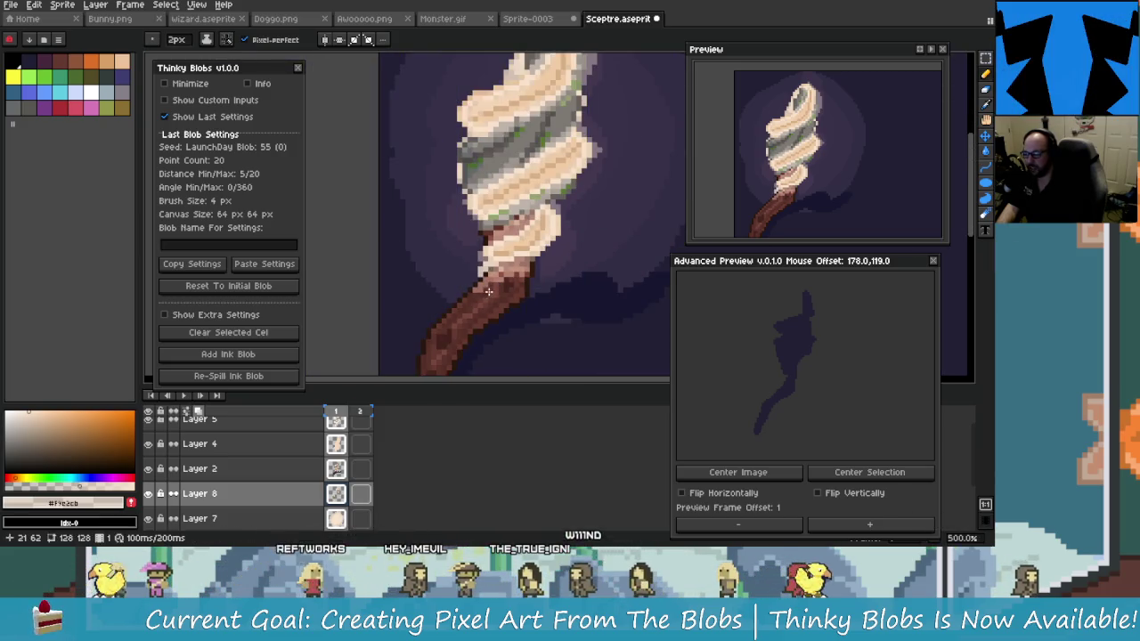
scroll(488, 291, down, 3)
scroll(553, 288, up, 2)
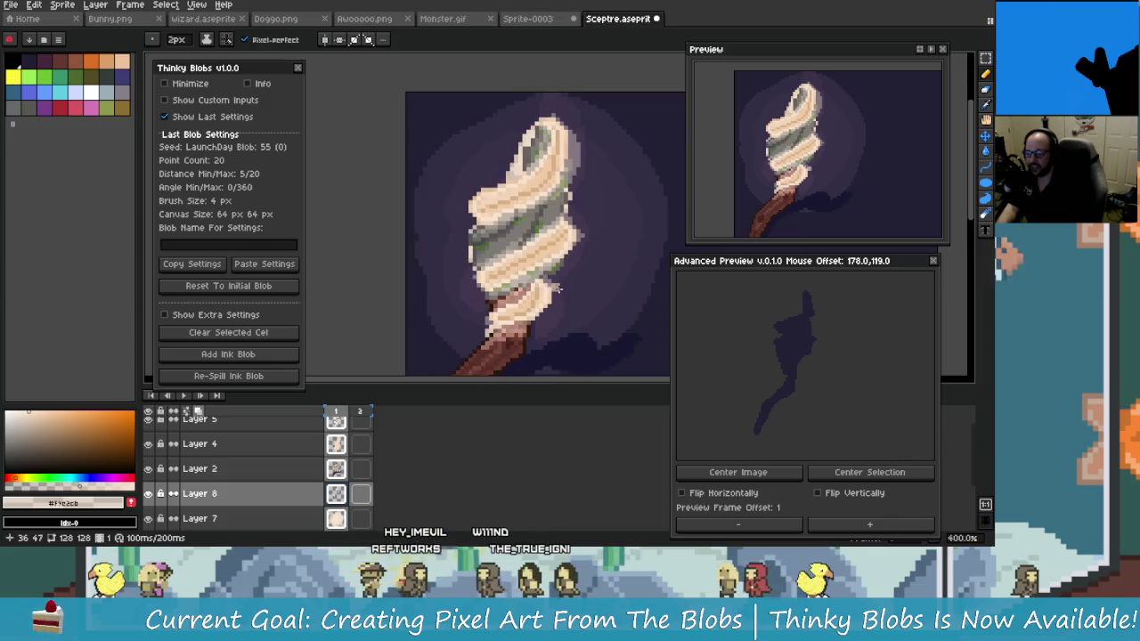
scroll(543, 303, down, 2)
scroll(529, 311, down, 1)
scroll(530, 294, down, 1)
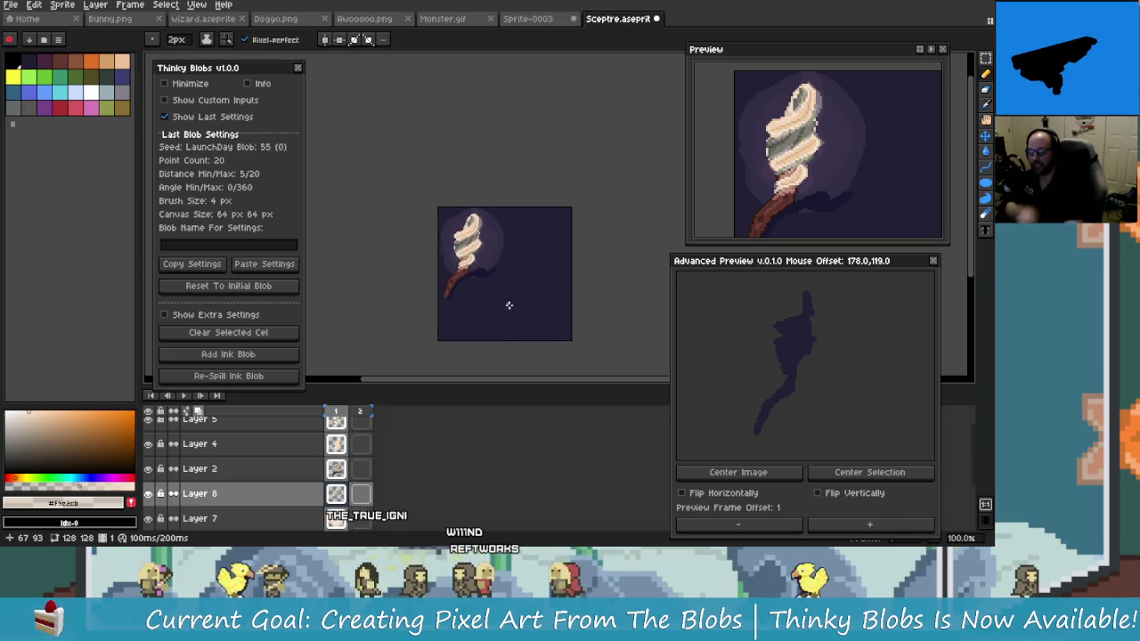
scroll(484, 281, up, 4)
scroll(484, 281, up, 1)
mouse_move(509, 300)
mouse_down()
mouse_move(547, 323)
mouse_move(478, 342)
mouse_move(450, 331)
mouse_move(462, 347)
mouse_up()
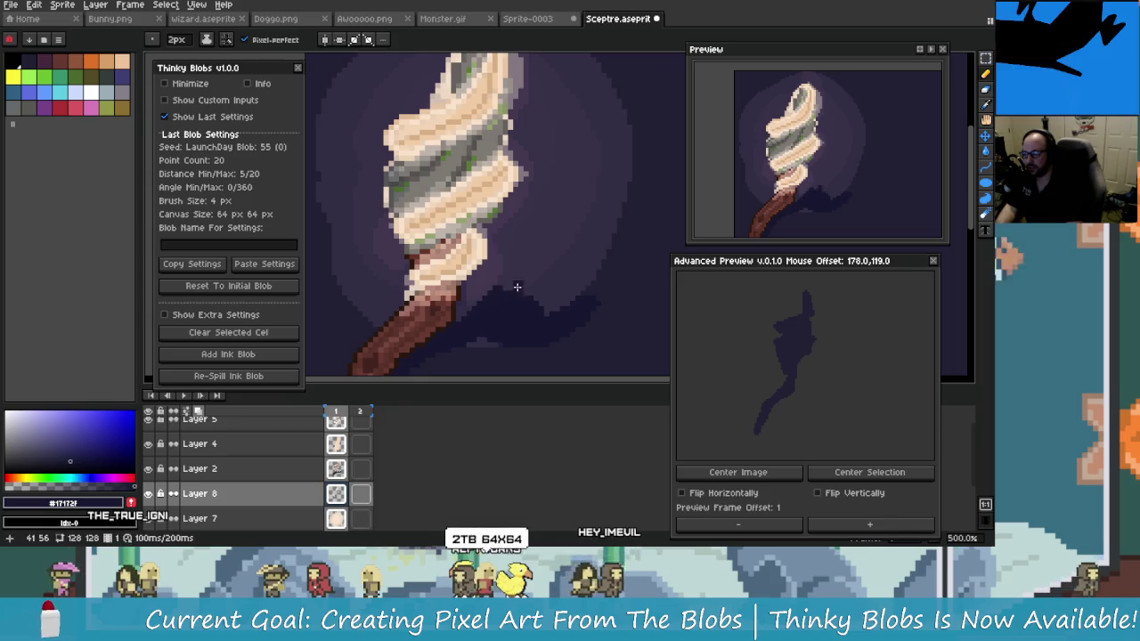
Undo the shaft-top highlight stroke and make Layer 2 the active drawing layer
key(ctrl+z)
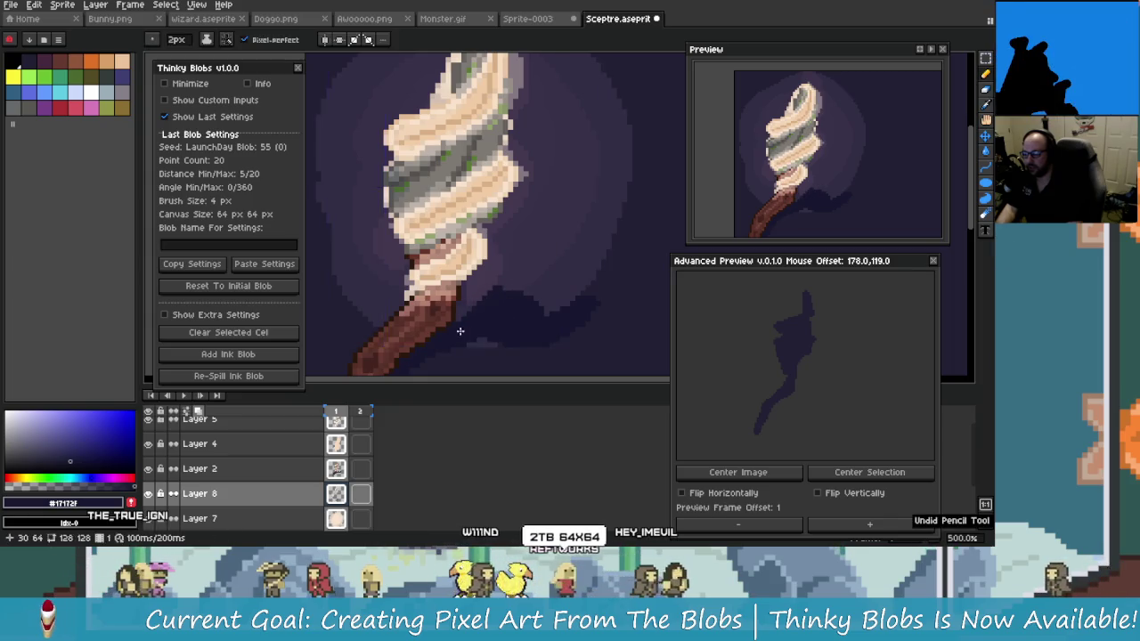
click(359, 495)
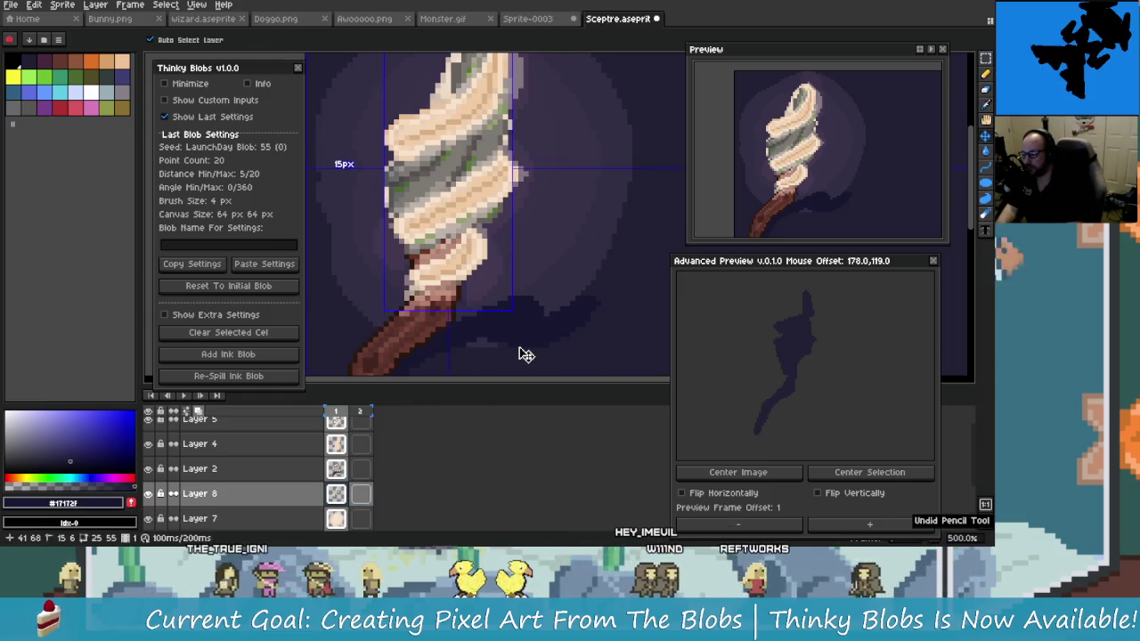
mouse_move(462, 318)
mouse_down()
mouse_move(533, 300)
mouse_move(523, 305)
mouse_up()
key(Up)
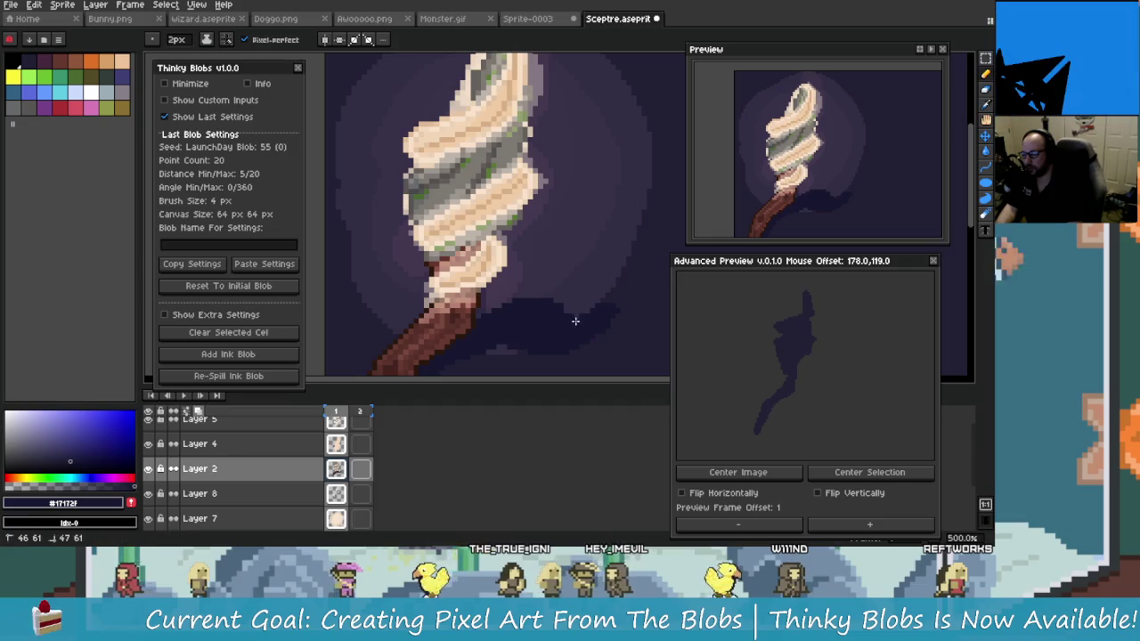
scroll(590, 321, down, 2)
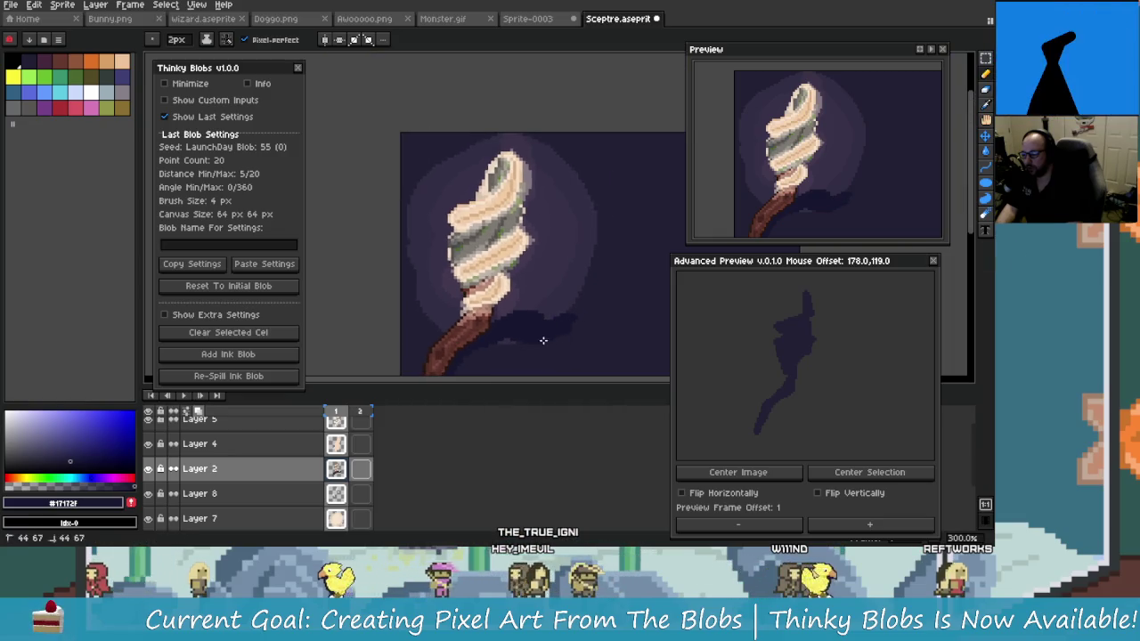
scroll(567, 328, down, 2)
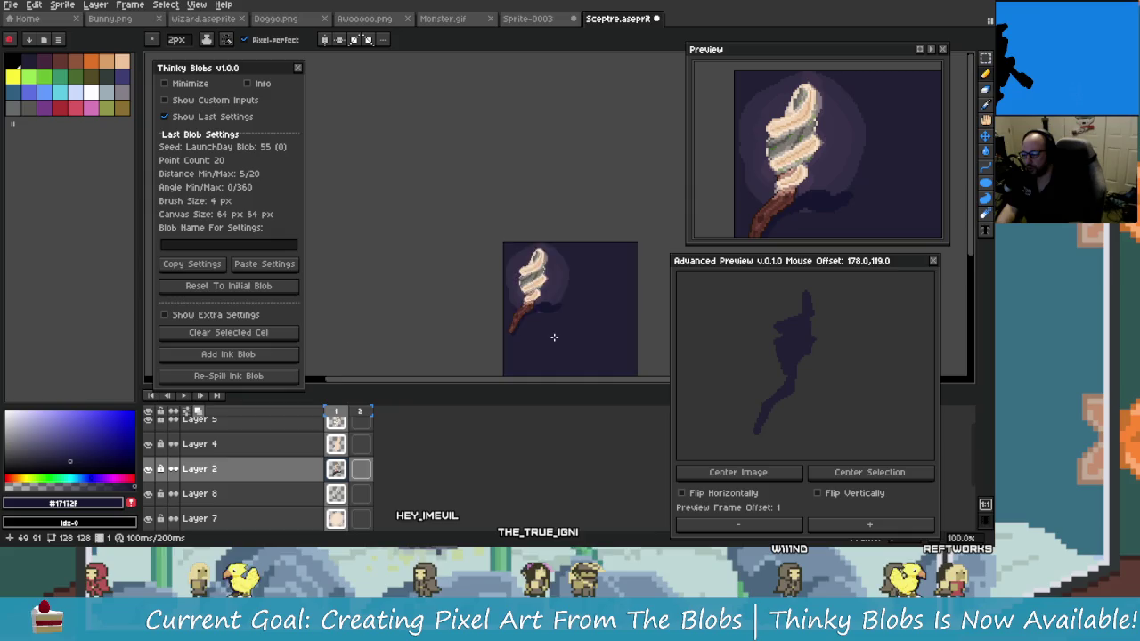
scroll(558, 328, up, 1)
scroll(552, 294, up, 1)
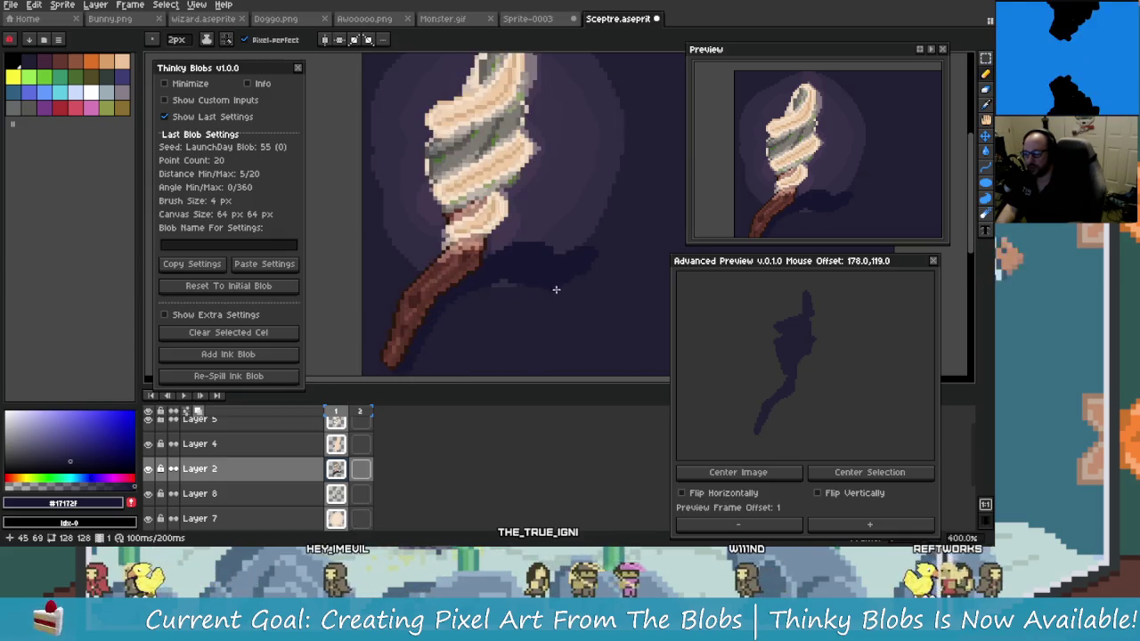
scroll(461, 315, up, 1)
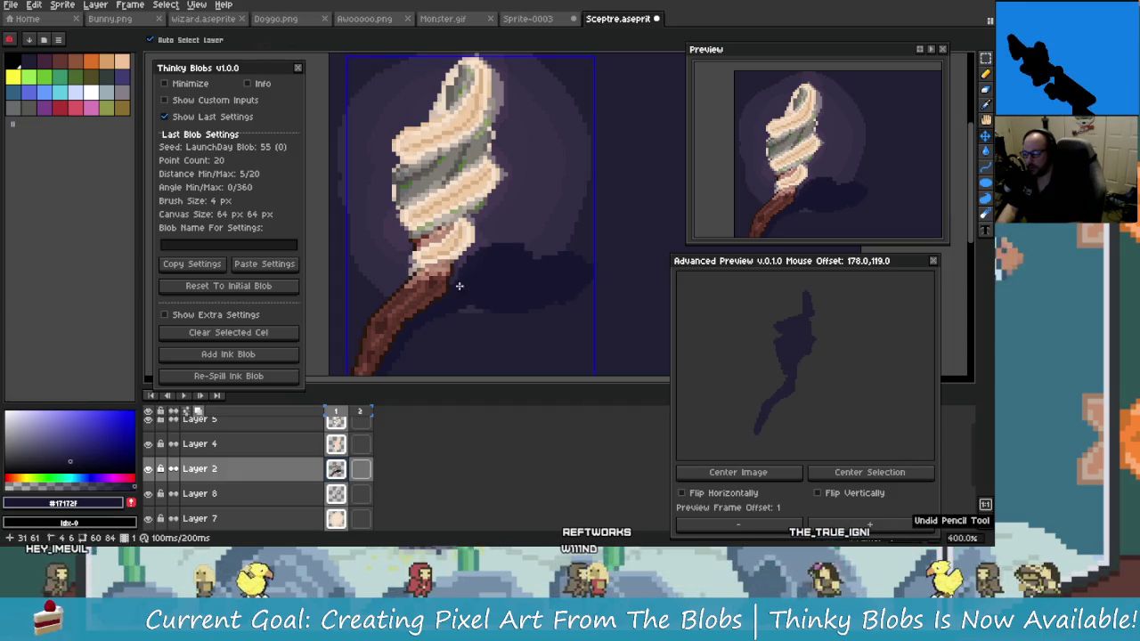
Frame the whole sceptre and draw a dark line from the swirl top down-right
scroll(471, 282, up, 2)
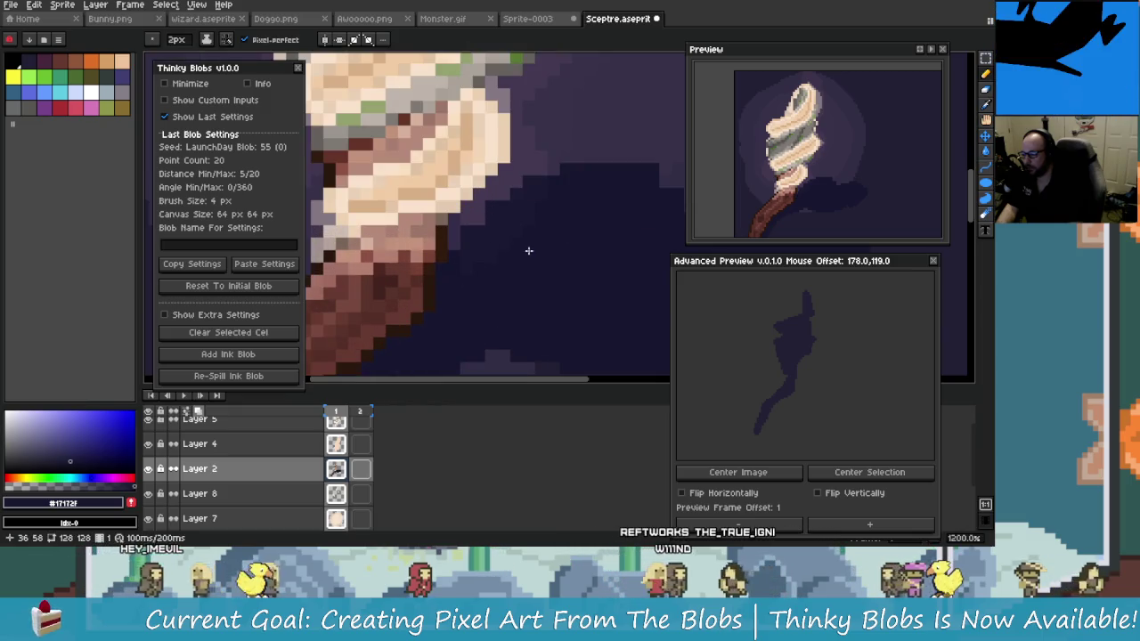
scroll(529, 247, down, 3)
scroll(561, 312, down, 1)
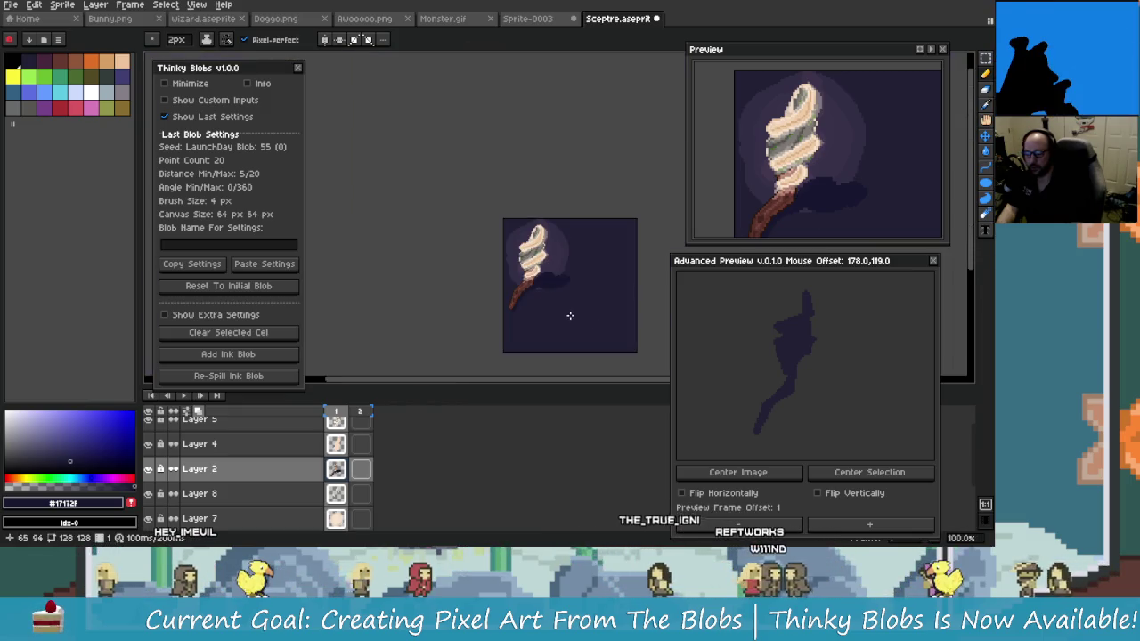
scroll(540, 253, up, 3)
scroll(525, 237, down, 3)
drag(504, 214, 488, 260)
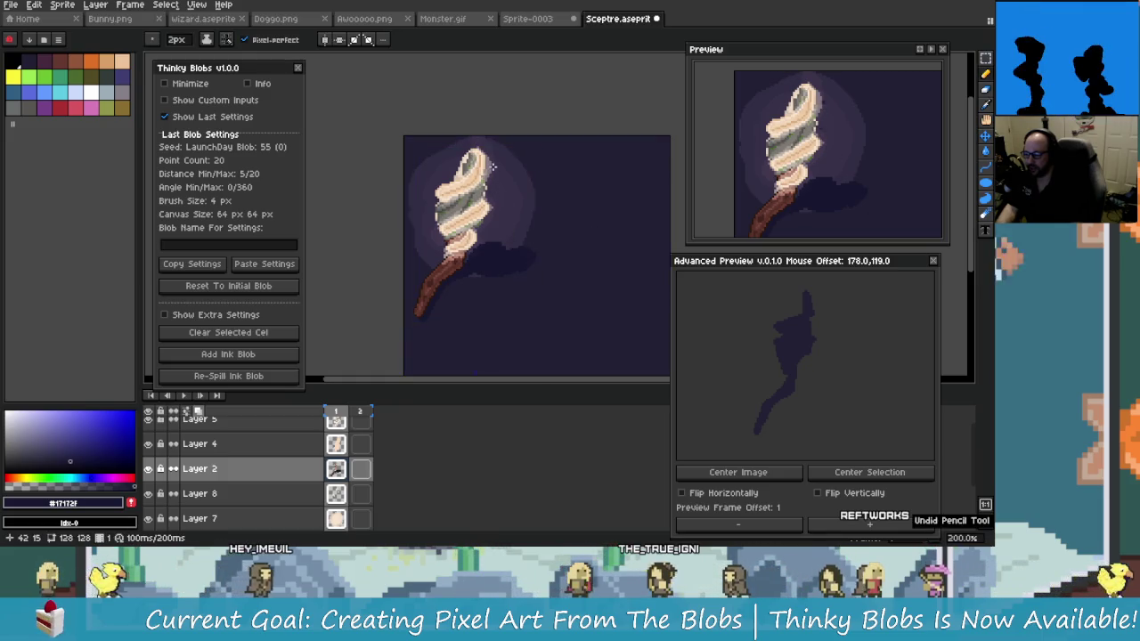
drag(479, 158, 525, 233)
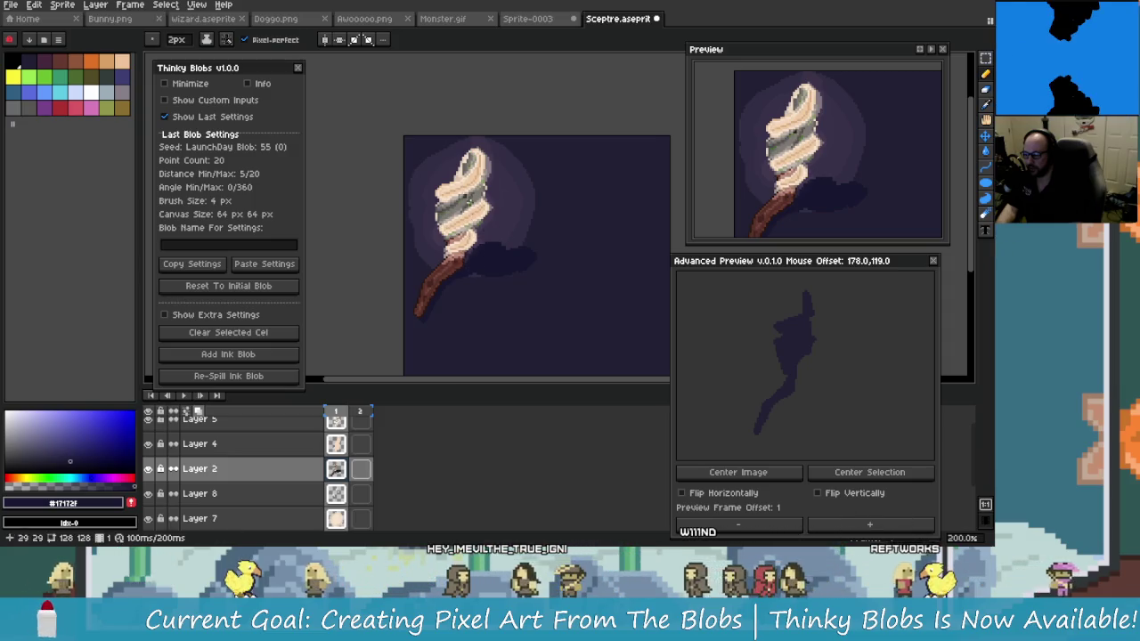
Undo the last two pencil strokes on the shadow blob
scroll(497, 251, up, 3)
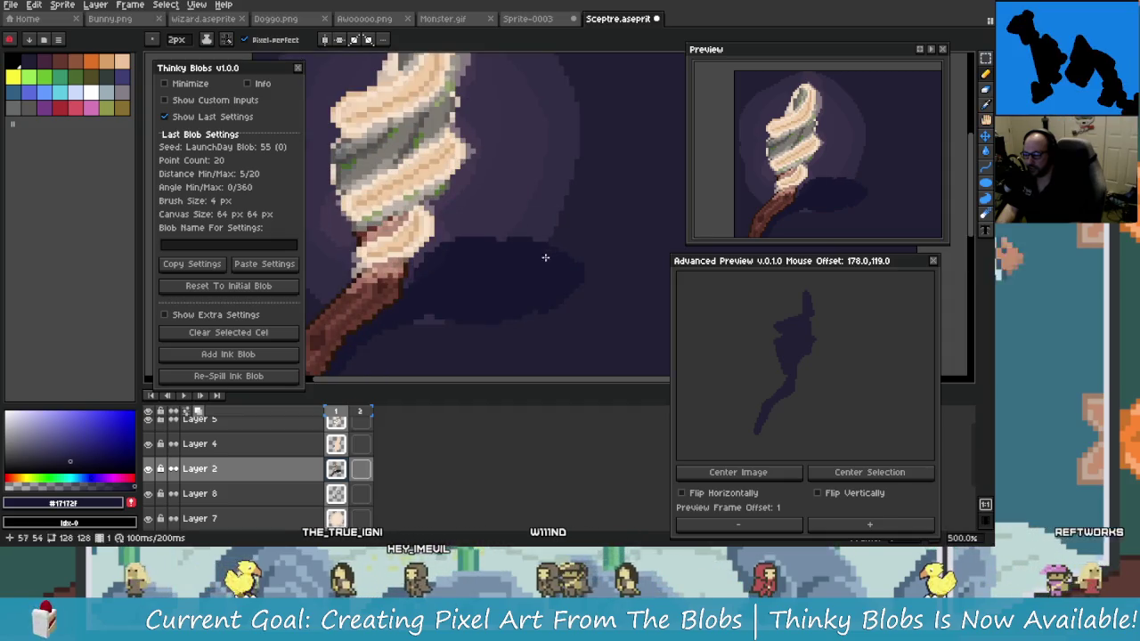
scroll(584, 325, down, 1)
scroll(584, 325, down, 3)
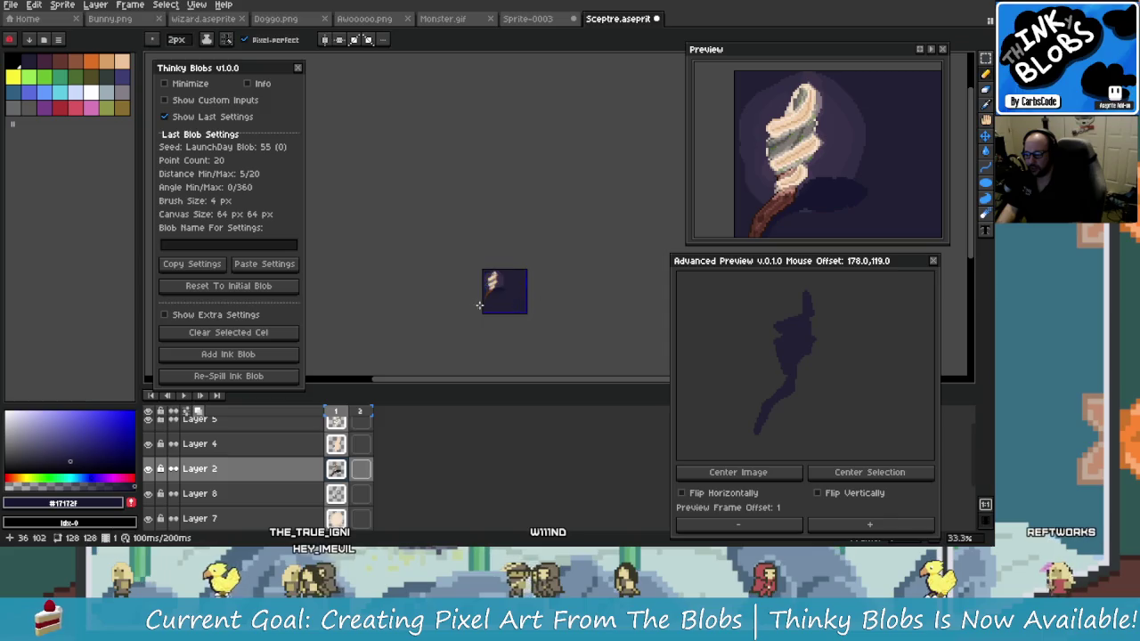
scroll(561, 276, up, 2)
scroll(484, 275, up, 2)
key(ctrl+z)
scroll(463, 303, up, 1)
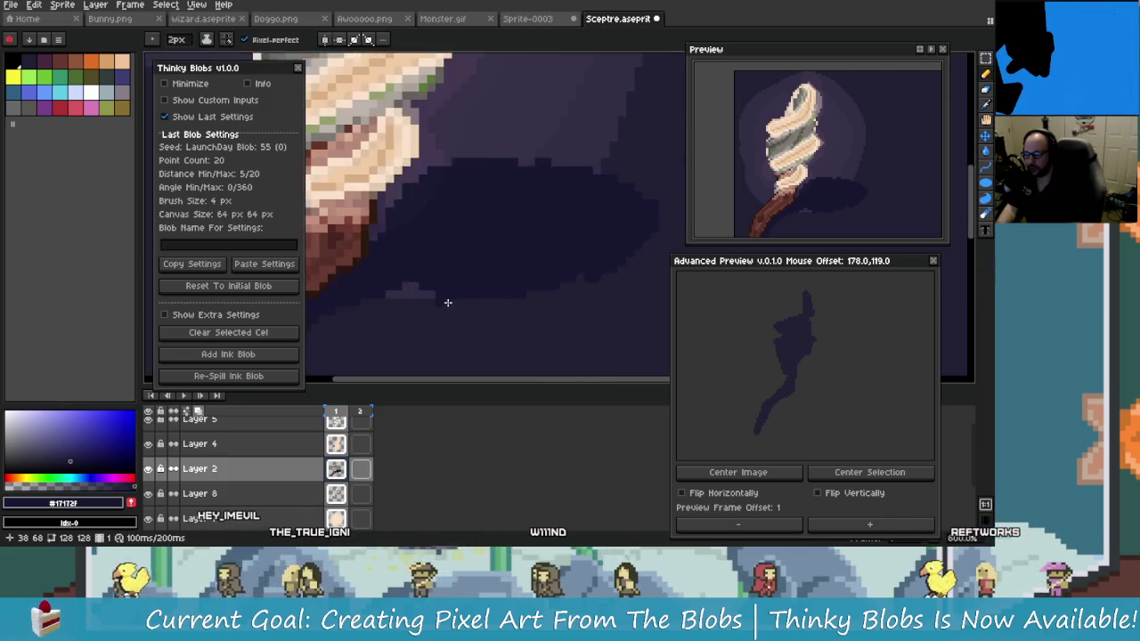
key(ctrl+z)
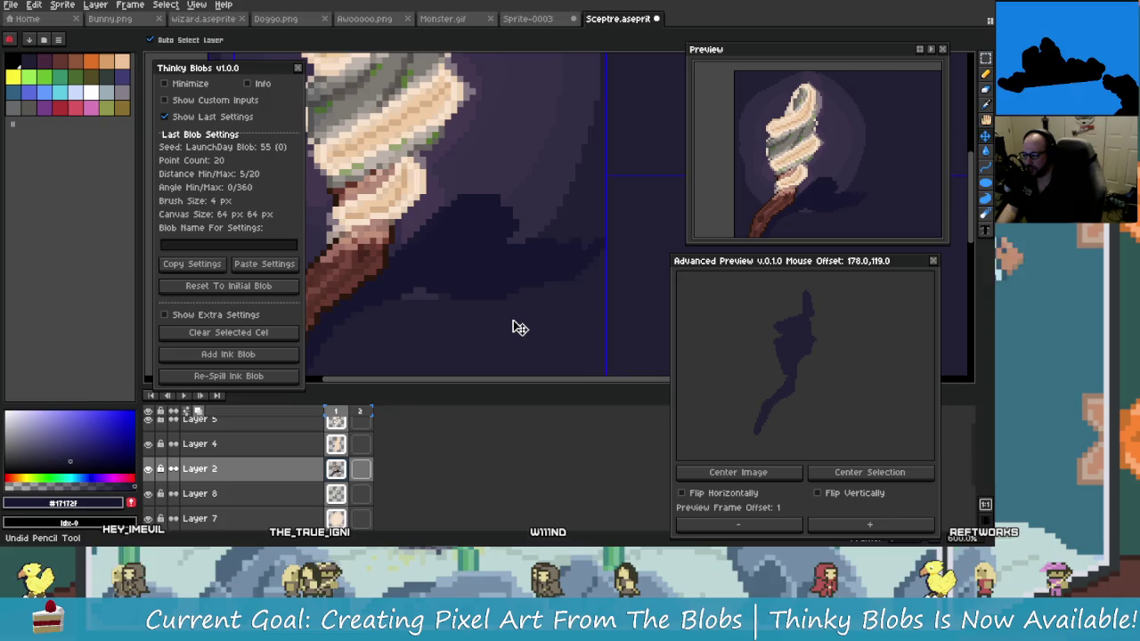
Return to the Pencil and zoom around the canvas to inspect the shadow
key(b)
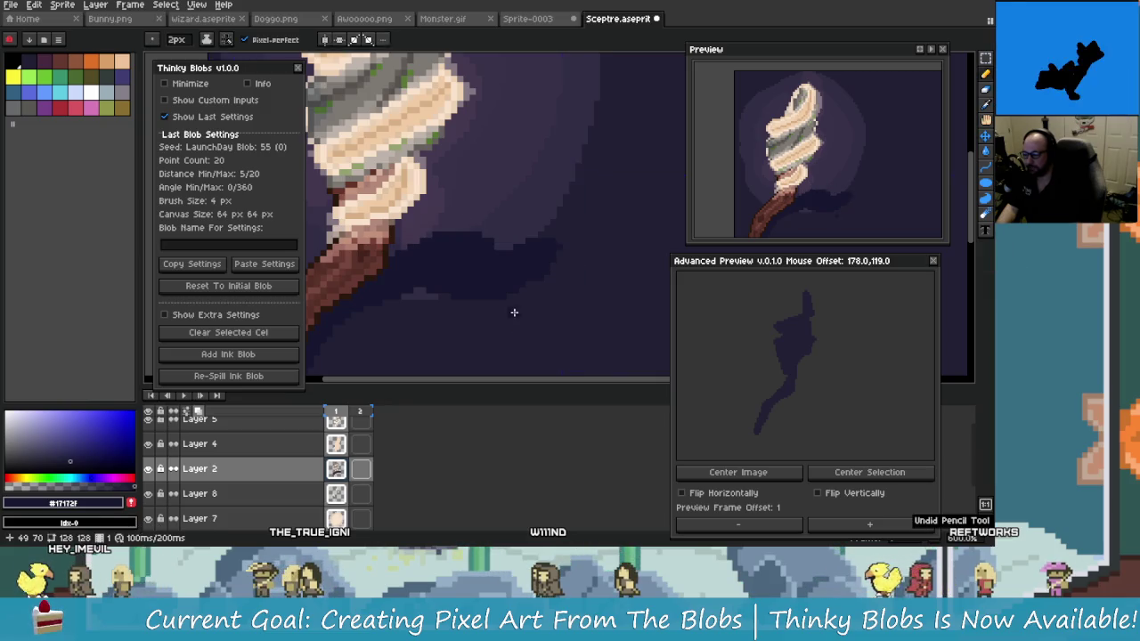
scroll(520, 326, down, 2)
scroll(518, 324, up, 1)
scroll(518, 323, up, 2)
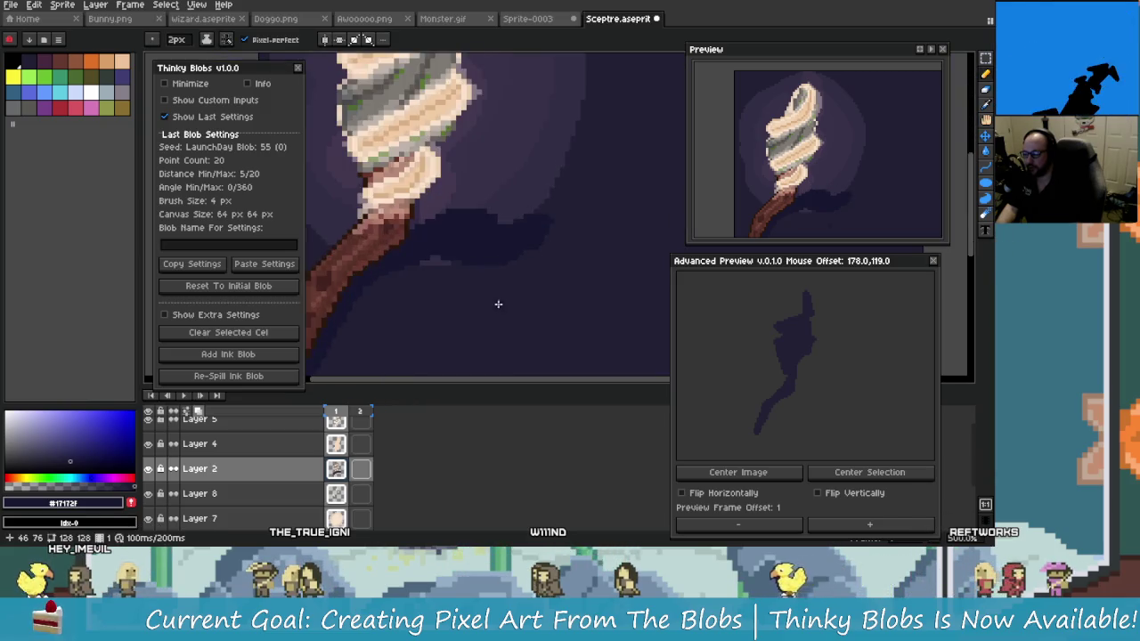
scroll(497, 308, down, 1)
scroll(495, 282, left, 1)
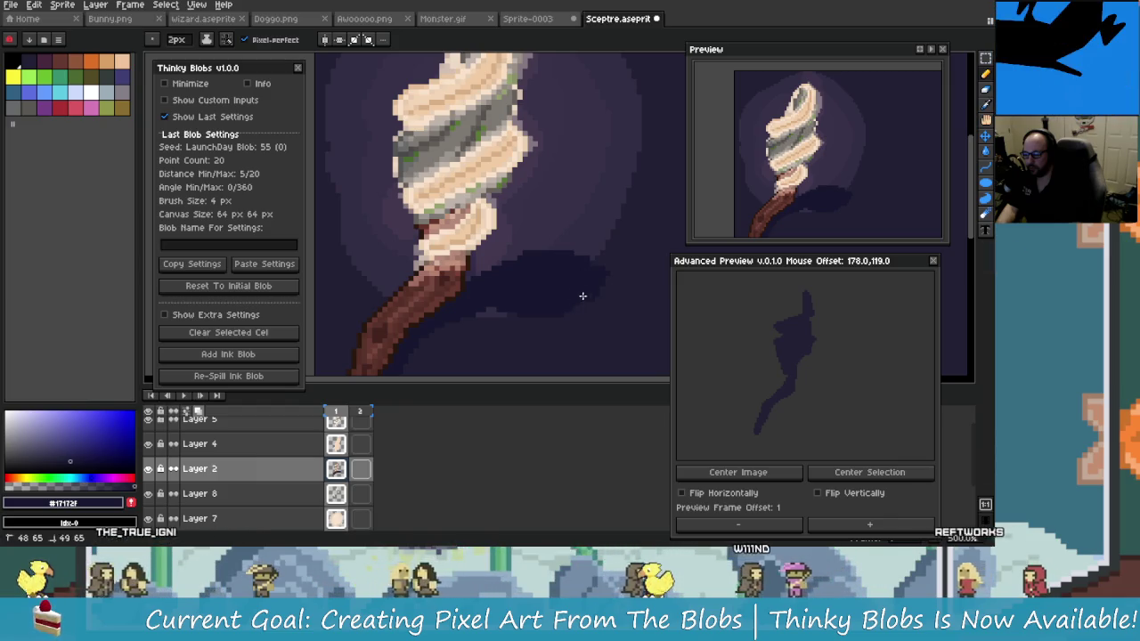
scroll(579, 296, right, 3)
scroll(540, 308, up, 2)
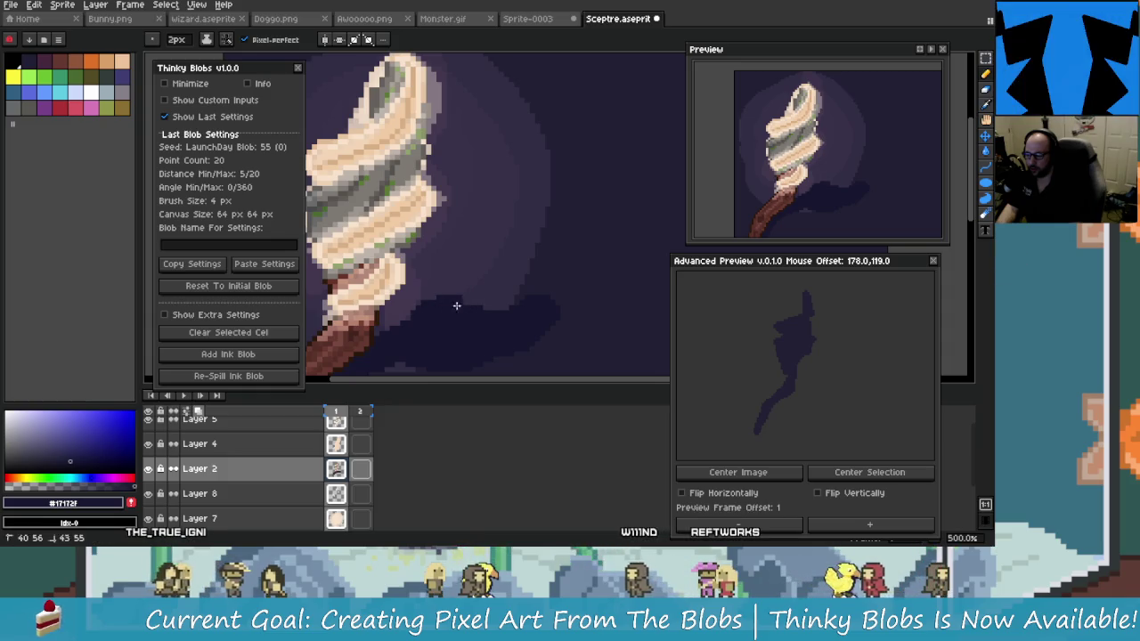
scroll(526, 331, down, 5)
scroll(529, 340, up, 2)
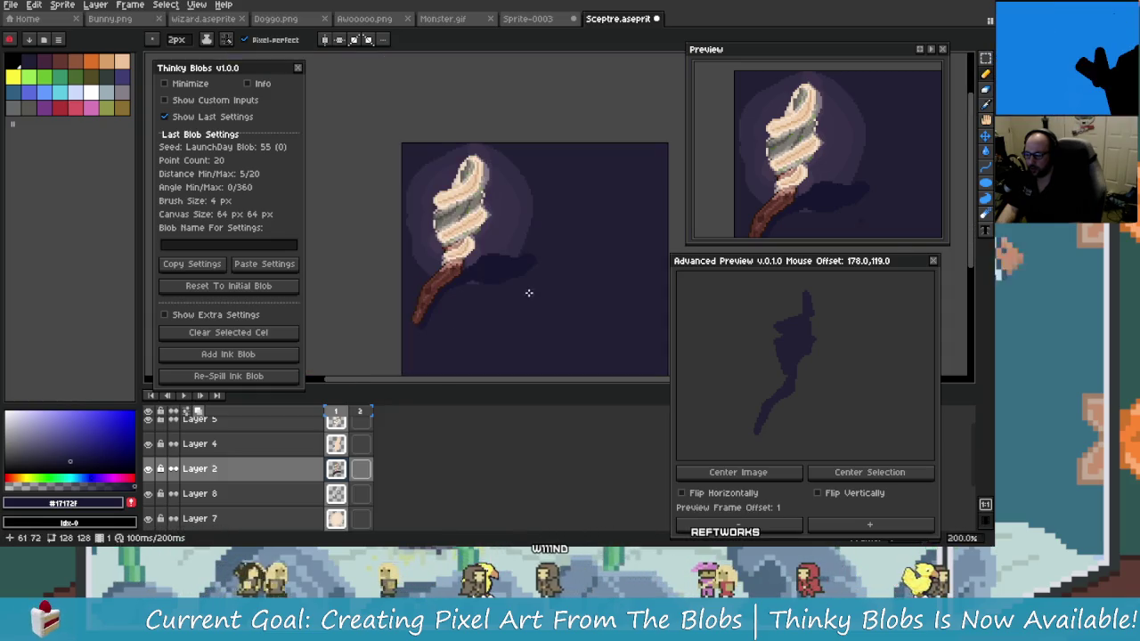
scroll(539, 303, down, 2)
scroll(521, 289, up, 1)
scroll(506, 270, up, 1)
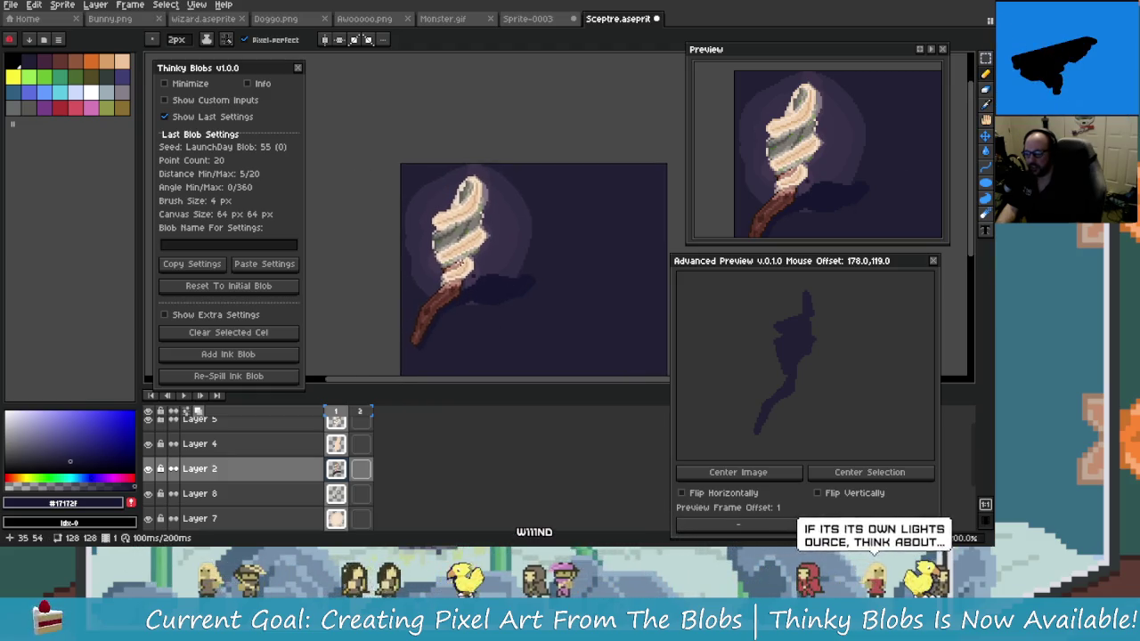
scroll(504, 284, up, 1)
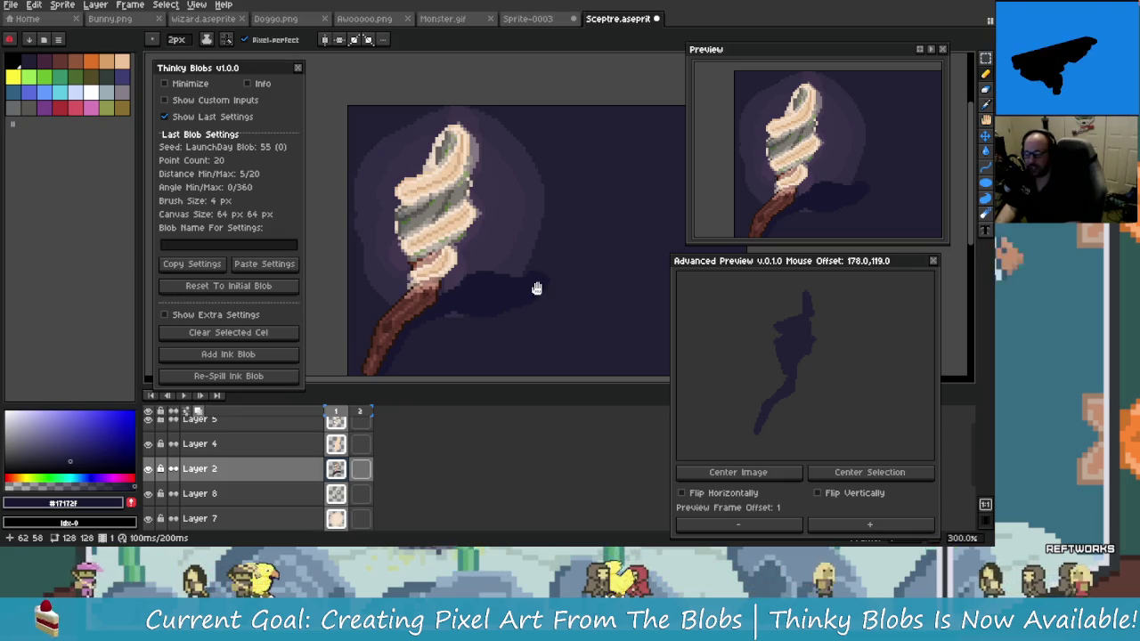
drag(540, 289, 554, 278)
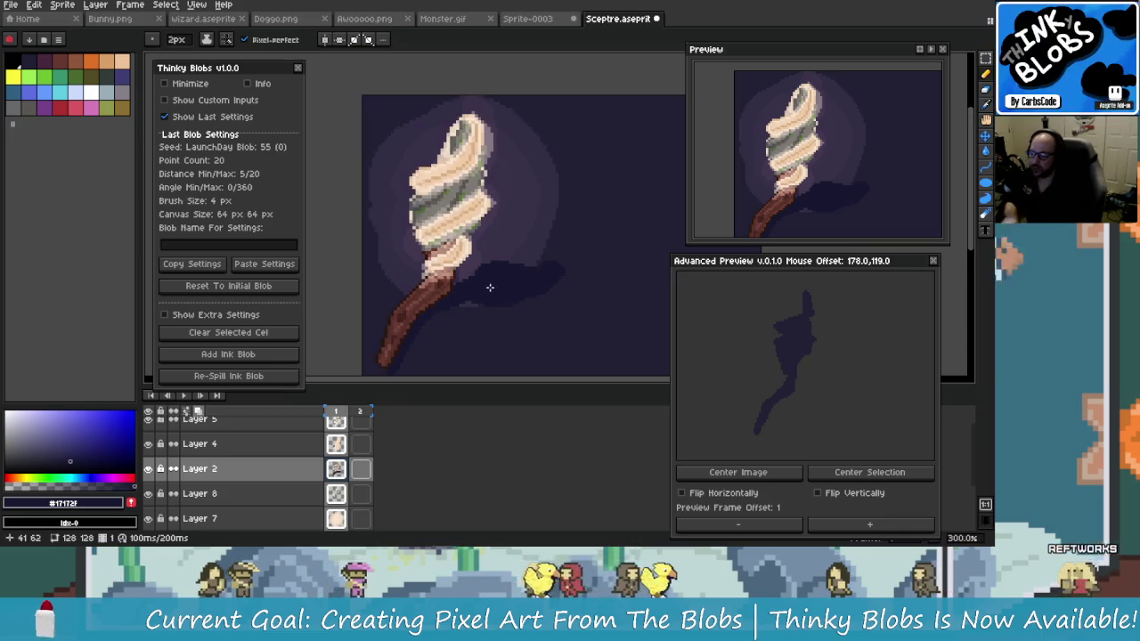
mouse_move(496, 122)
mouse_down()
mouse_move(496, 225)
mouse_move(534, 194)
mouse_up()
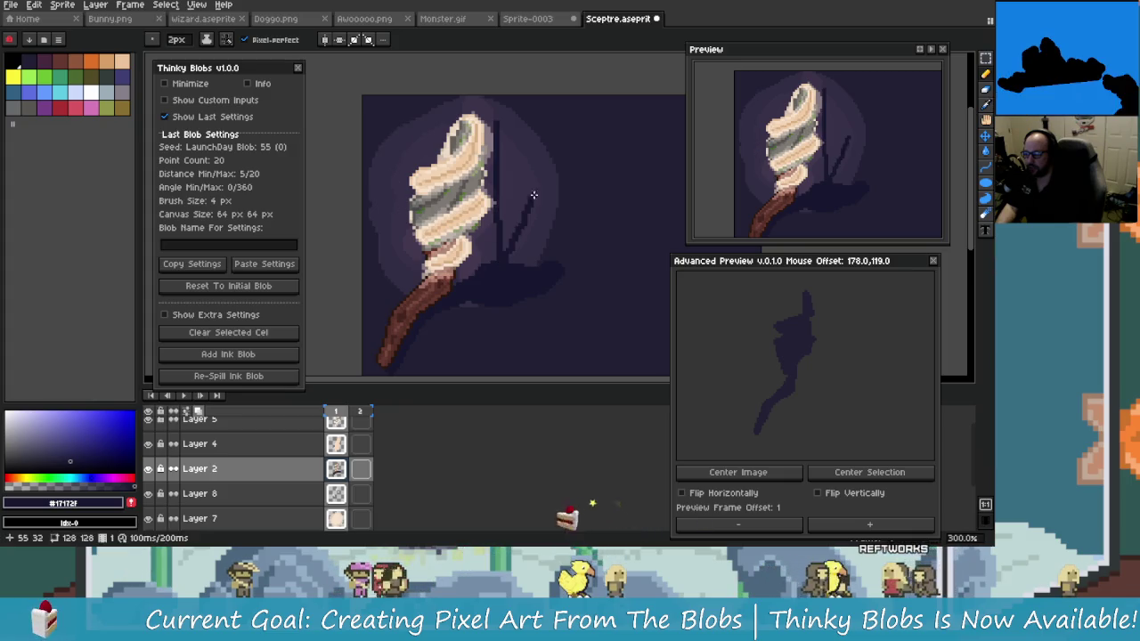
key(v)
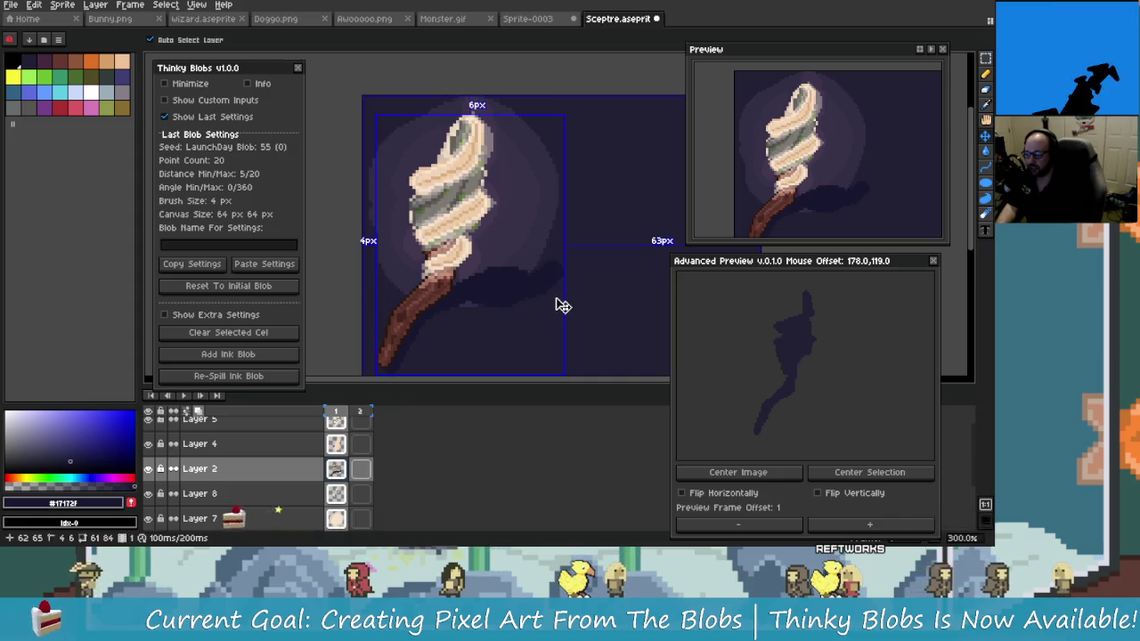
key(ctrl+z)
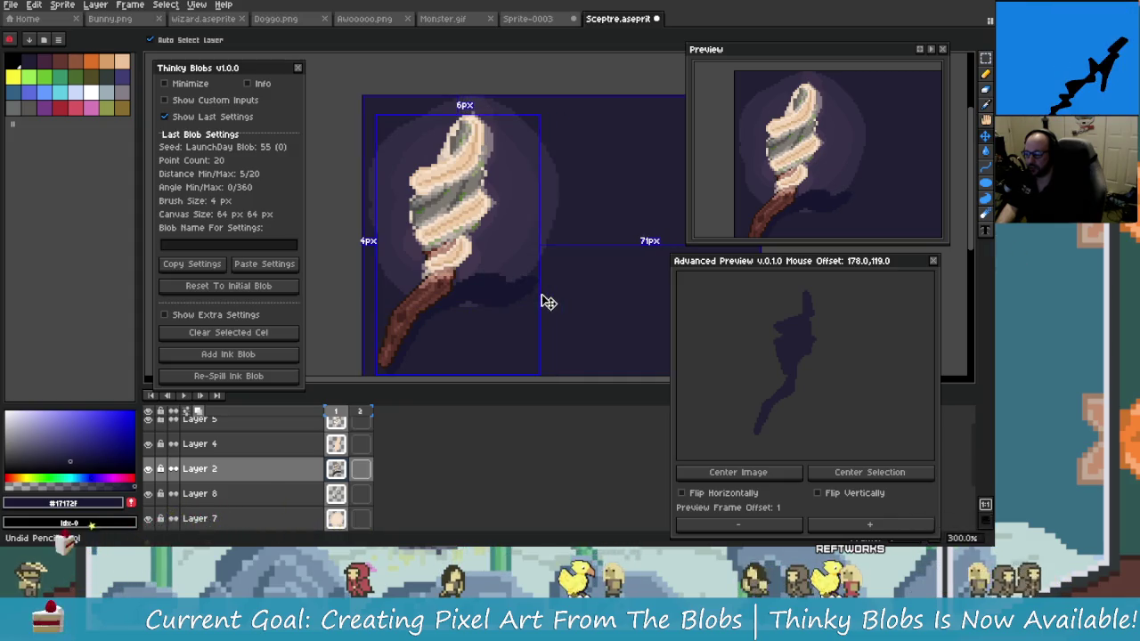
key(b)
scroll(522, 300, up, 2)
scroll(437, 285, up, 1)
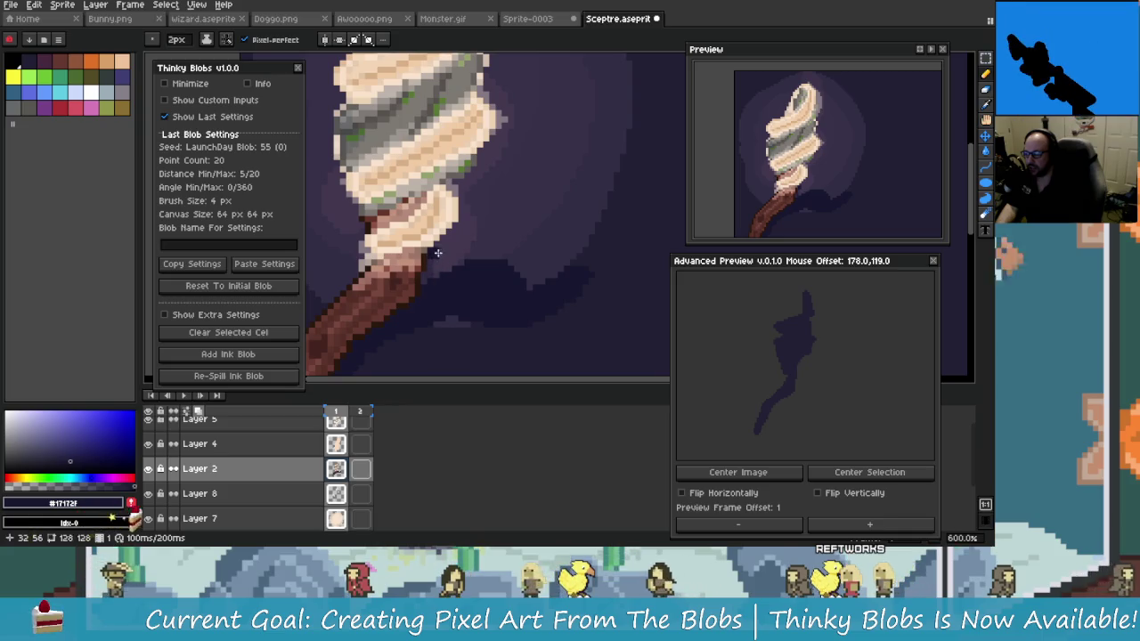
key(plus)
key(minus)
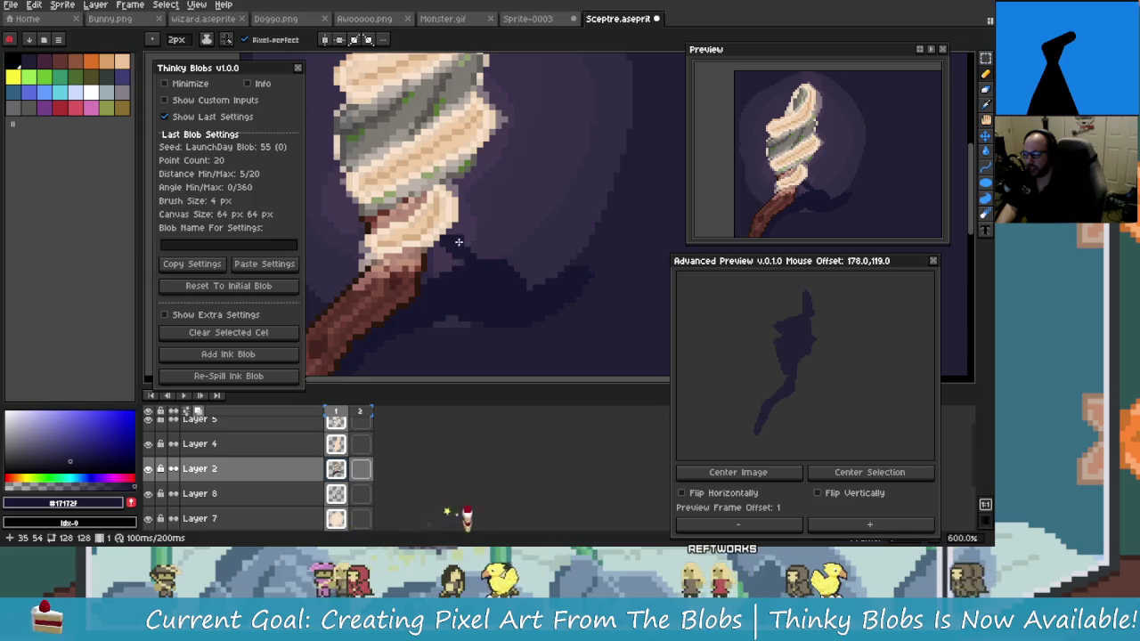
scroll(472, 254, up, 4)
mouse_move(478, 262)
mouse_down()
mouse_move(382, 280)
mouse_move(448, 267)
mouse_up()
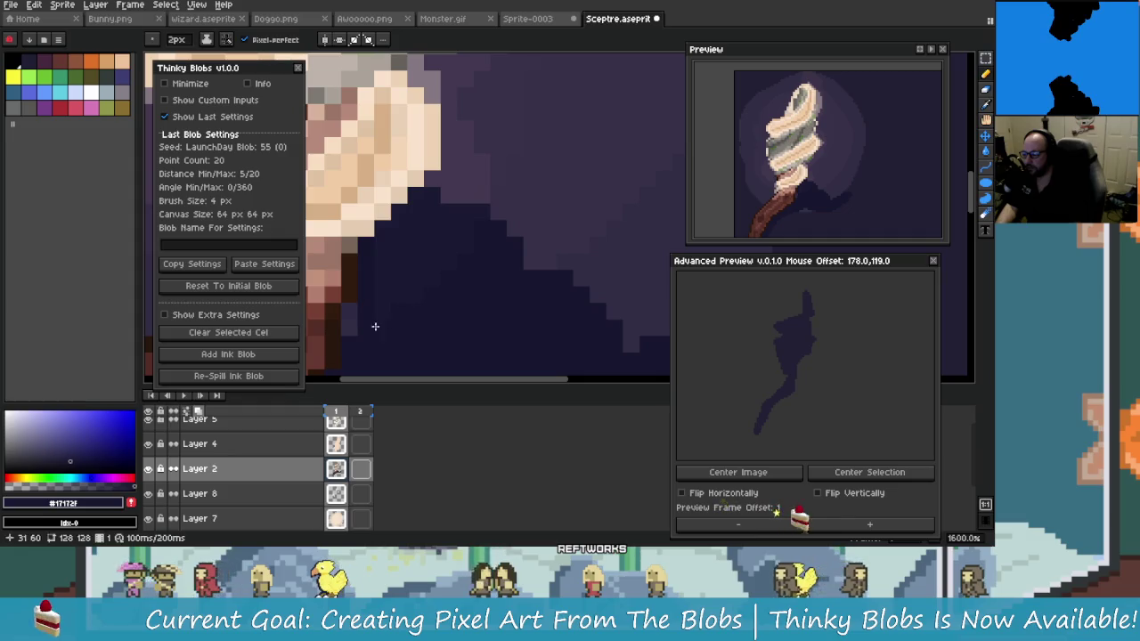
scroll(428, 316, down, 2)
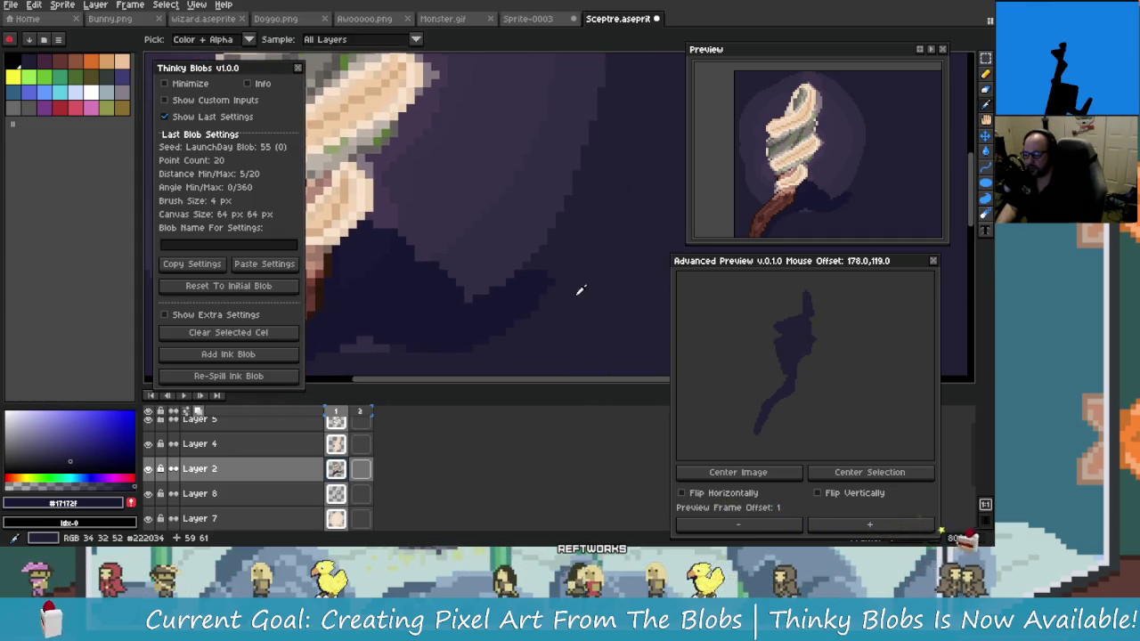
key(e)
key(plus)
key(plus)
key(plus)
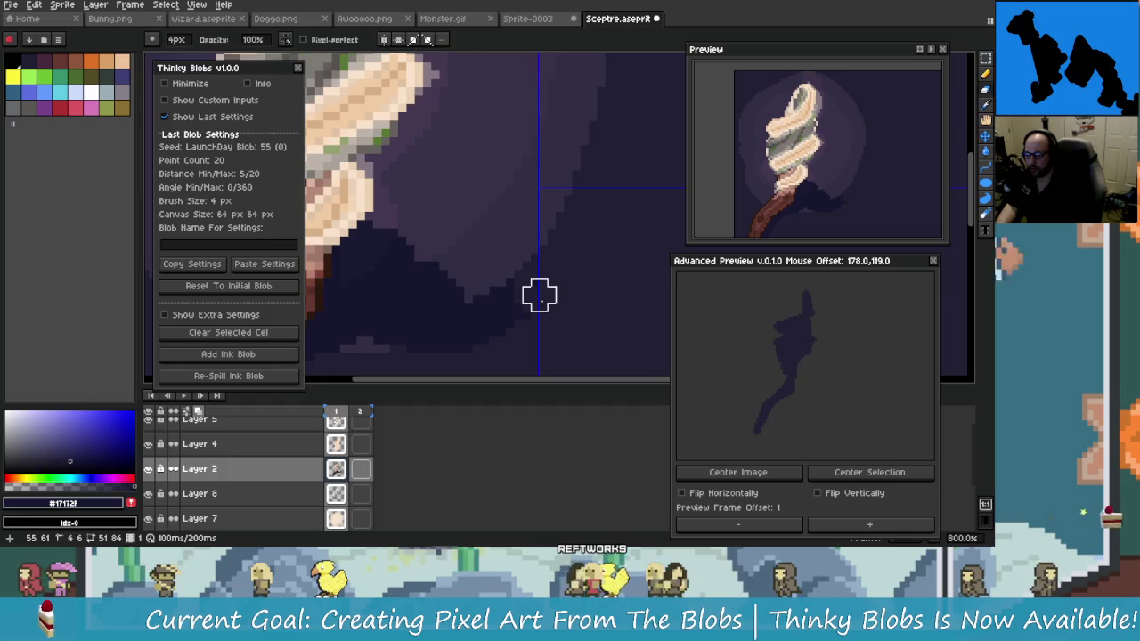
mouse_move(498, 303)
mouse_down()
mouse_move(452, 333)
mouse_move(433, 318)
mouse_move(387, 333)
mouse_move(406, 312)
mouse_up()
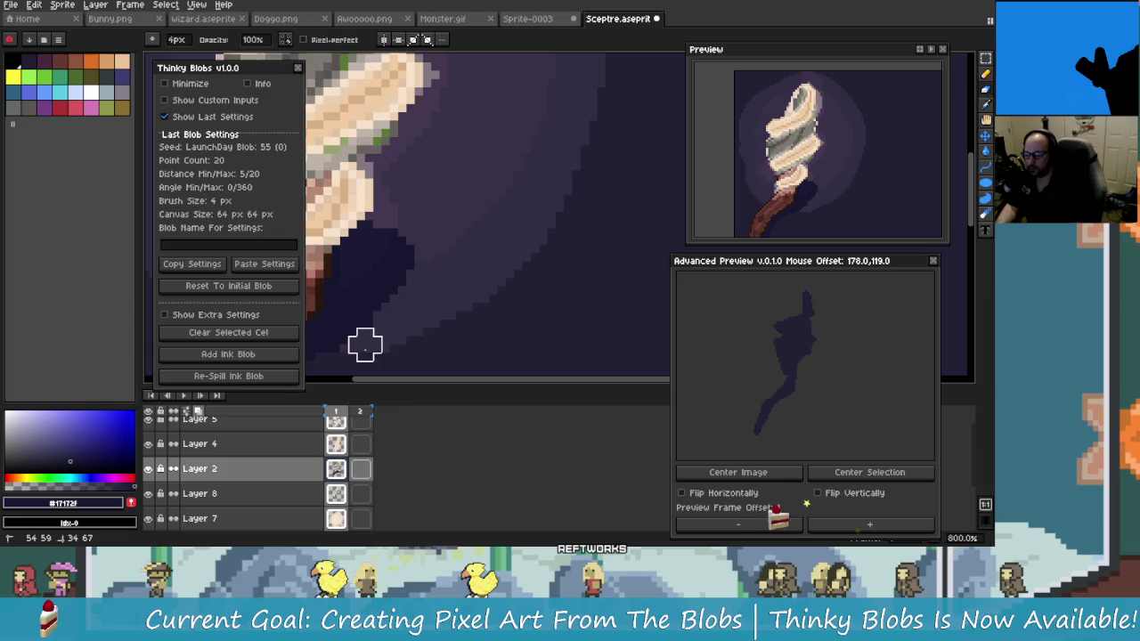
scroll(365, 344, down, 2)
scroll(445, 316, down, 2)
scroll(481, 321, up, 1)
scroll(456, 307, up, 1)
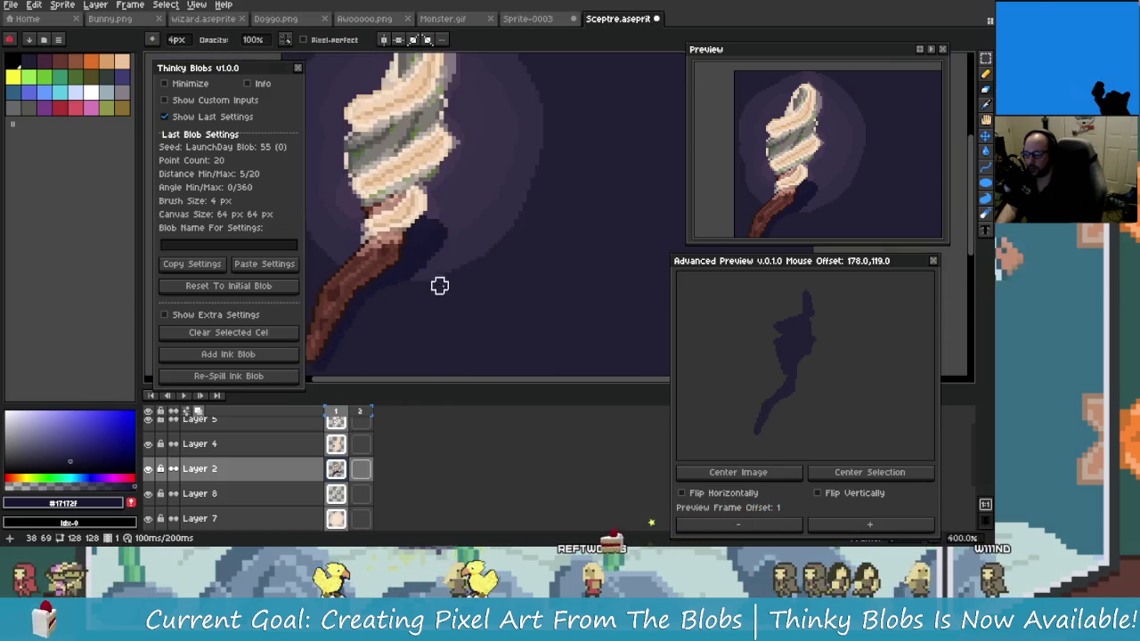
scroll(444, 285, down, 1)
scroll(457, 282, down, 2)
scroll(463, 285, up, 1)
scroll(461, 285, up, 3)
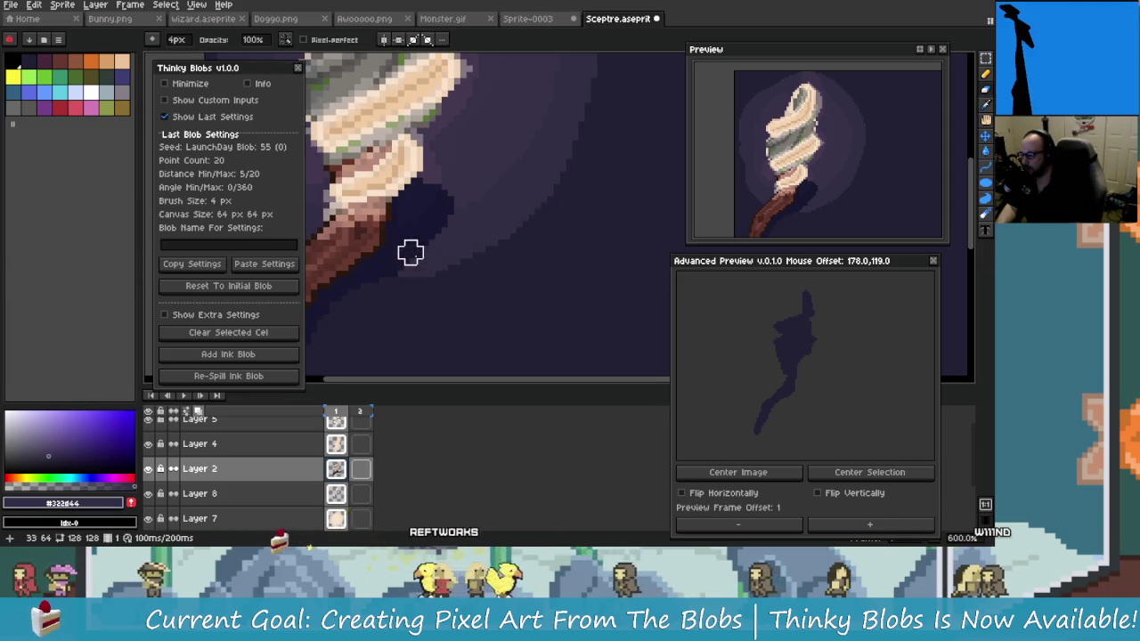
scroll(452, 262, down, 5)
scroll(470, 286, up, 4)
scroll(445, 222, up, 1)
click(488, 284)
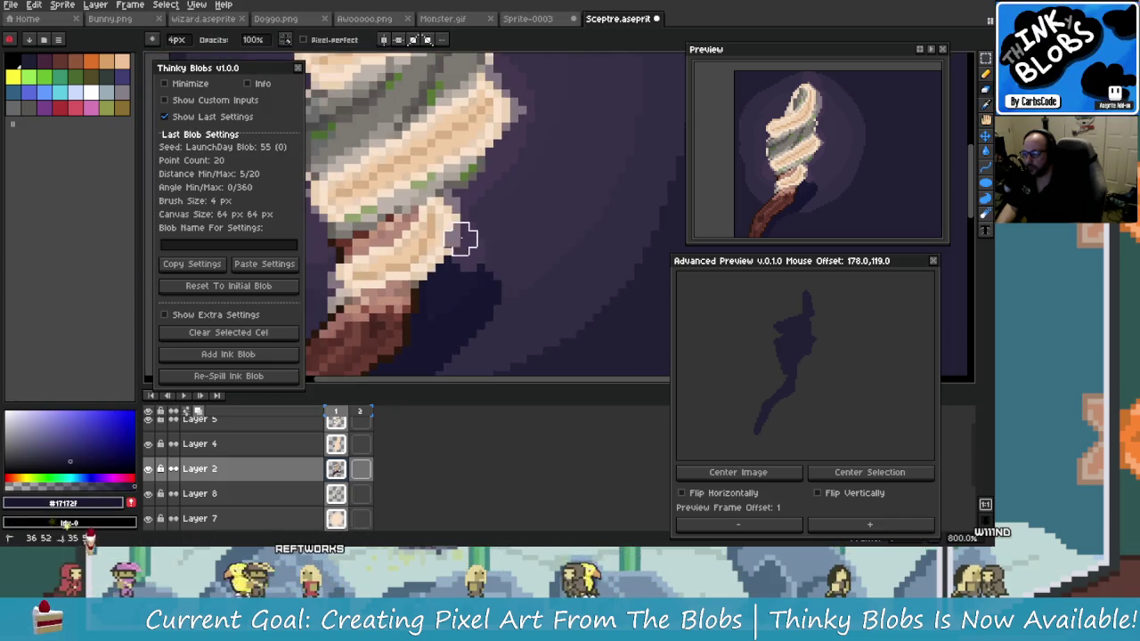
key(ctrl+z)
key(b)
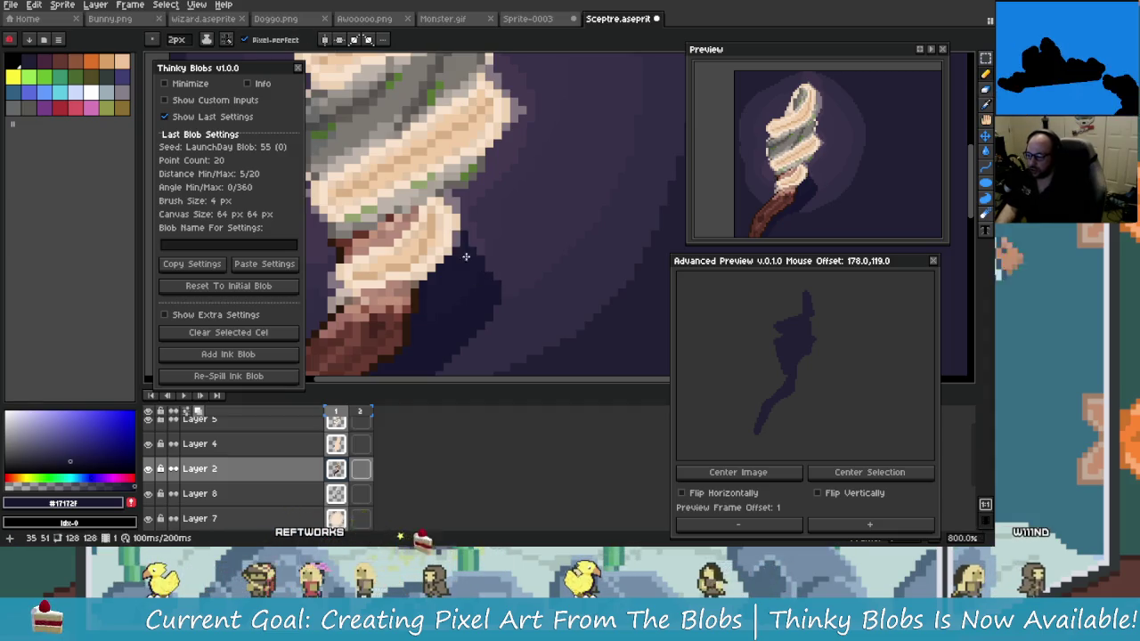
key(ctrl+z)
scroll(473, 258, up, 3)
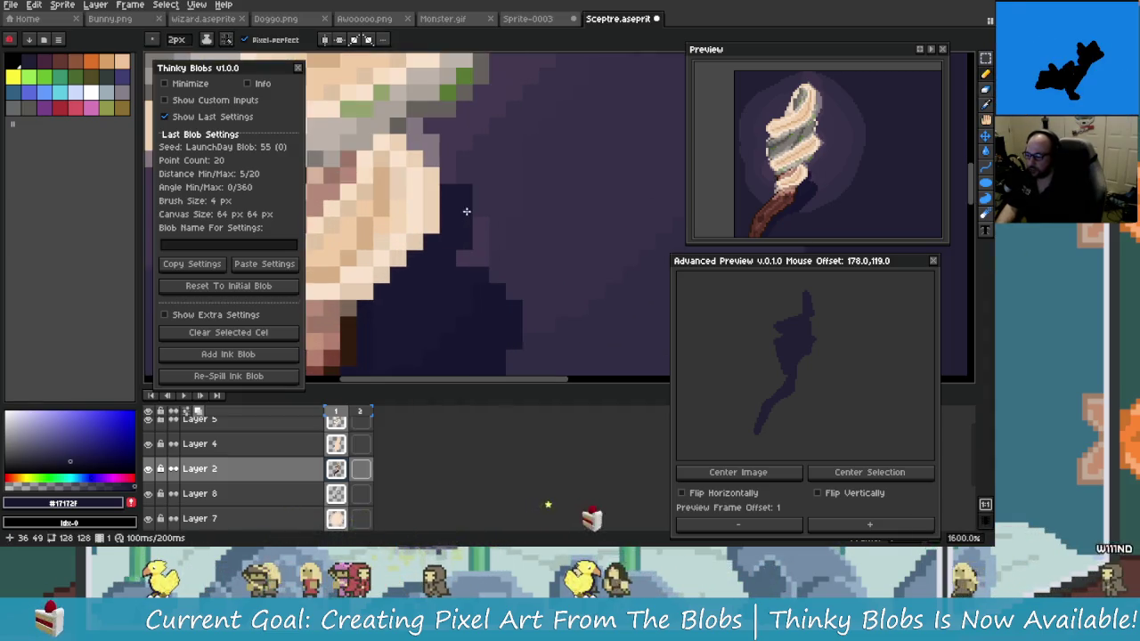
scroll(490, 280, down, 4)
scroll(509, 297, down, 2)
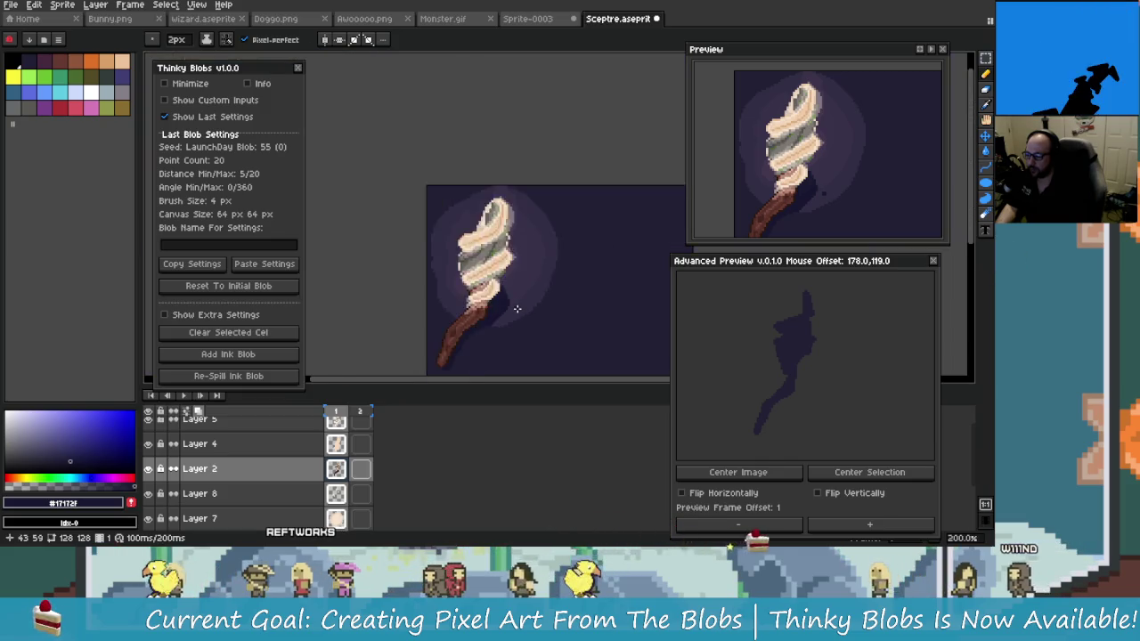
Zoom and pan the canvas to recentre the sprite
scroll(524, 317, down, 3)
scroll(524, 317, up, 1)
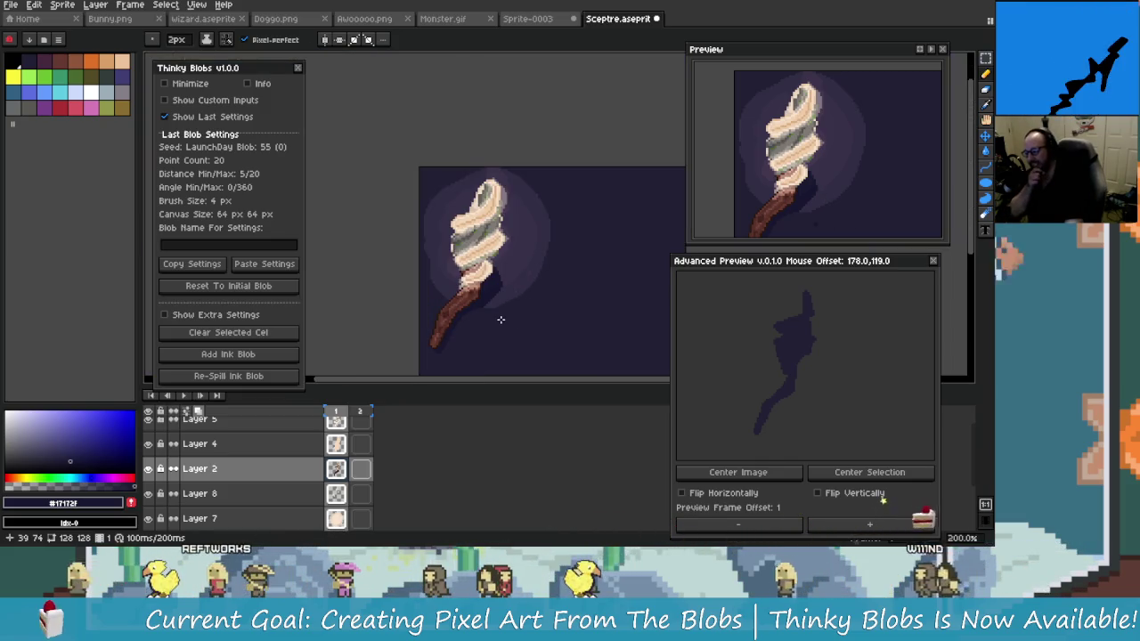
scroll(494, 294, down, 1)
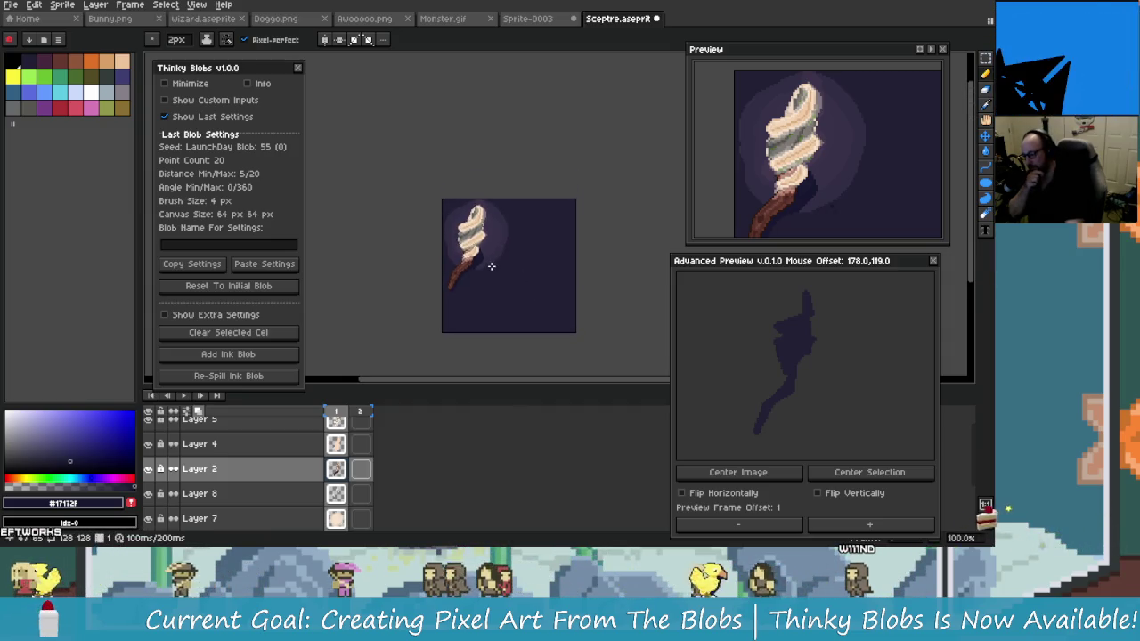
scroll(491, 260, up, 1)
scroll(491, 260, up, 1)
drag(490, 257, 508, 301)
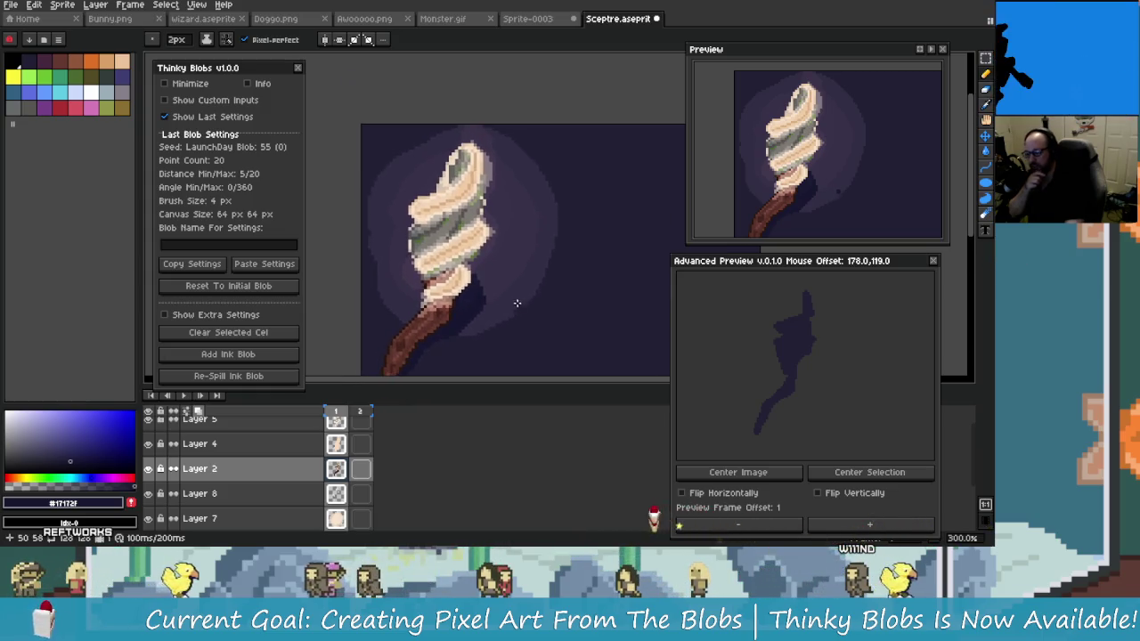
scroll(481, 229, down, 1)
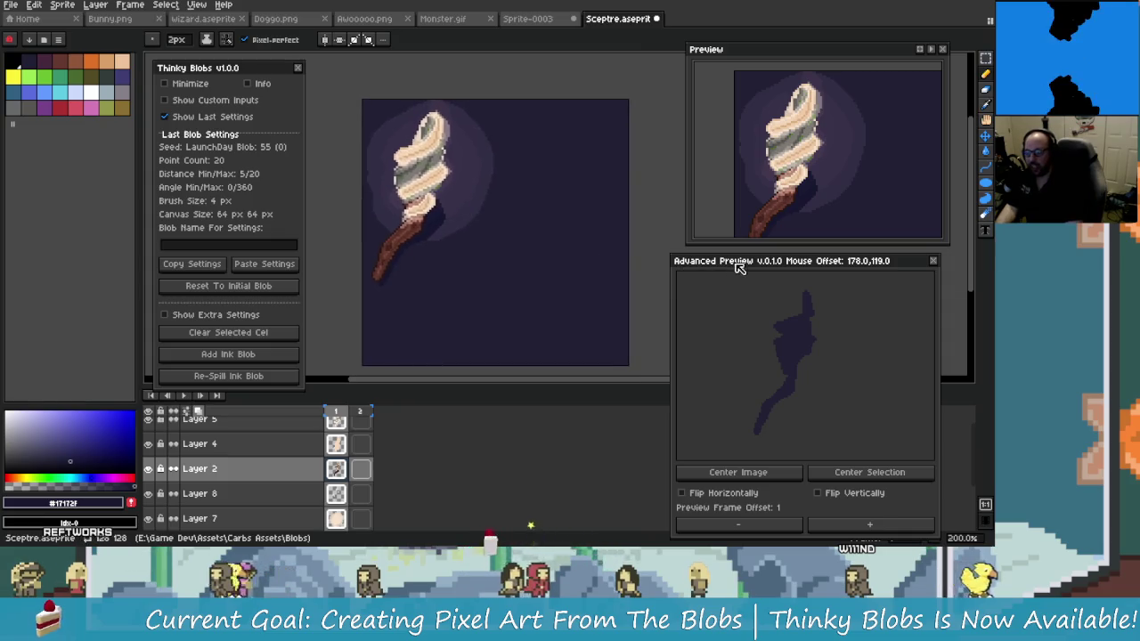
Move the Advanced Preview to the lower right and show Layer 5's frame 2 cel
drag(738, 267, 554, 95)
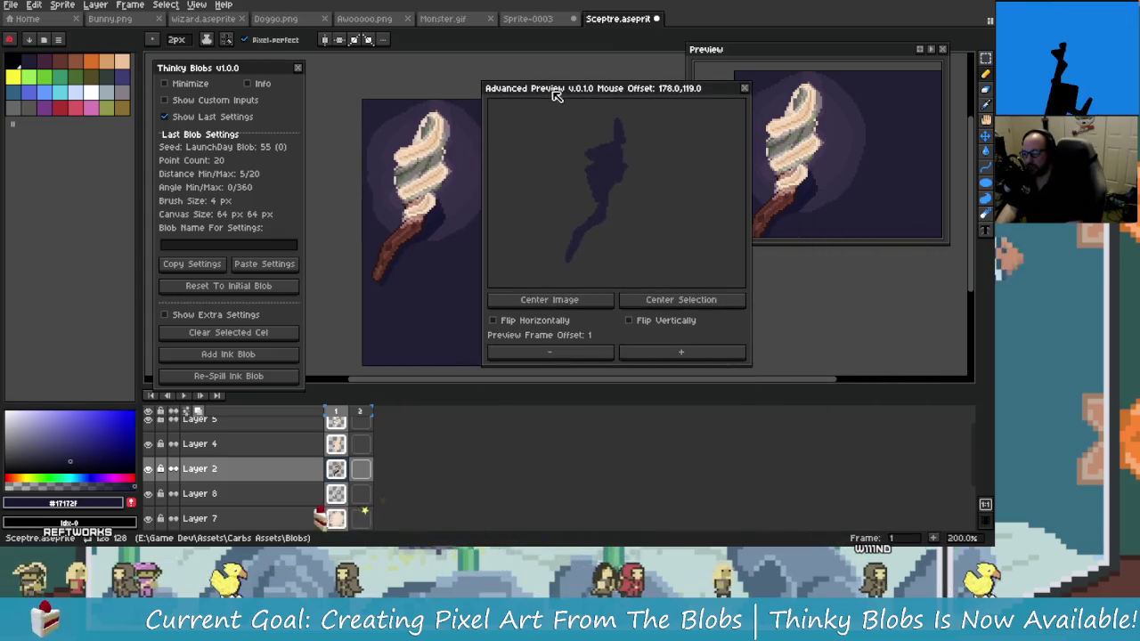
drag(554, 94, 750, 265)
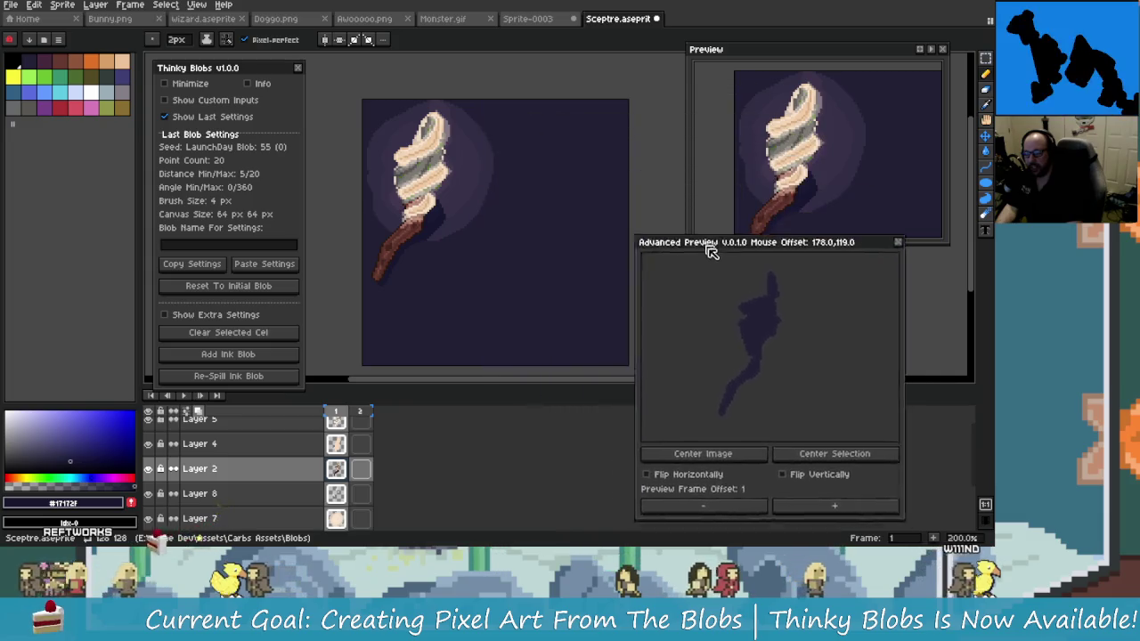
click(365, 422)
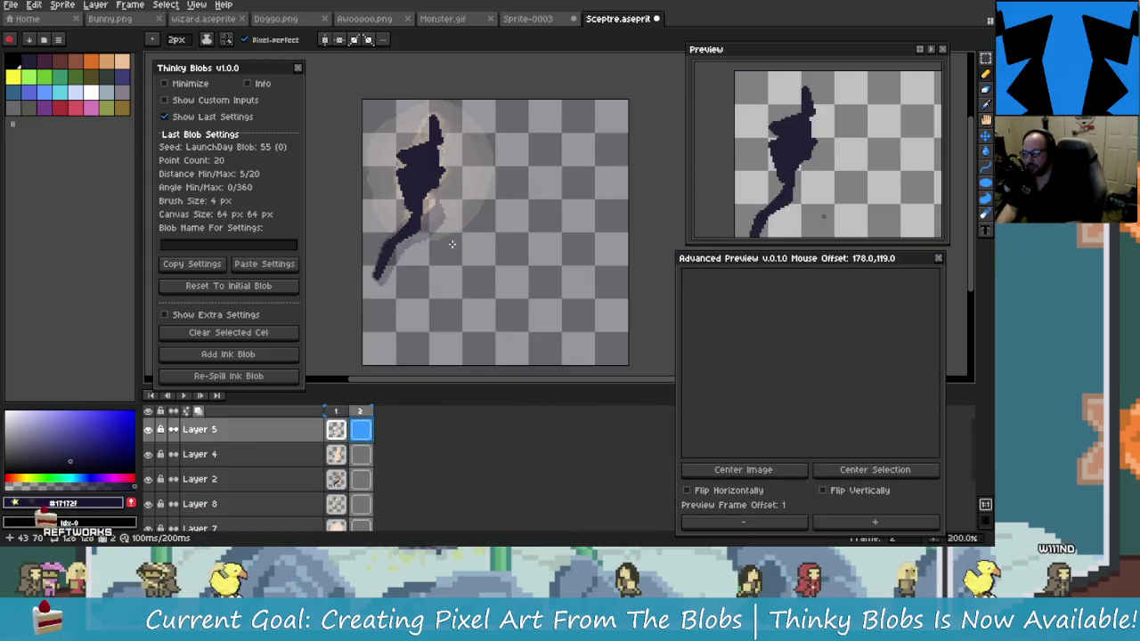
On frame 2, hide Layer 5 and re-show Layer 3 to isolate the dark blob
key(Left)
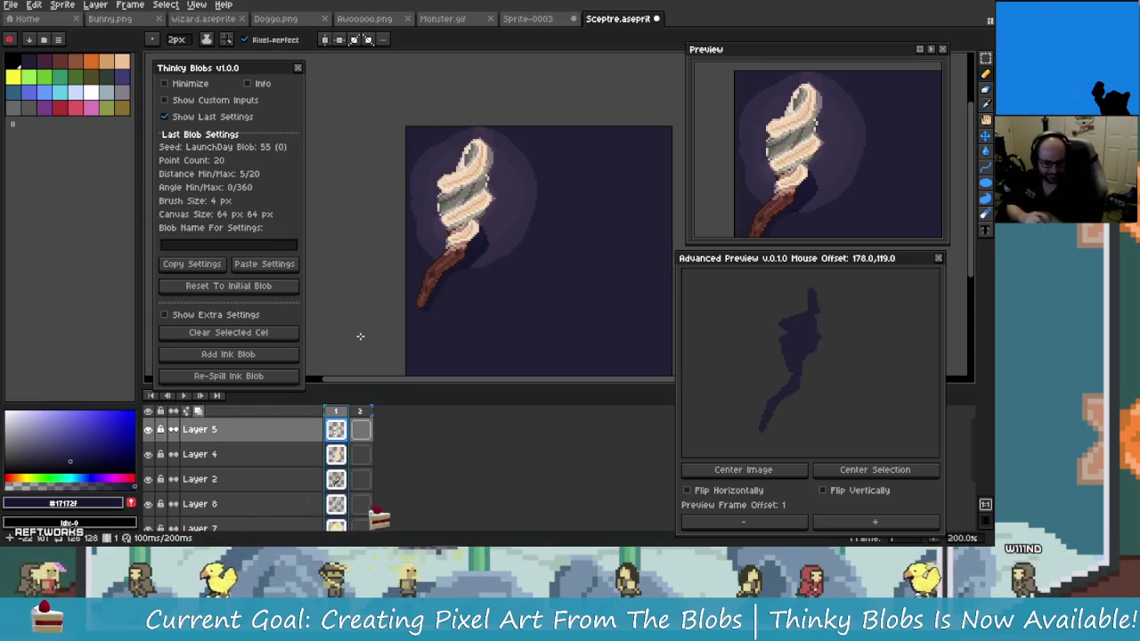
click(362, 412)
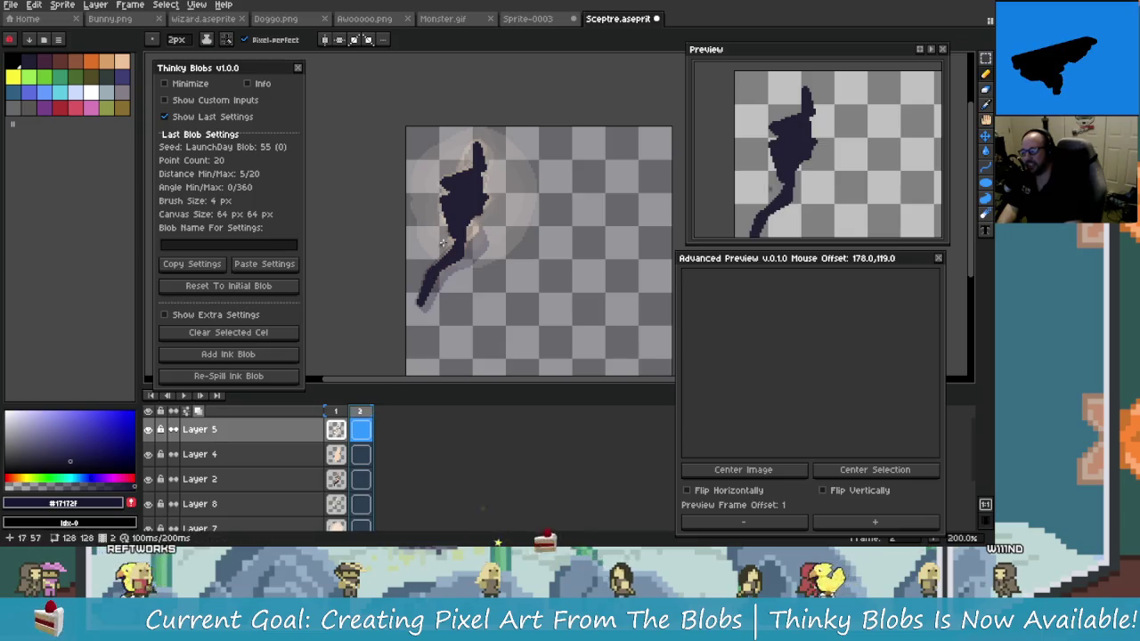
click(148, 430)
scroll(224, 478, down, 3)
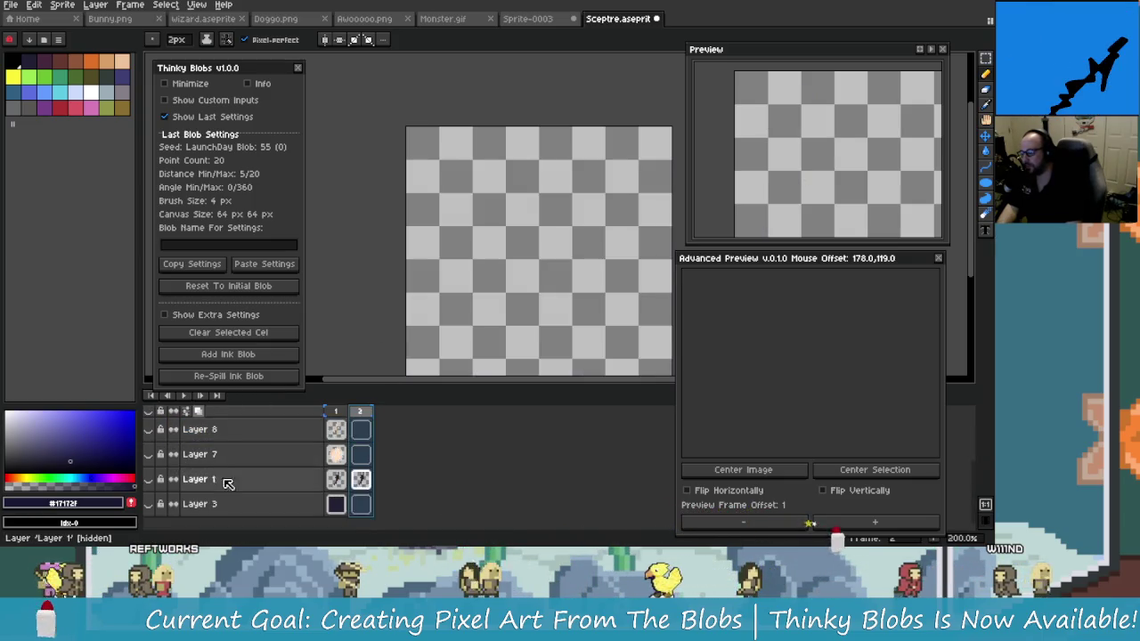
click(149, 494)
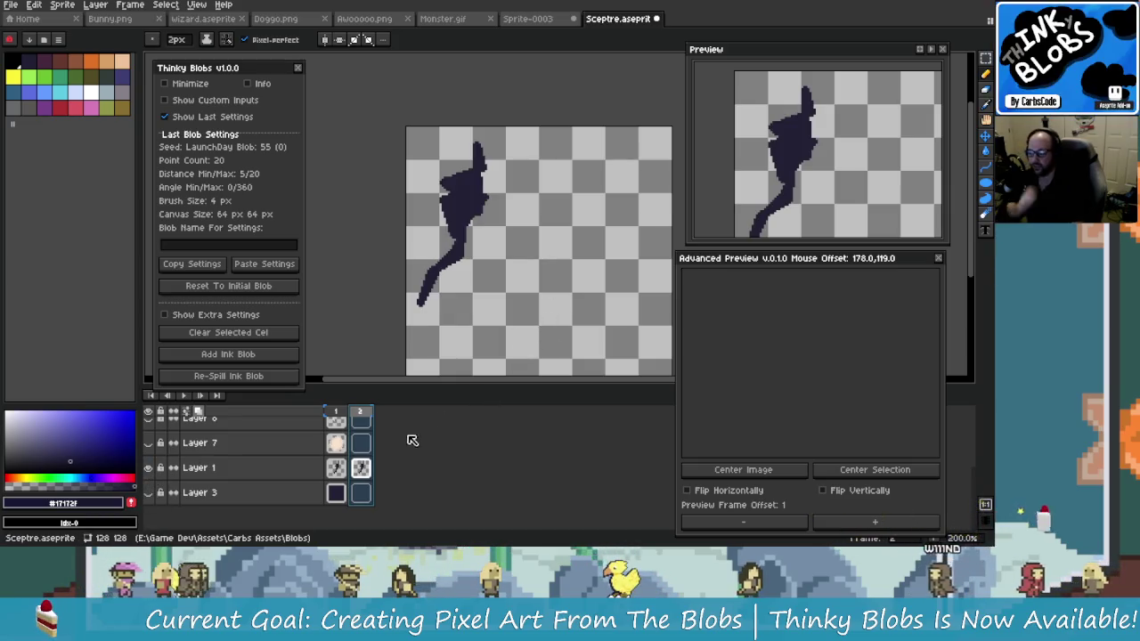
click(361, 463)
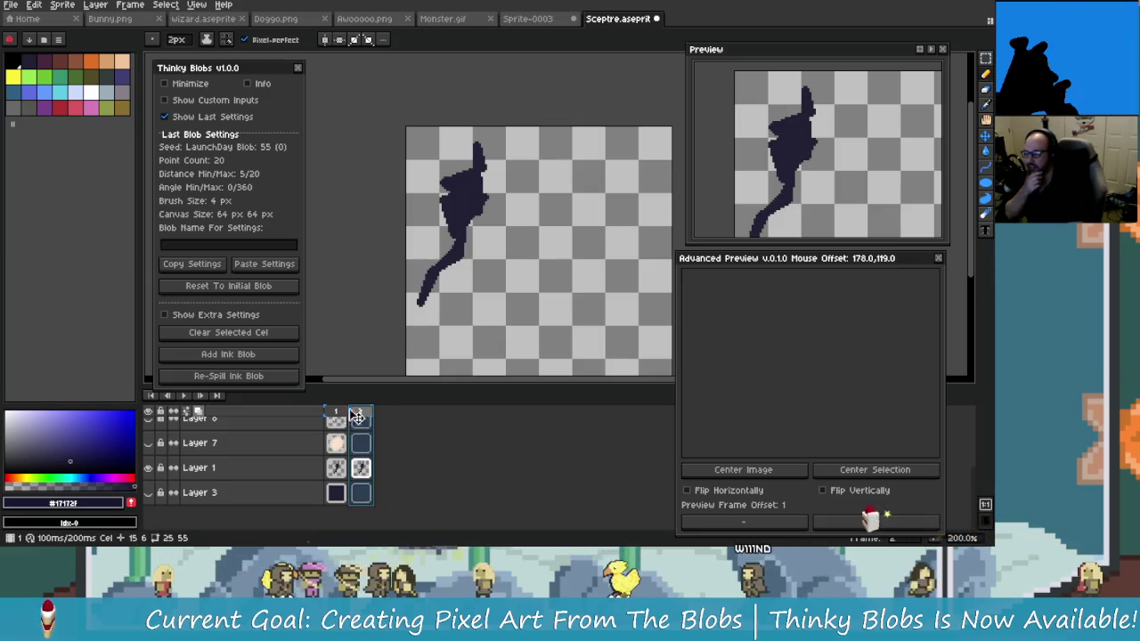
Go back to frame 1 with the full sceptre and recentre the canvas
scroll(509, 287, up, 1)
scroll(453, 280, up, 1)
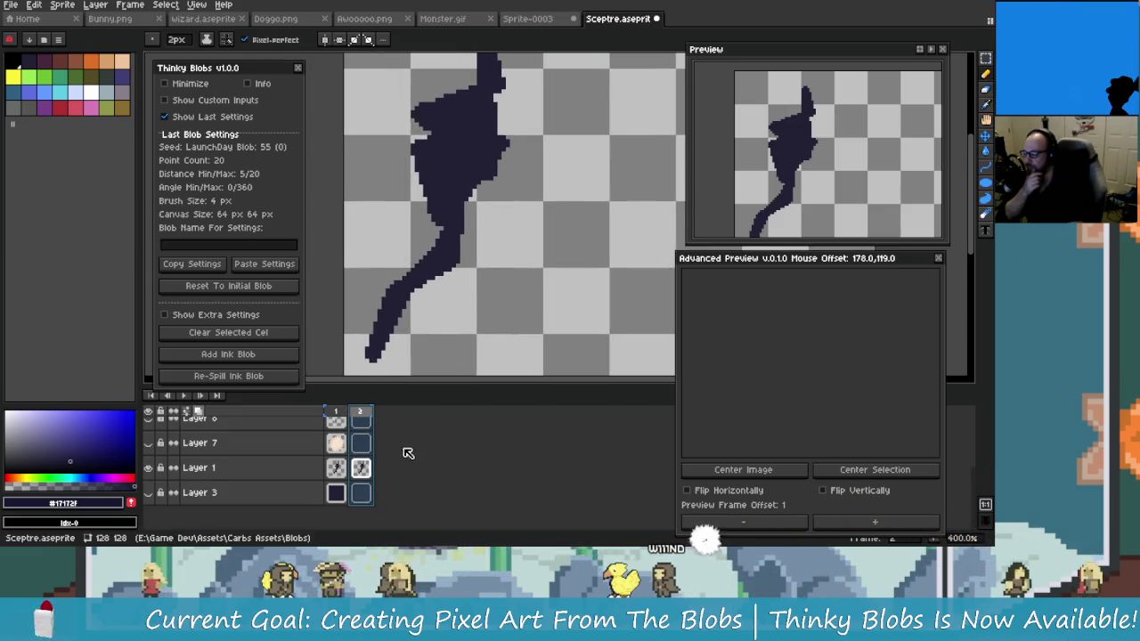
scroll(466, 297, down, 1)
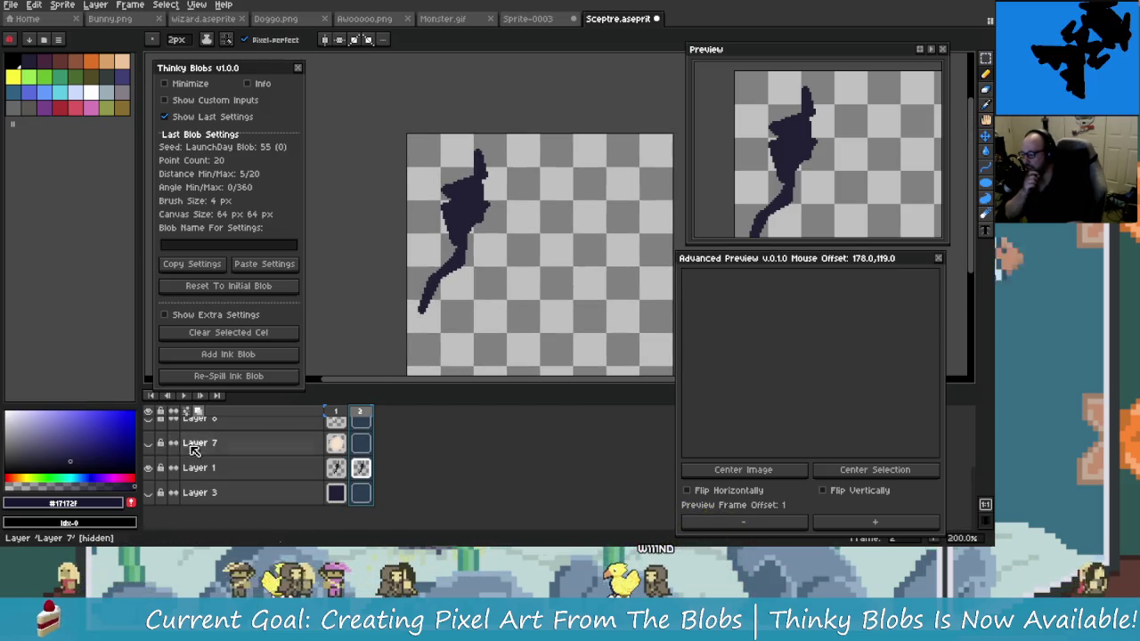
scroll(191, 446, up, 3)
click(153, 420)
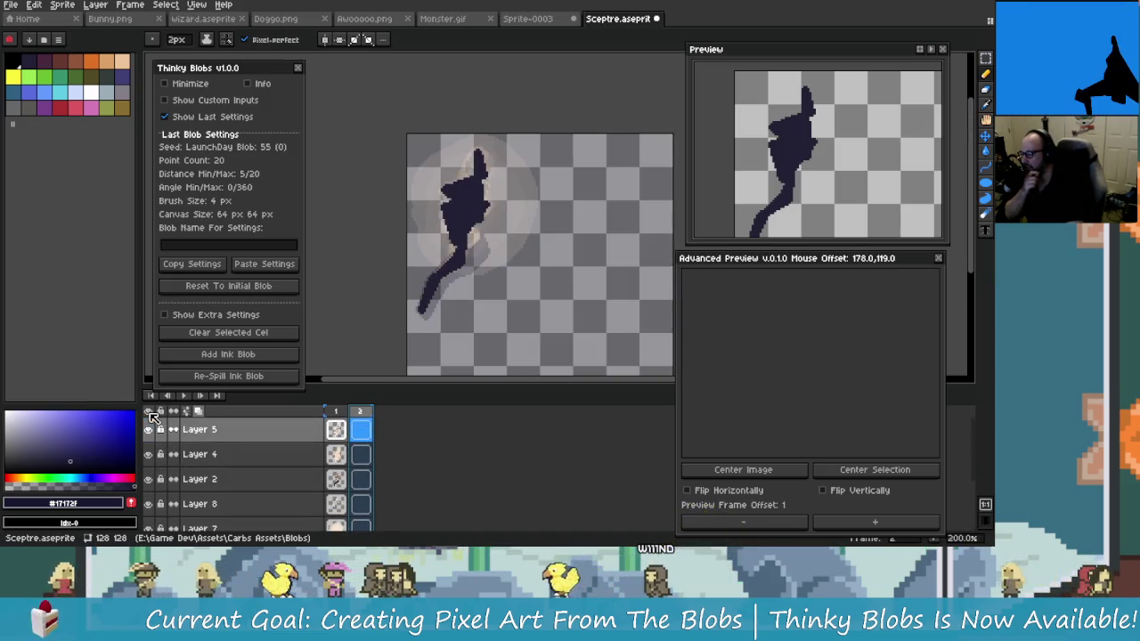
key(Left)
drag(520, 275, 499, 265)
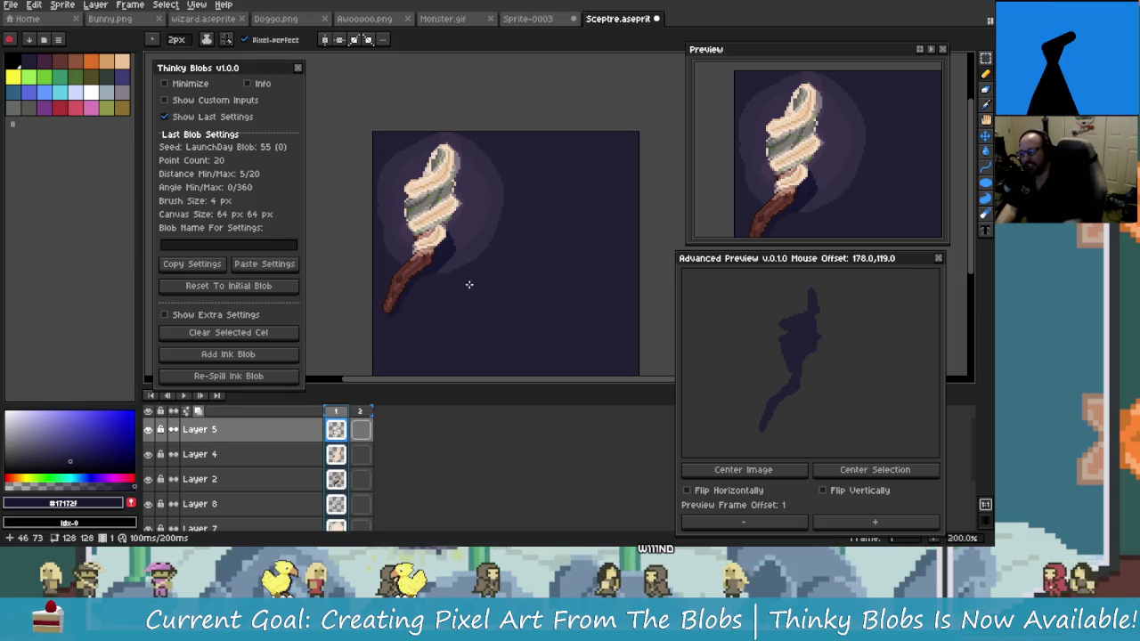
scroll(422, 287, down, 1)
scroll(446, 267, up, 1)
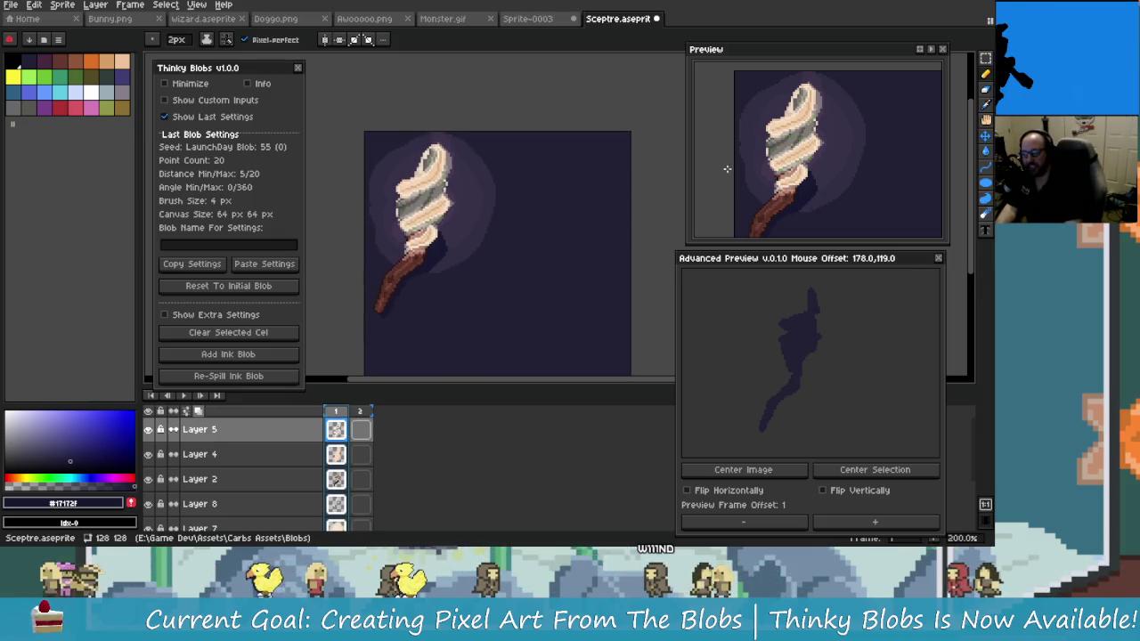
Make Layer 7 active and move the sceptre art right and down on the canvas
key(w)
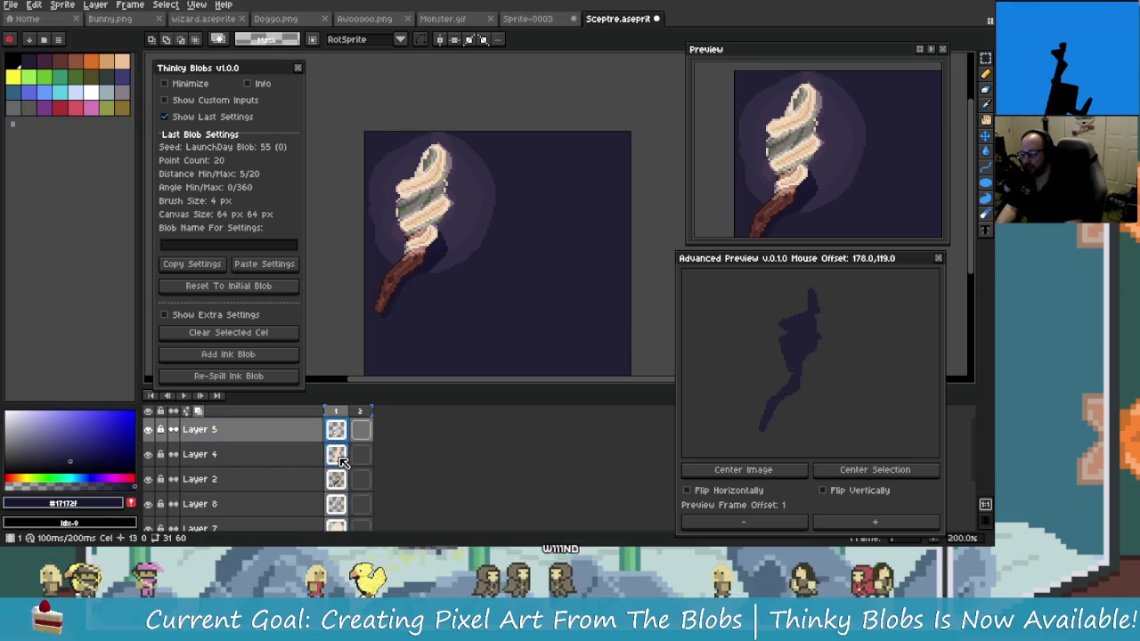
scroll(343, 462, down, 1)
scroll(345, 468, down, 1)
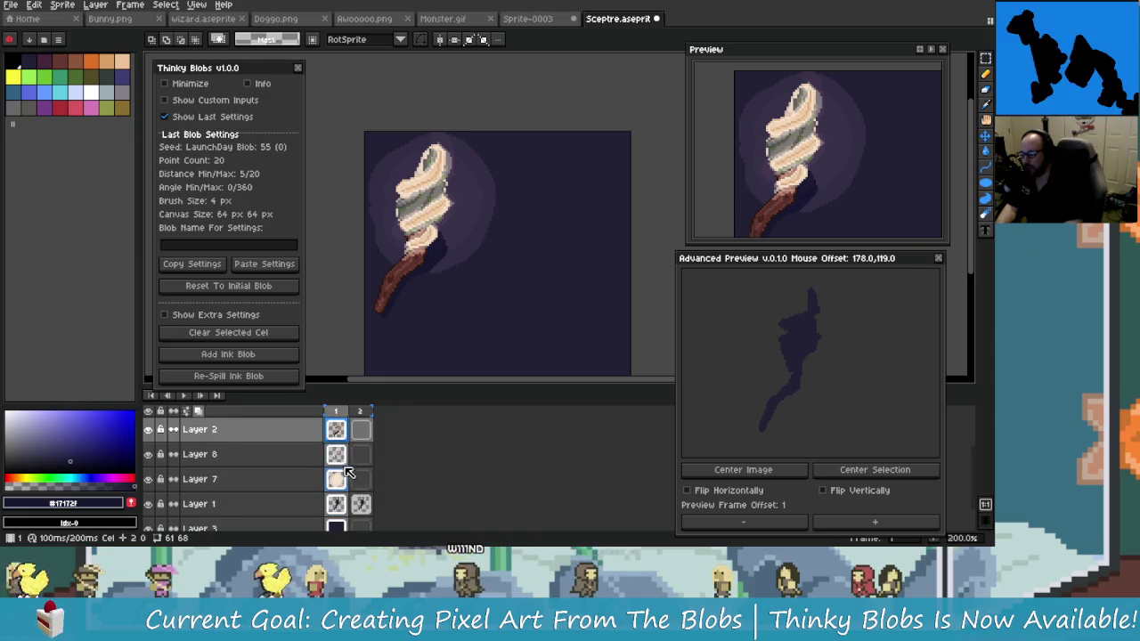
click(347, 478)
scroll(343, 488, down, 1)
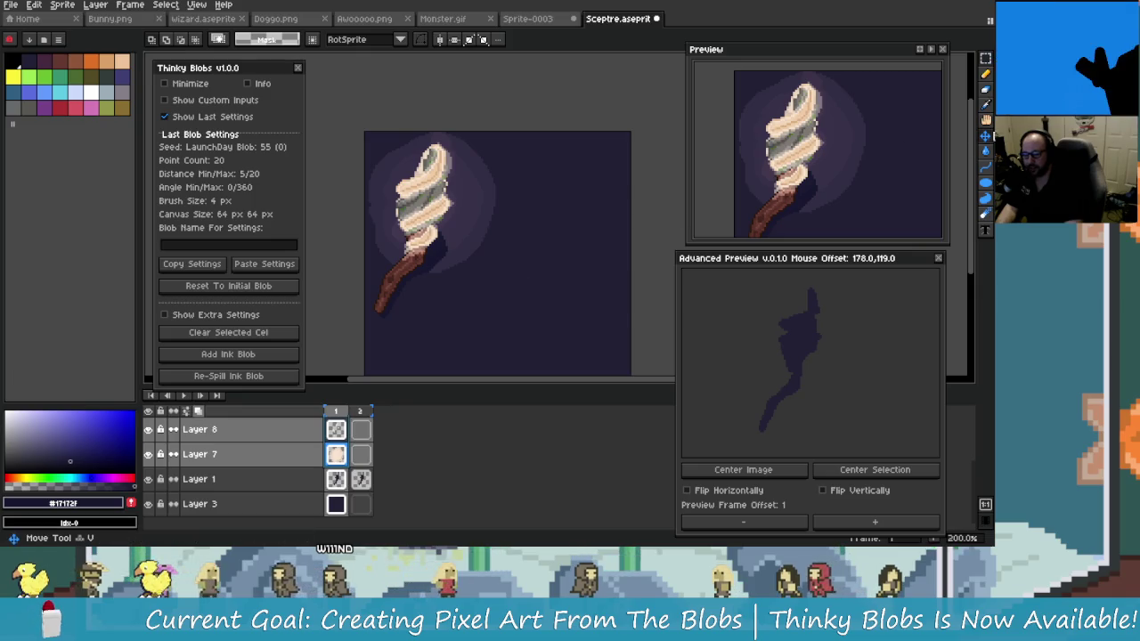
click(986, 135)
mouse_move(449, 250)
mouse_down()
mouse_move(521, 268)
mouse_move(481, 267)
mouse_move(522, 301)
mouse_move(517, 293)
mouse_up()
Make Layer 1's frame 1 cel active and choose the Paint Bucket
click(277, 486)
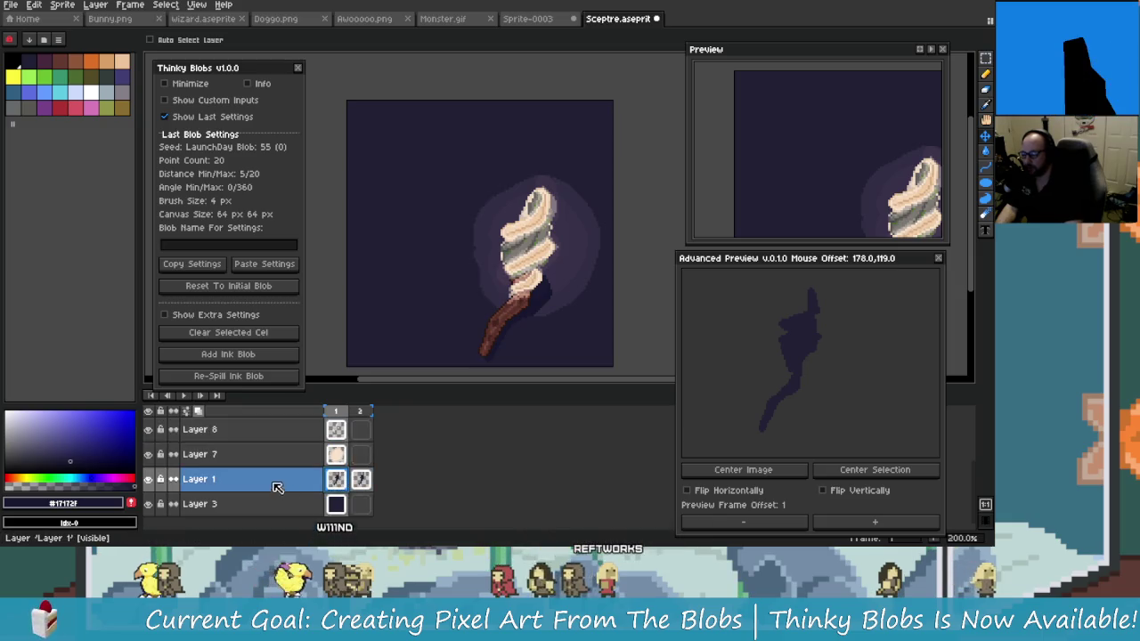
click(360, 479)
click(336, 479)
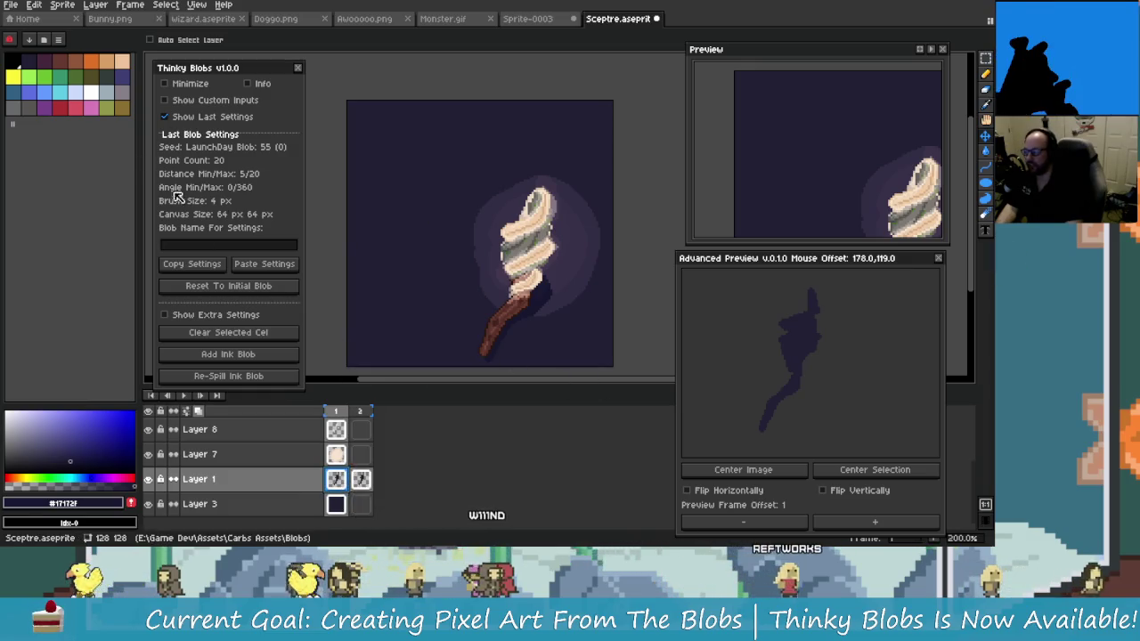
click(985, 151)
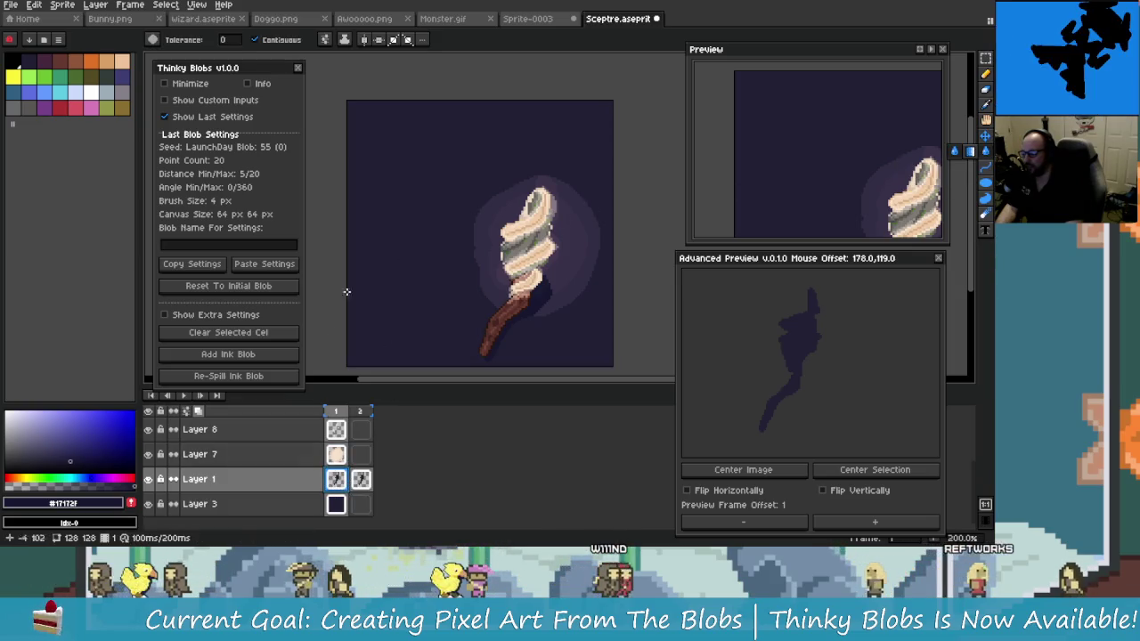
With the background hidden, fill the blob purple-blue from palette index 15
click(150, 504)
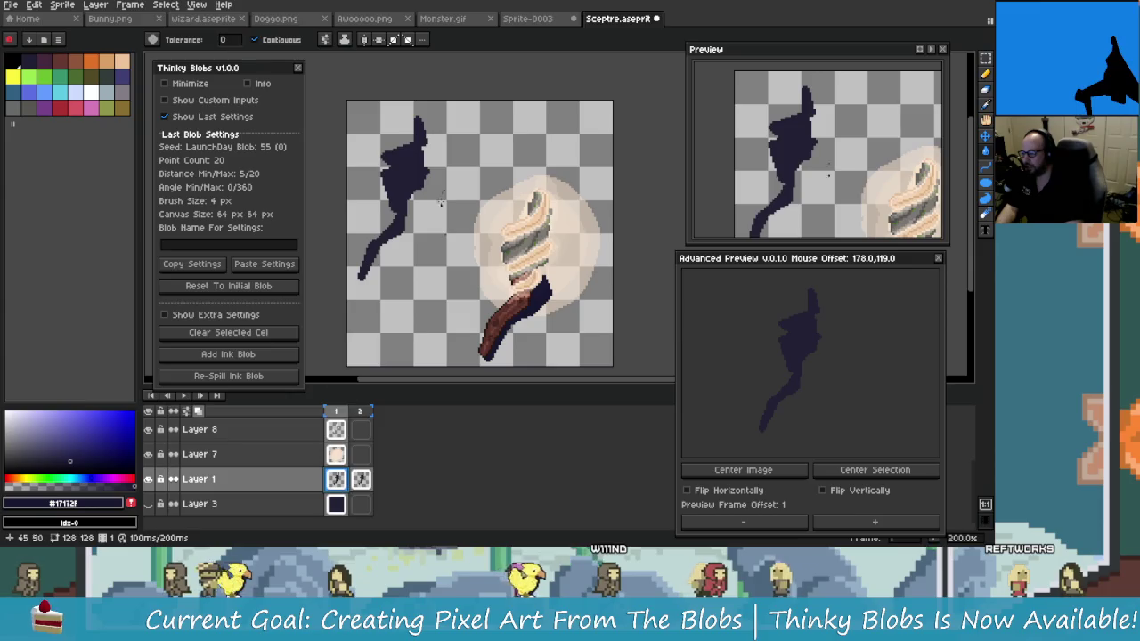
click(125, 77)
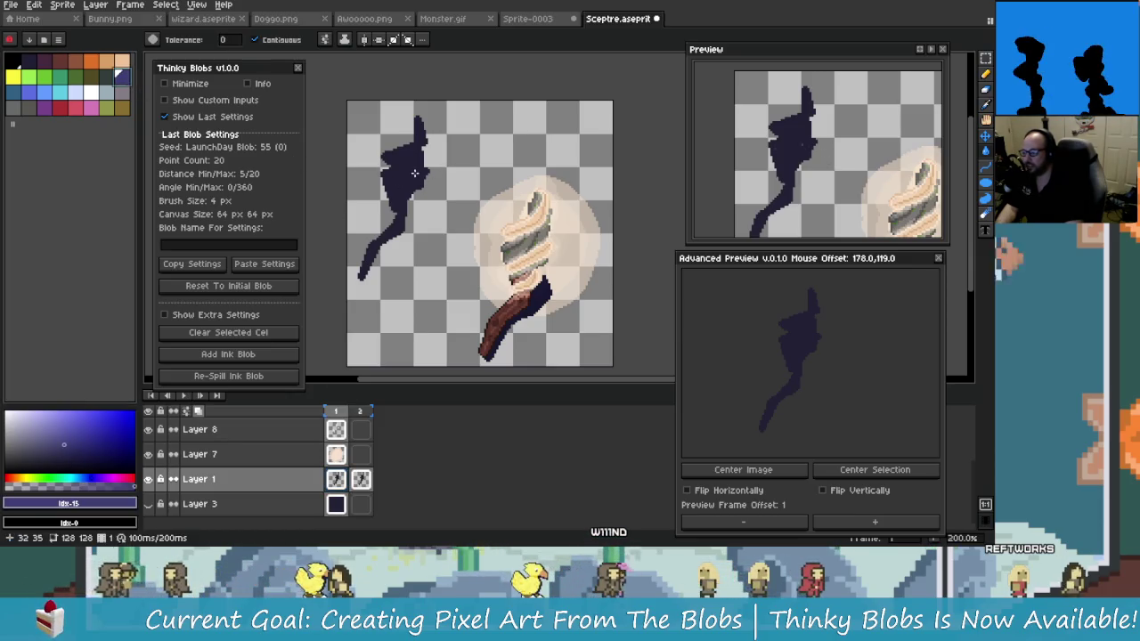
click(393, 245)
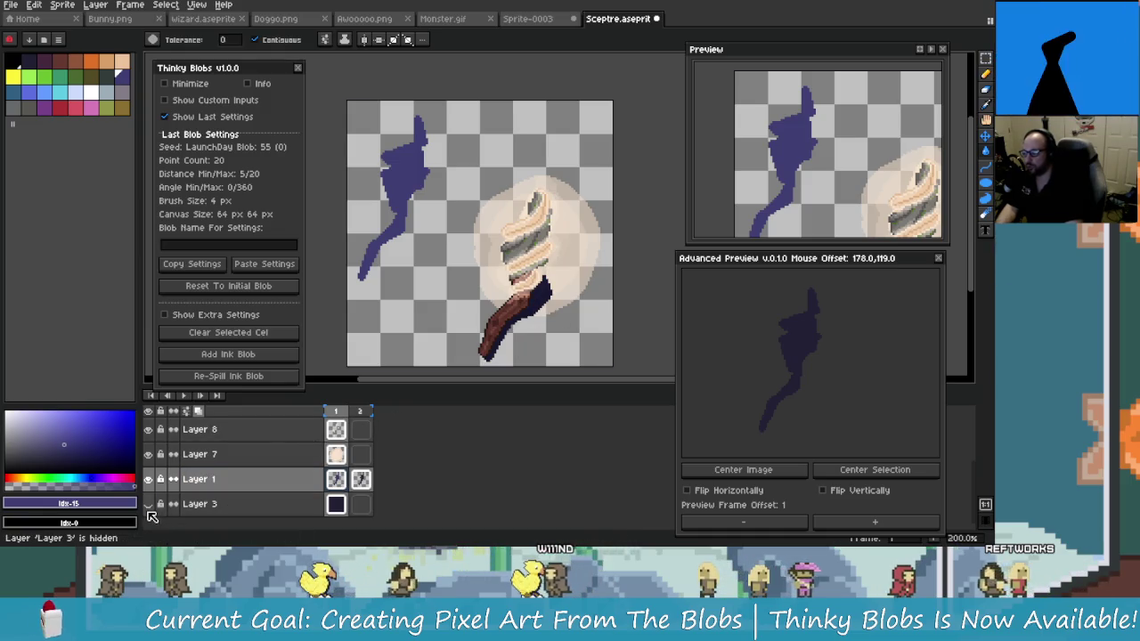
click(147, 504)
Move the blob down and slightly right, beside the sceptre
click(987, 59)
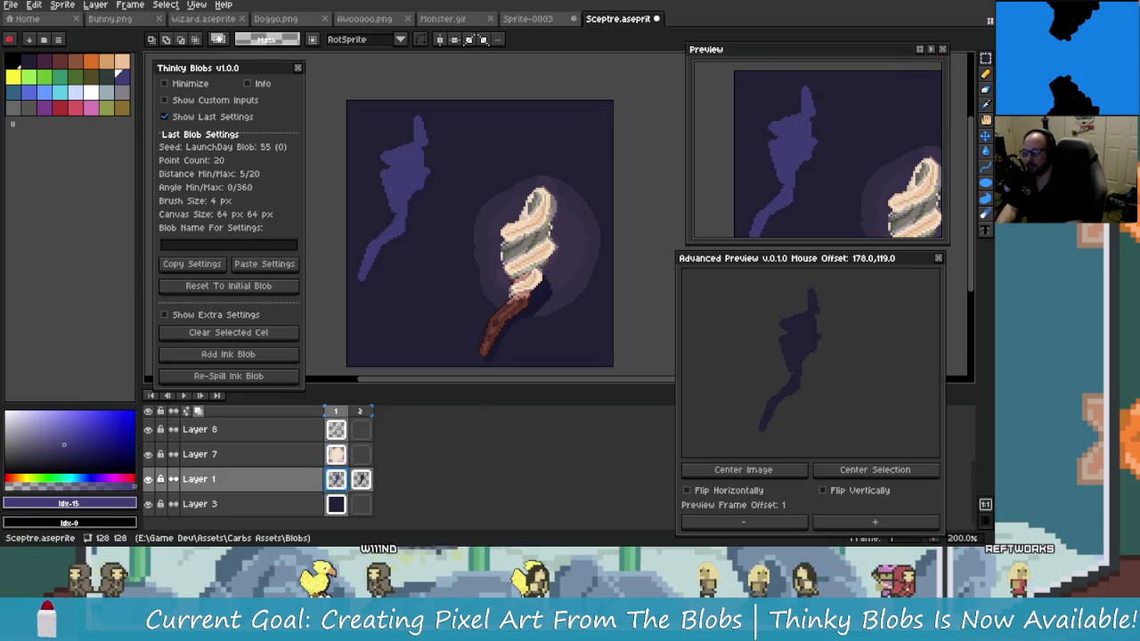
click(986, 135)
drag(383, 214, 412, 261)
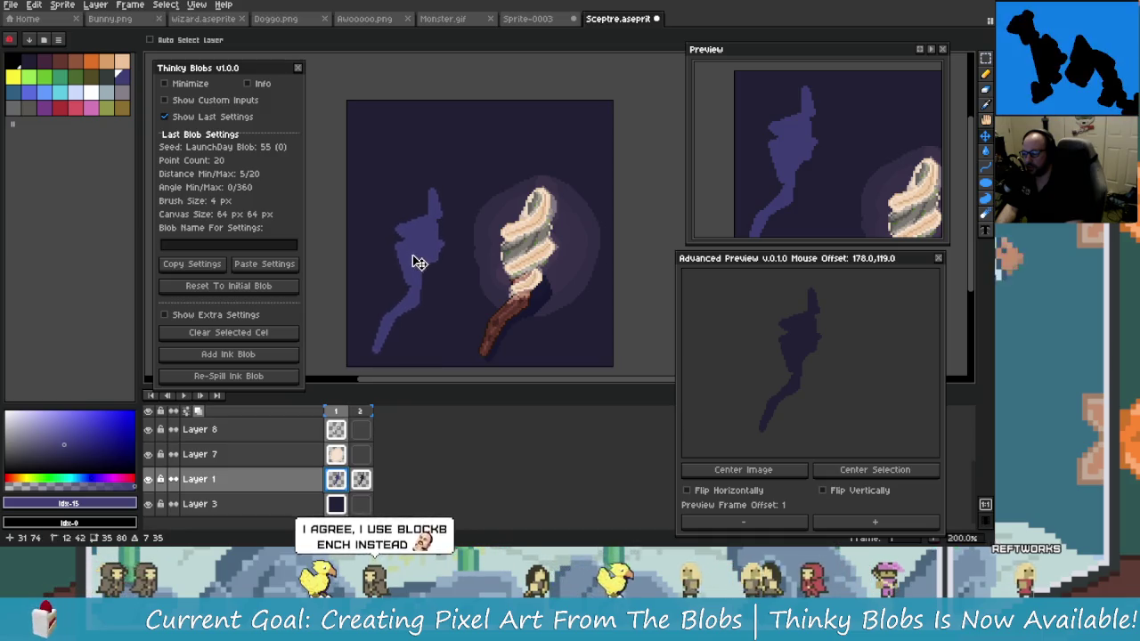
drag(412, 254, 409, 260)
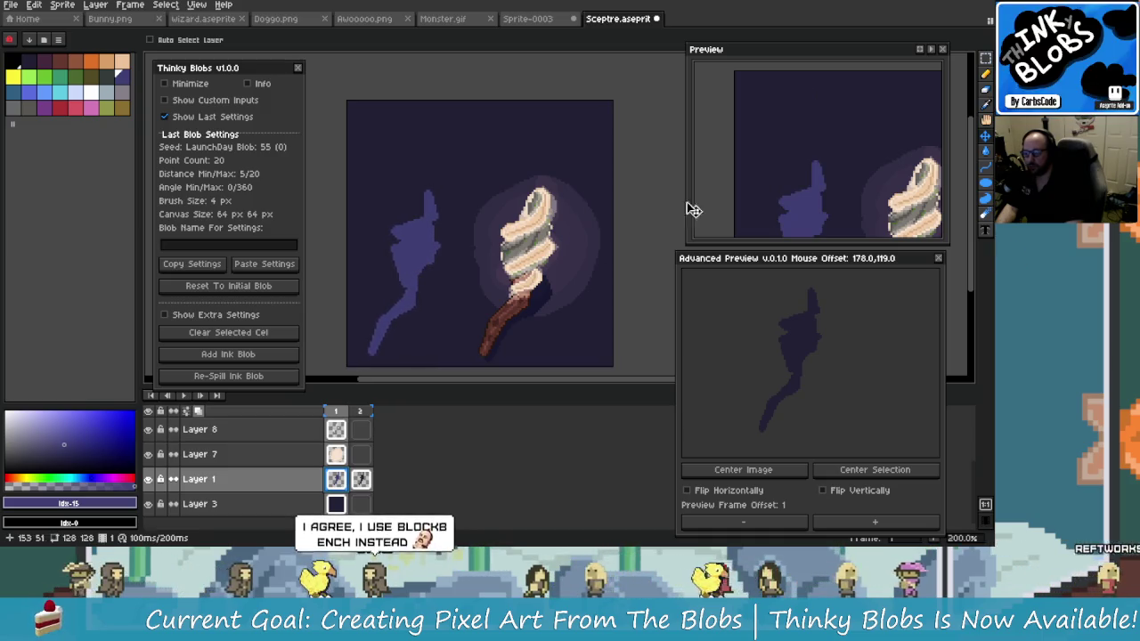
key(shift+q)
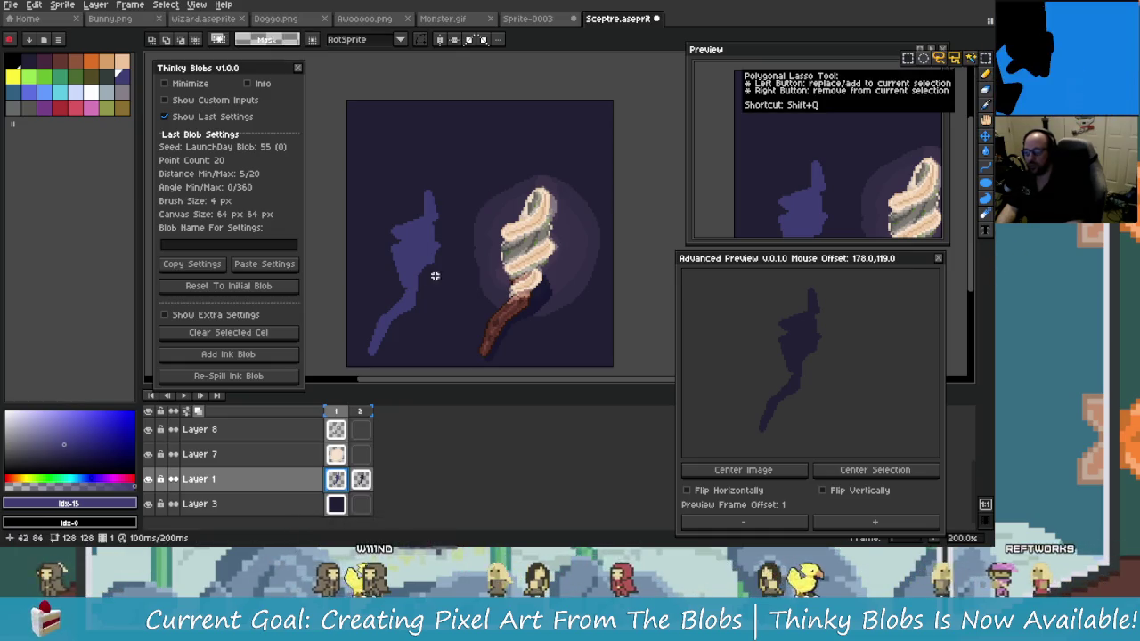
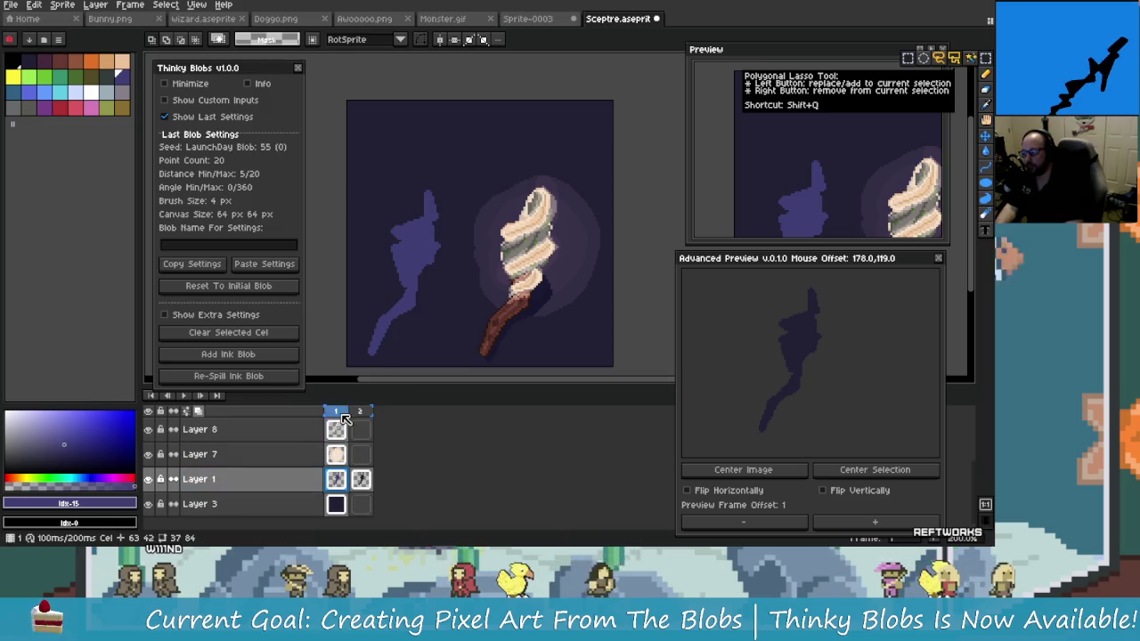
Play the two-frame animation, stop on frame 1, and shrink the timeline rows so every layer shows
key(Return)
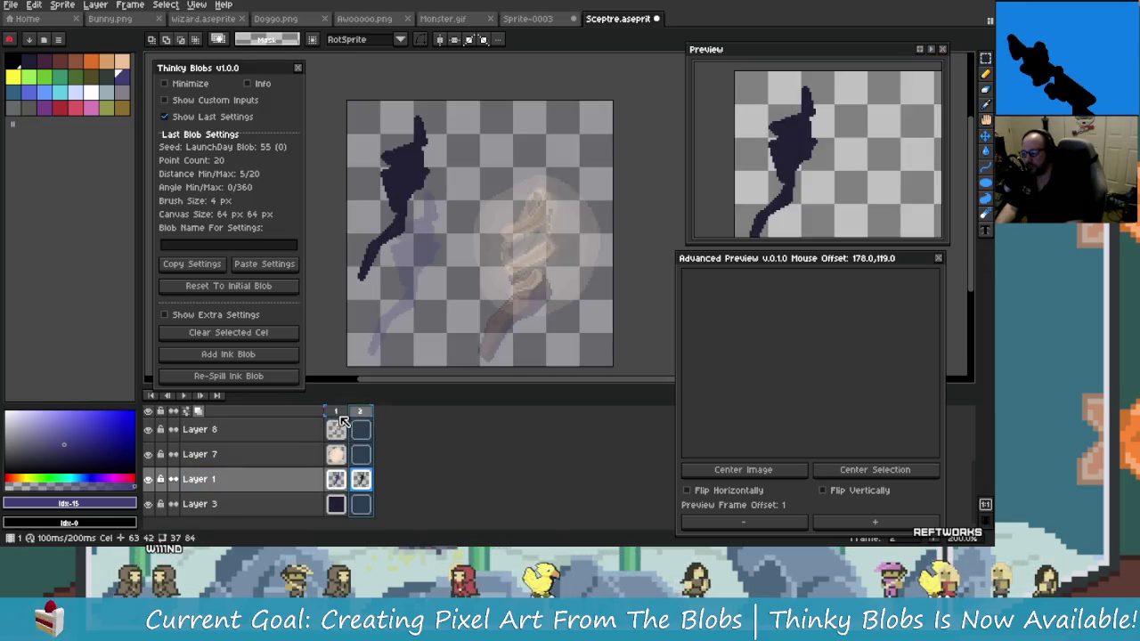
click(342, 414)
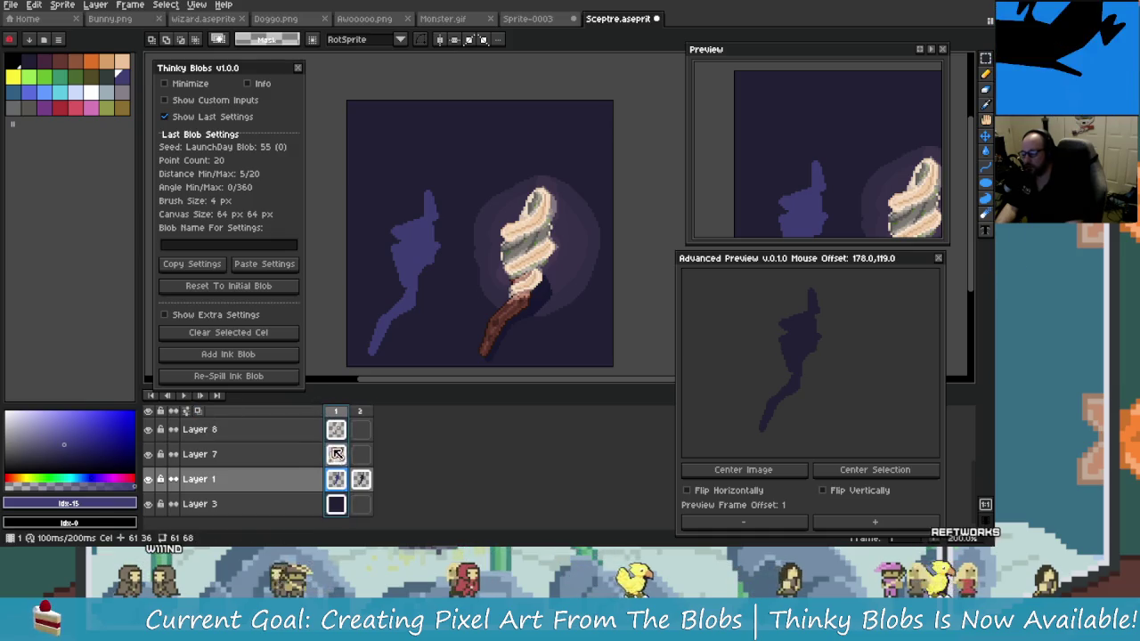
ctrl+scroll(372, 478, down, 2)
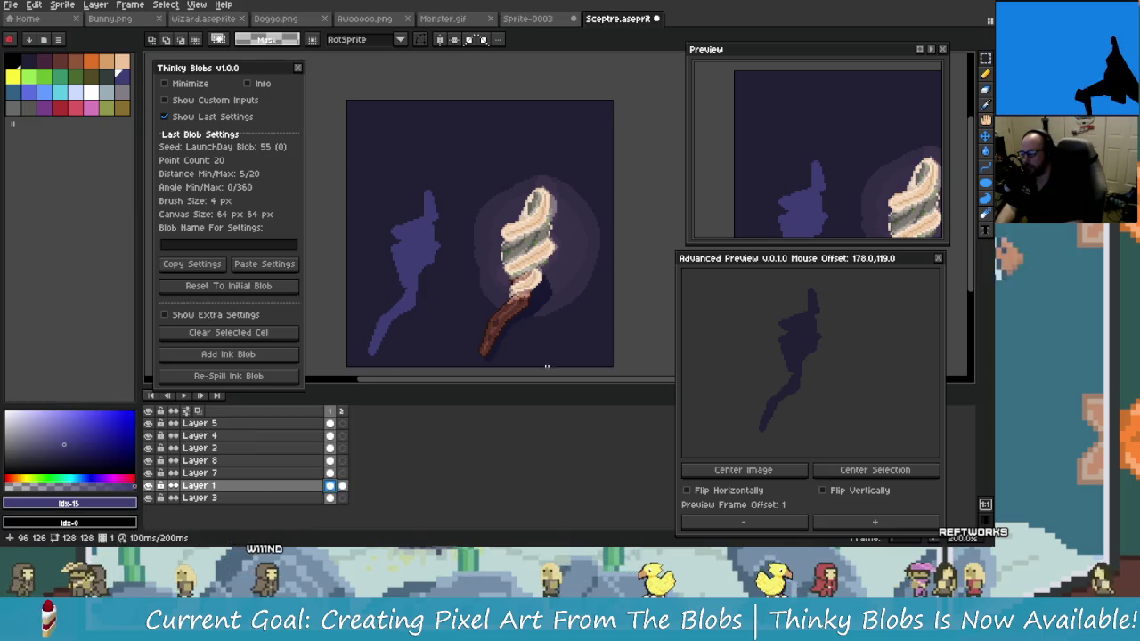
Move the purple blob right with the Move tool so it sits behind the sceptre
key(v)
drag(473, 270, 498, 270)
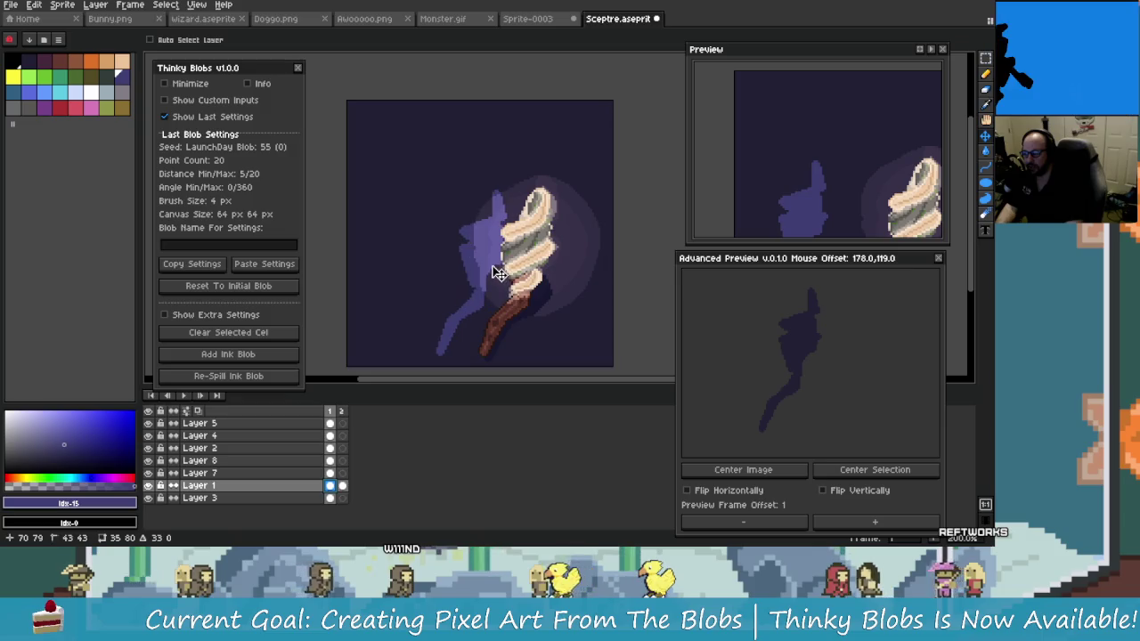
drag(503, 273, 504, 270)
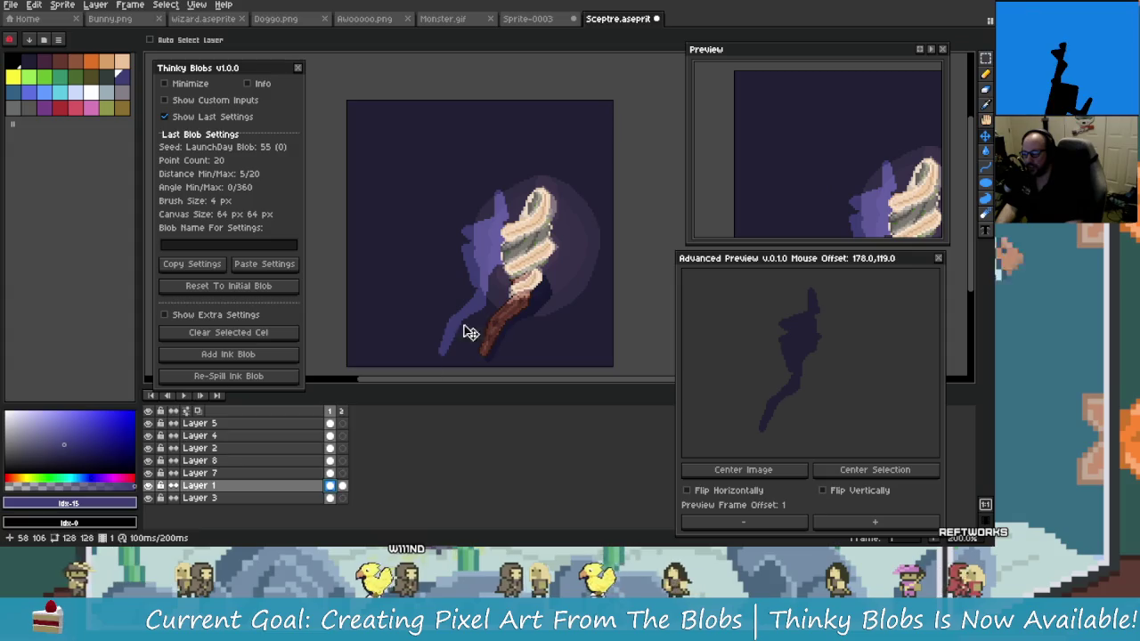
Shift the sceptre layers' cels from frame 1 into frame 2 and select the background cels in both frames
click(330, 463)
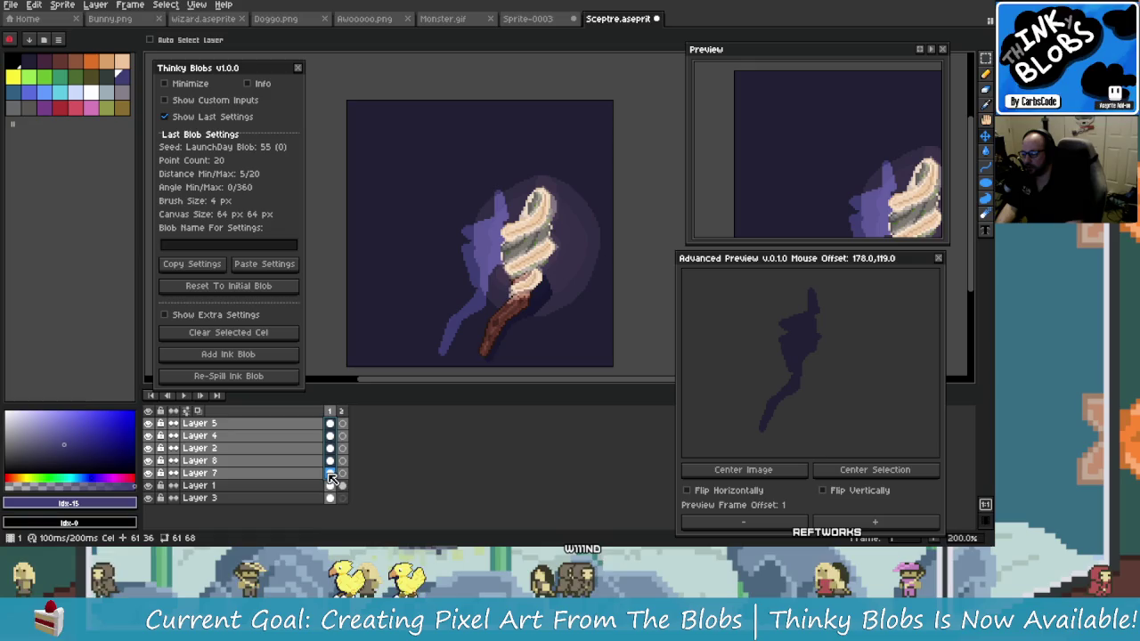
click(342, 474)
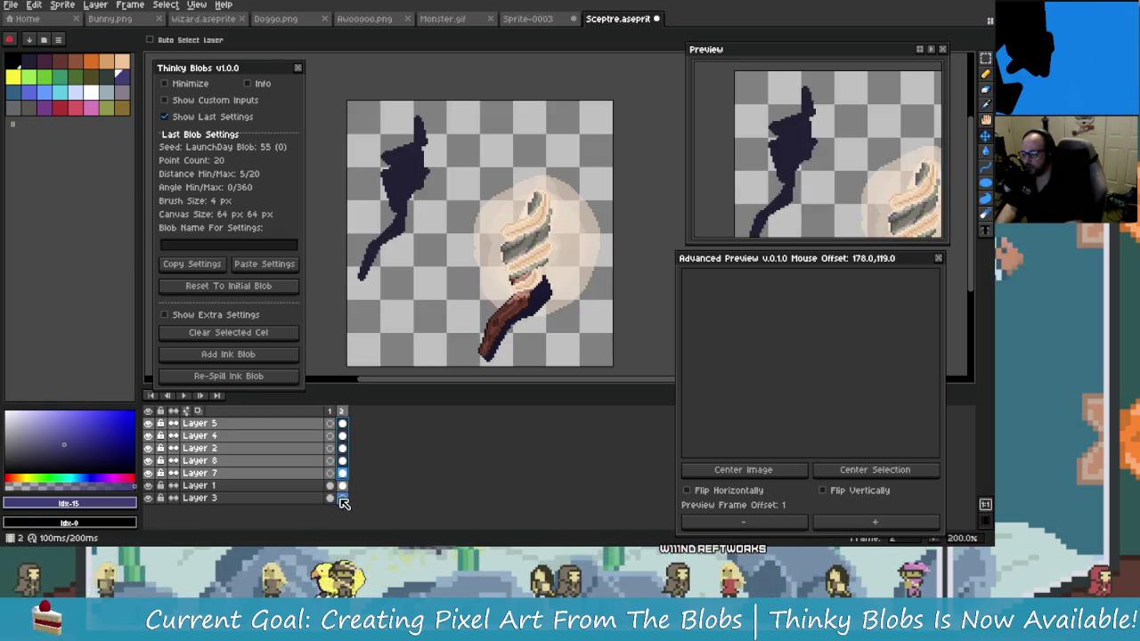
click(343, 485)
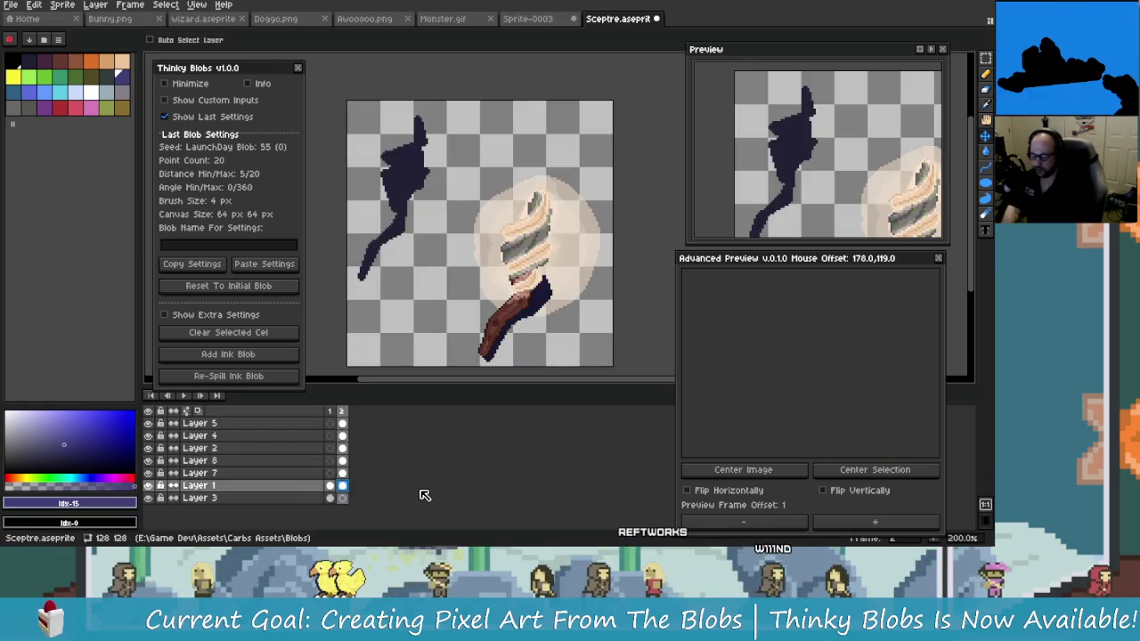
click(330, 498)
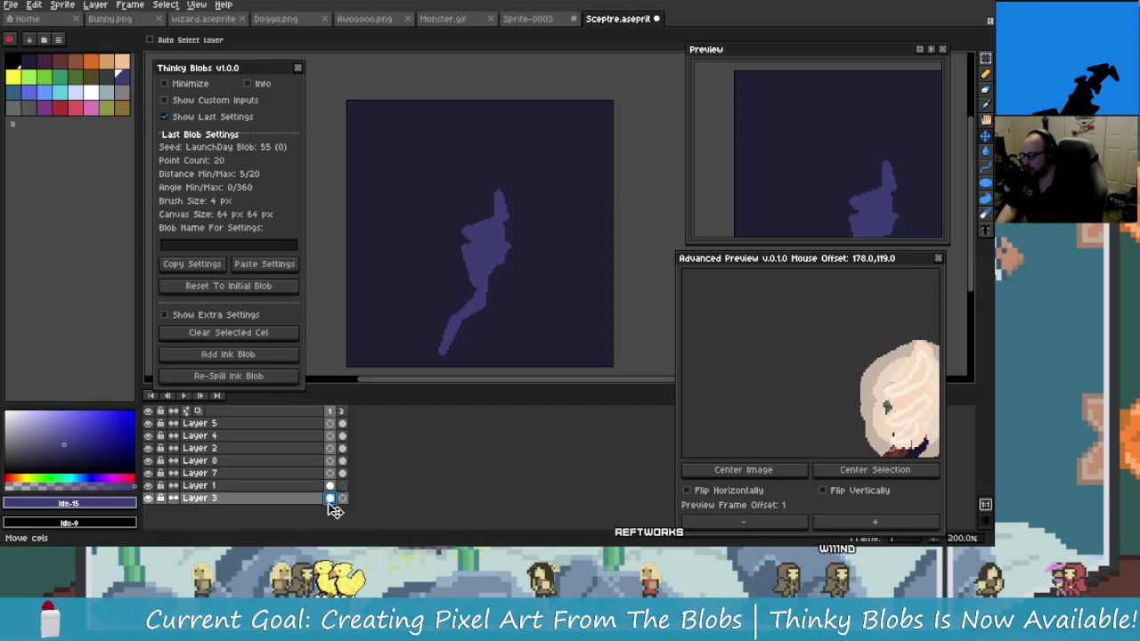
drag(334, 499, 342, 499)
Link the background cels and the blob cels across both frames
right_click(342, 498)
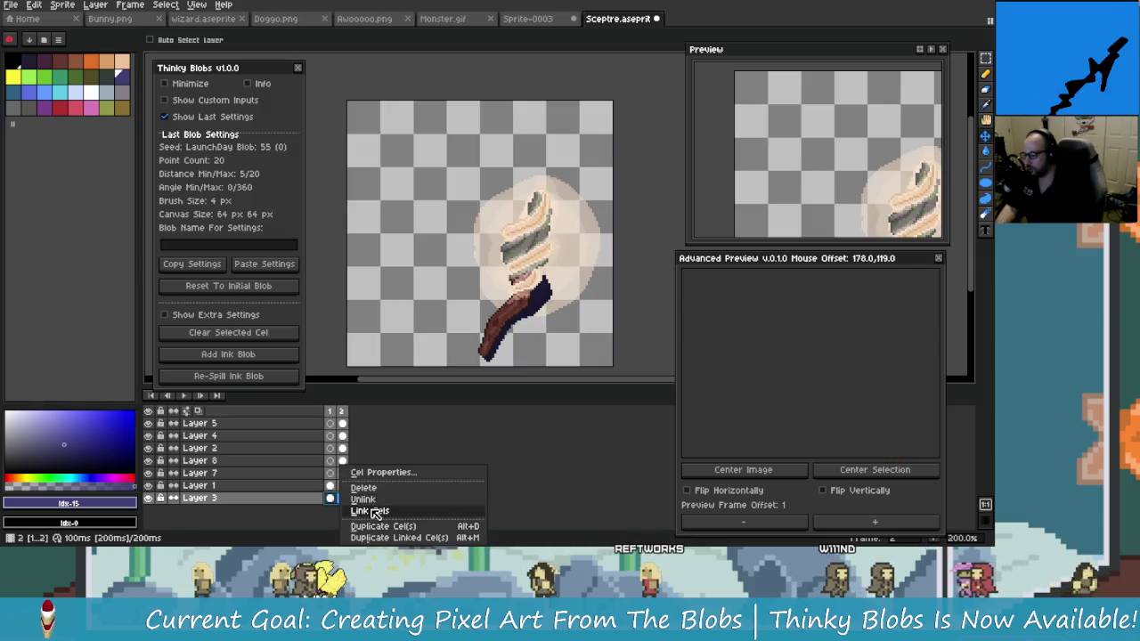
click(376, 511)
click(342, 485)
right_click(342, 486)
click(380, 514)
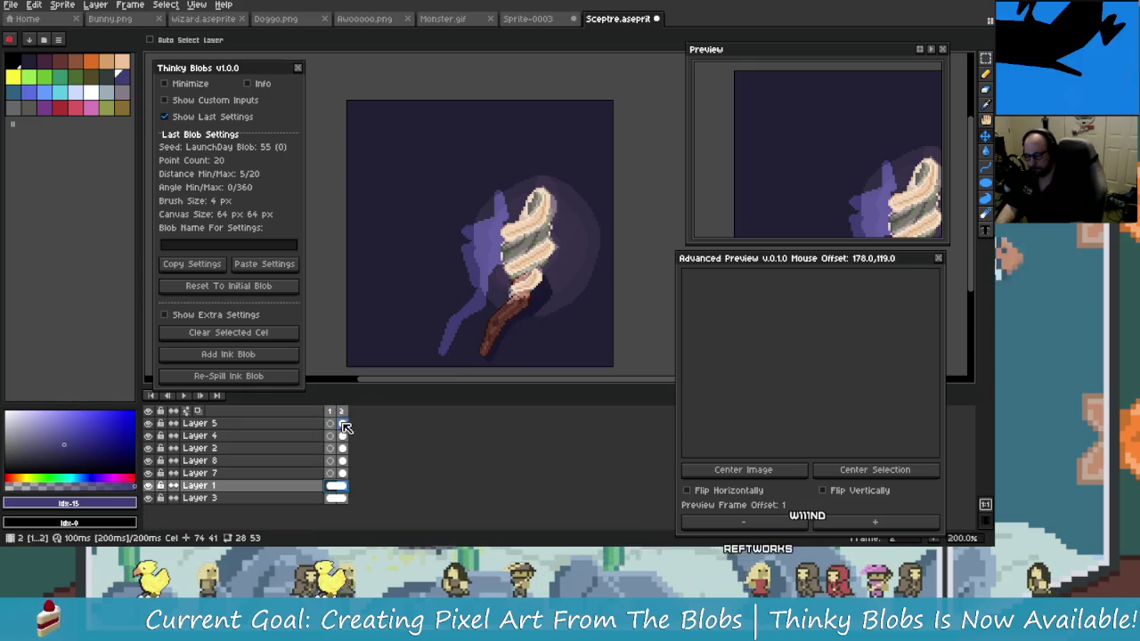
Slide the frame-2 sceptre cels left over the blob and zoom in to check the result
drag(343, 424, 342, 473)
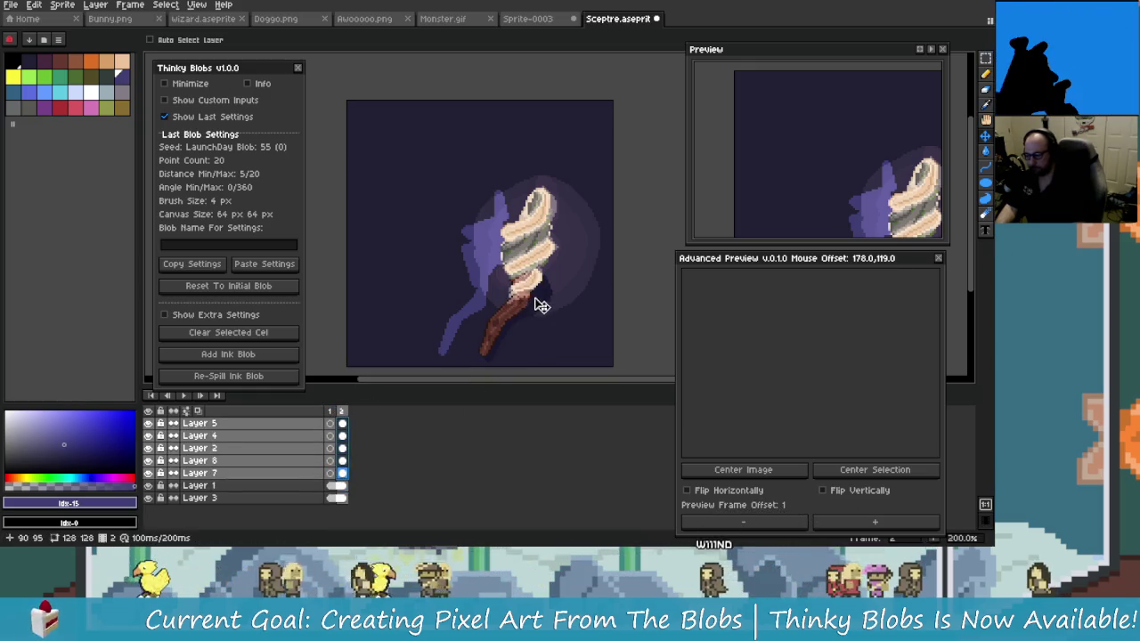
drag(547, 285, 515, 288)
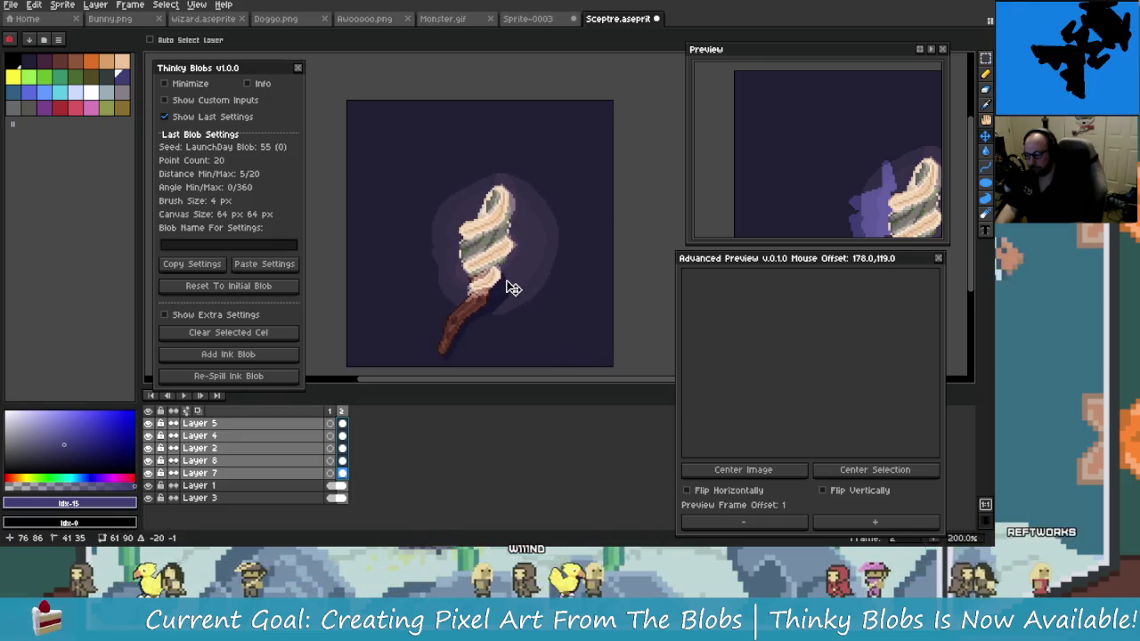
scroll(511, 285, up, 3)
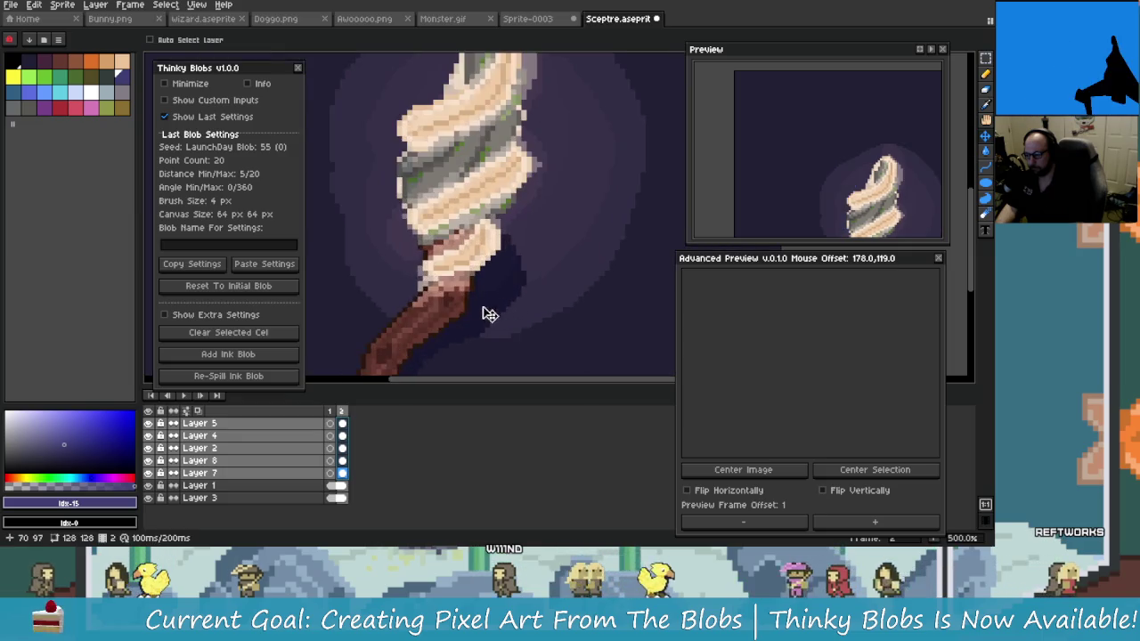
drag(526, 263, 541, 221)
scroll(573, 236, down, 3)
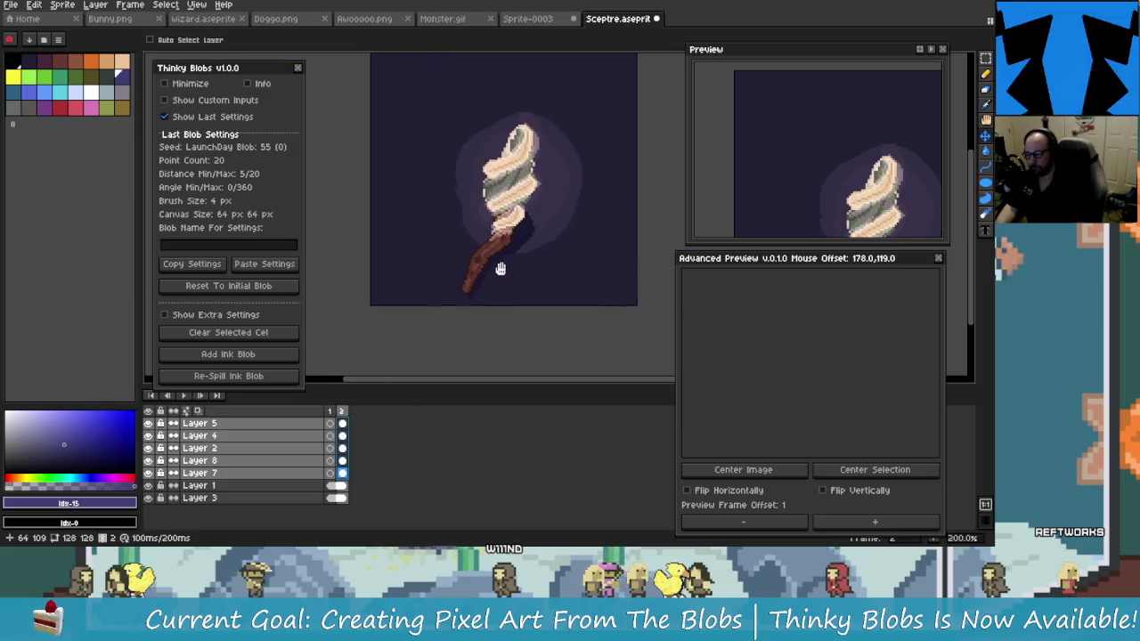
Hide and re-show the sceptre shading and handle layers to inspect them
click(148, 435)
click(149, 449)
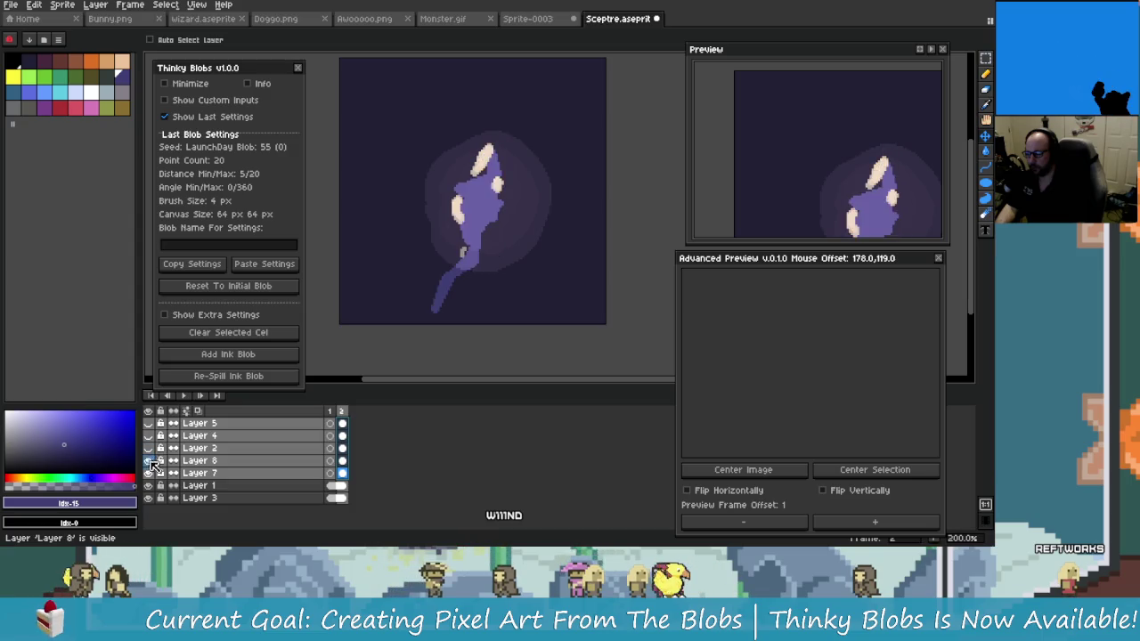
drag(149, 461, 149, 436)
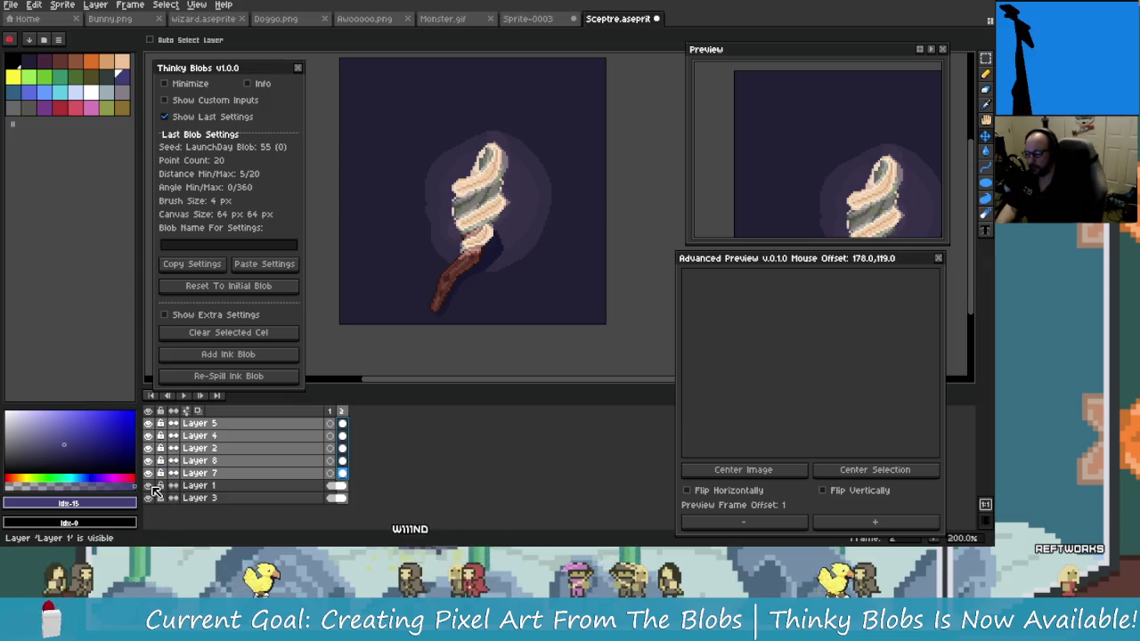
click(342, 486)
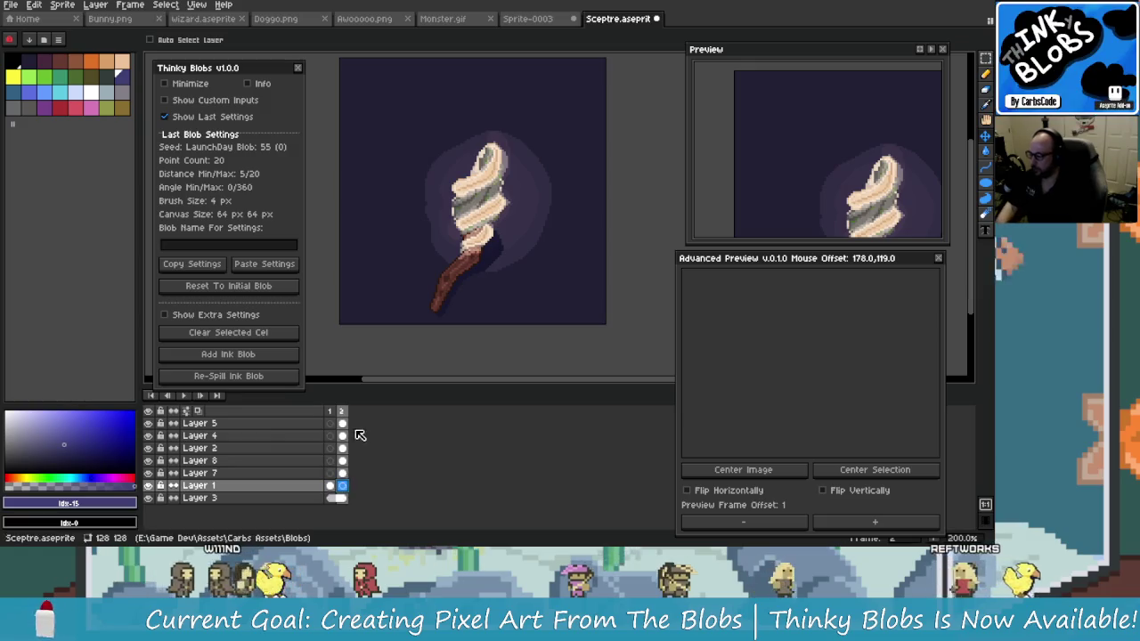
Compare frame 1's plain blob with frame 2's sceptre using the frame headers
click(331, 412)
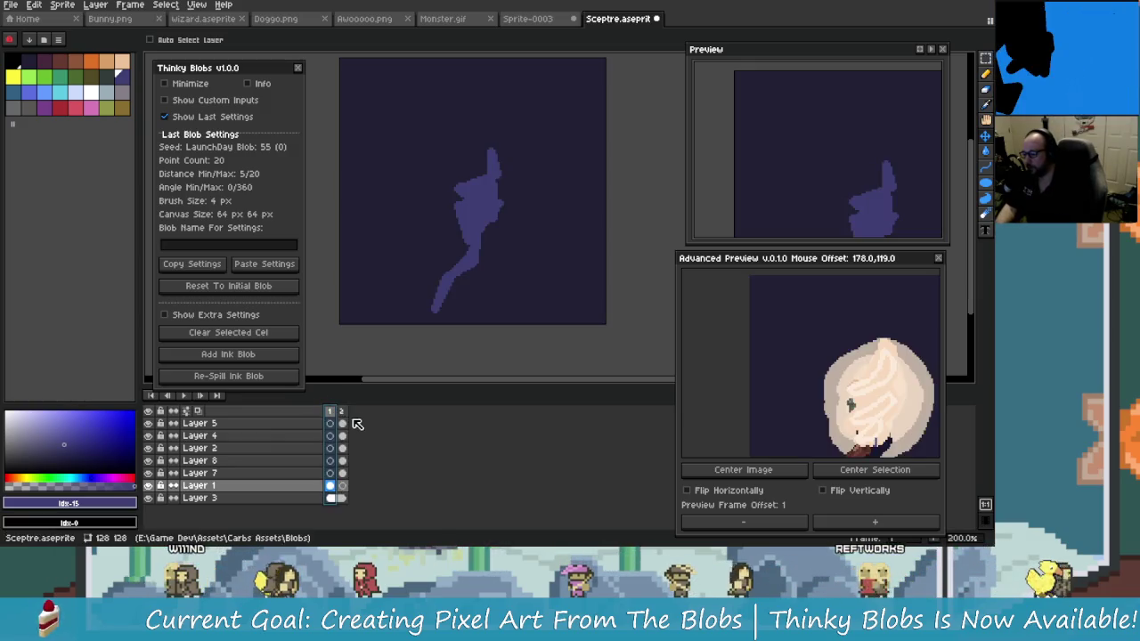
click(342, 412)
click(330, 411)
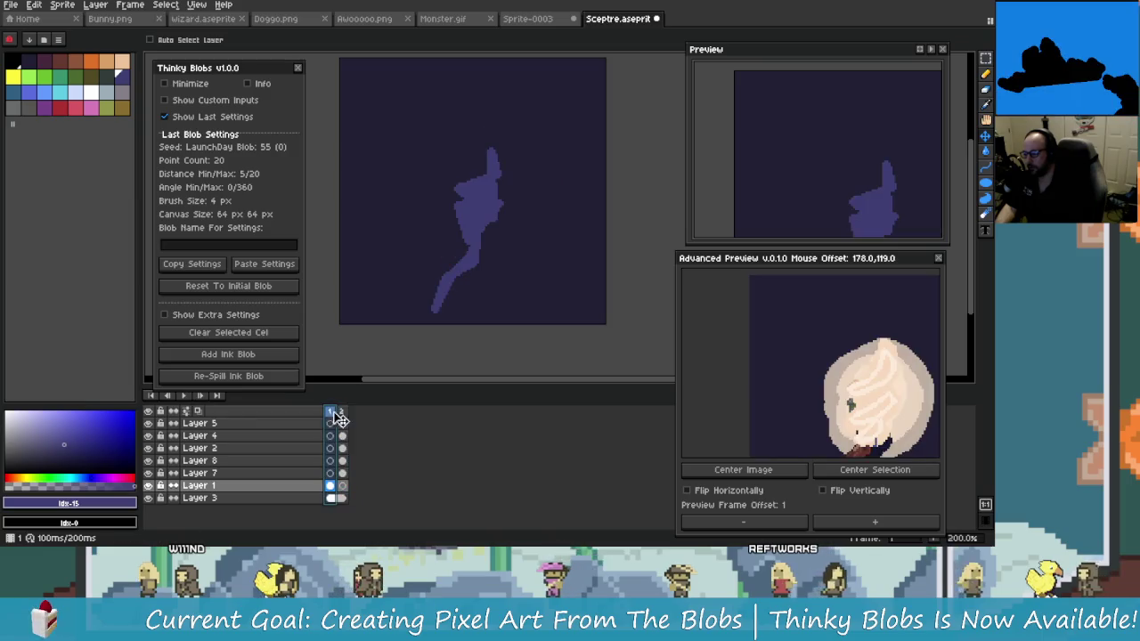
scroll(497, 262, down, 1)
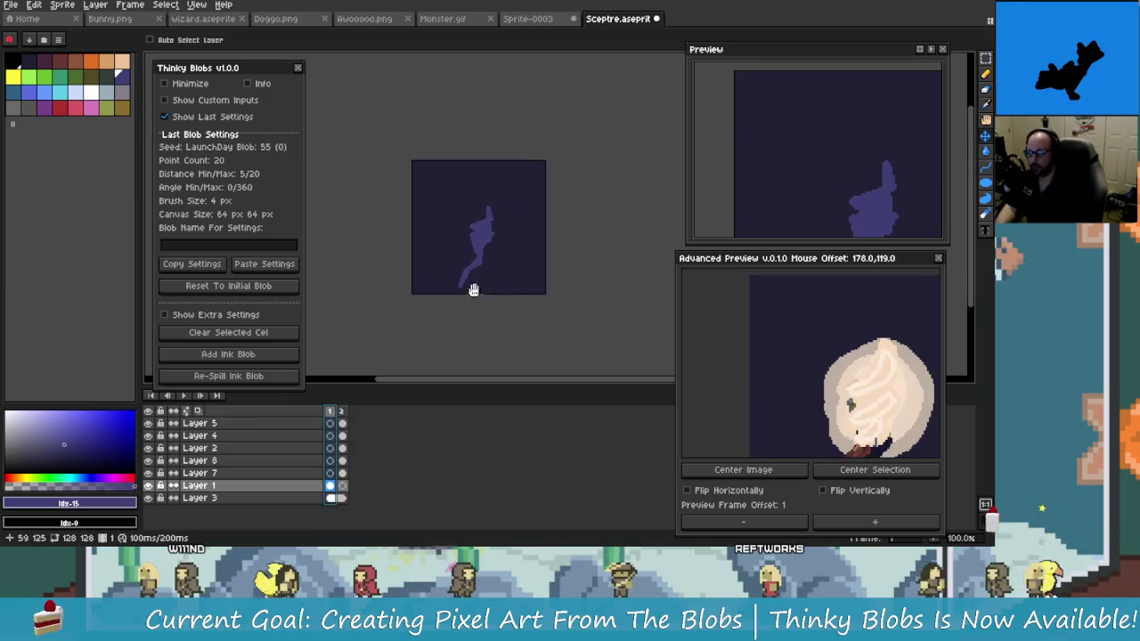
scroll(486, 265, up, 1)
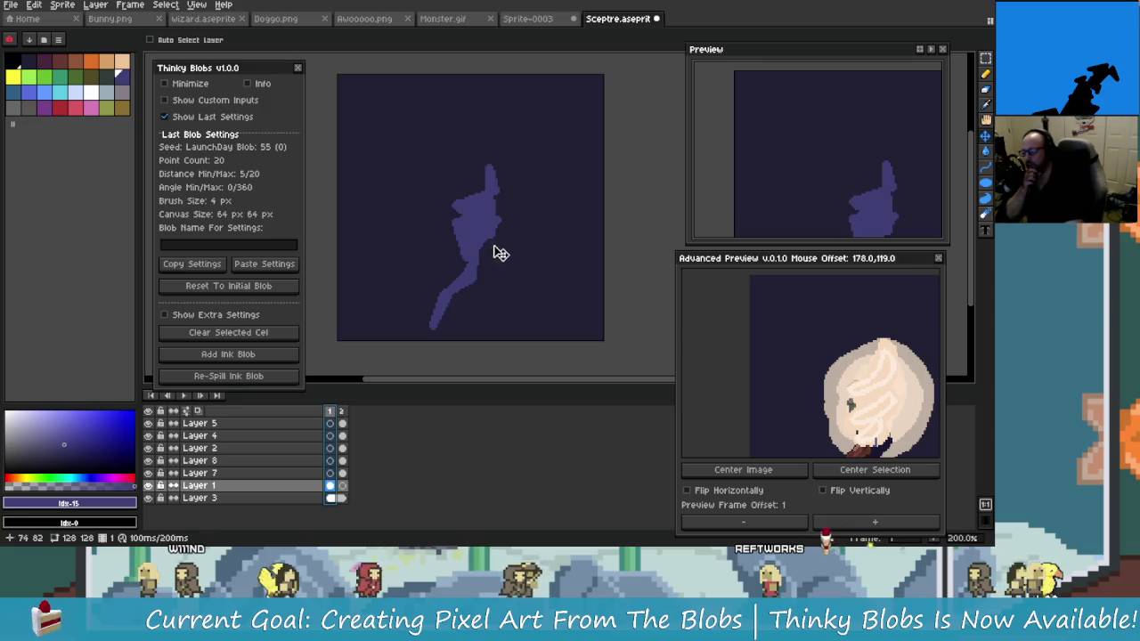
drag(510, 261, 501, 247)
click(343, 412)
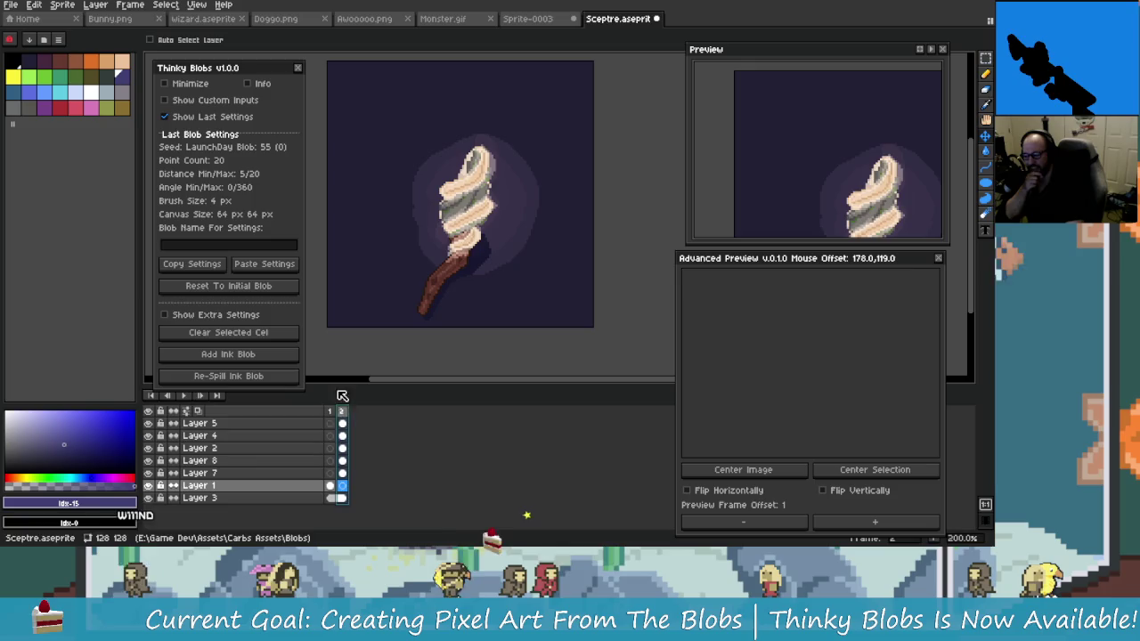
click(331, 411)
click(343, 411)
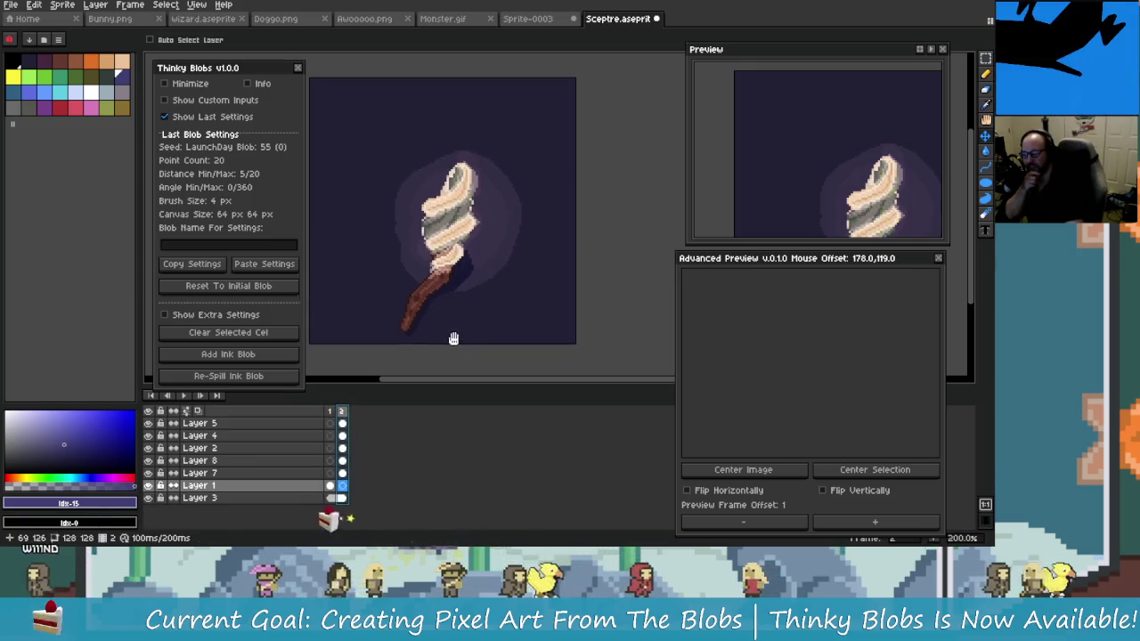
Flip between the blob and sceptre frames with the arrow keys, ending on frame 2
key(Left)
key(Right)
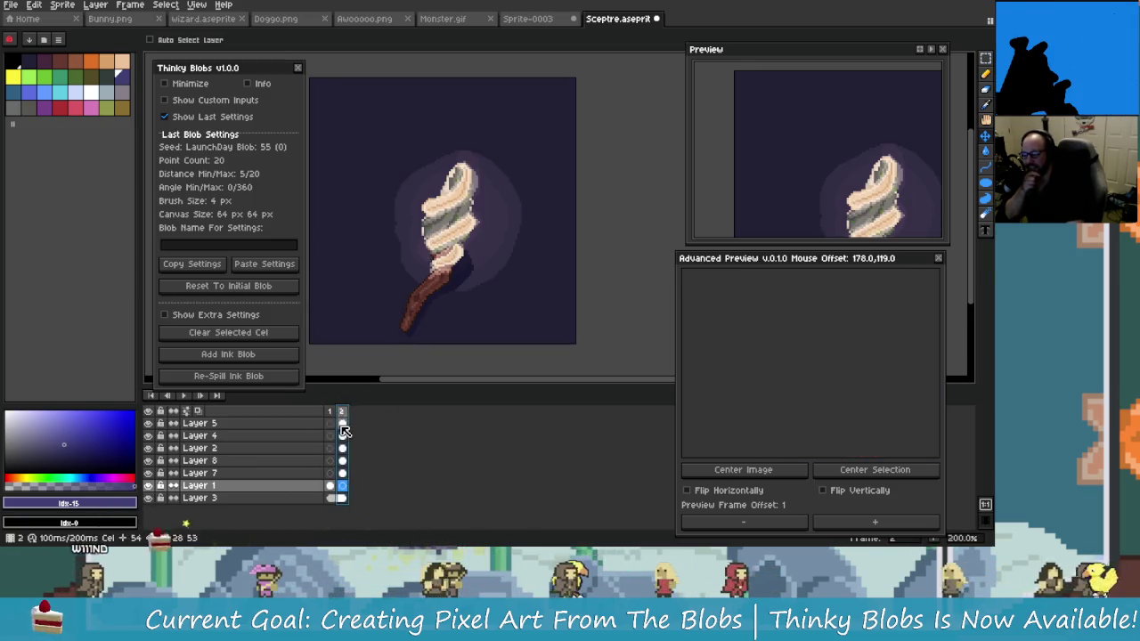
key(Left)
key(Right)
key(Left)
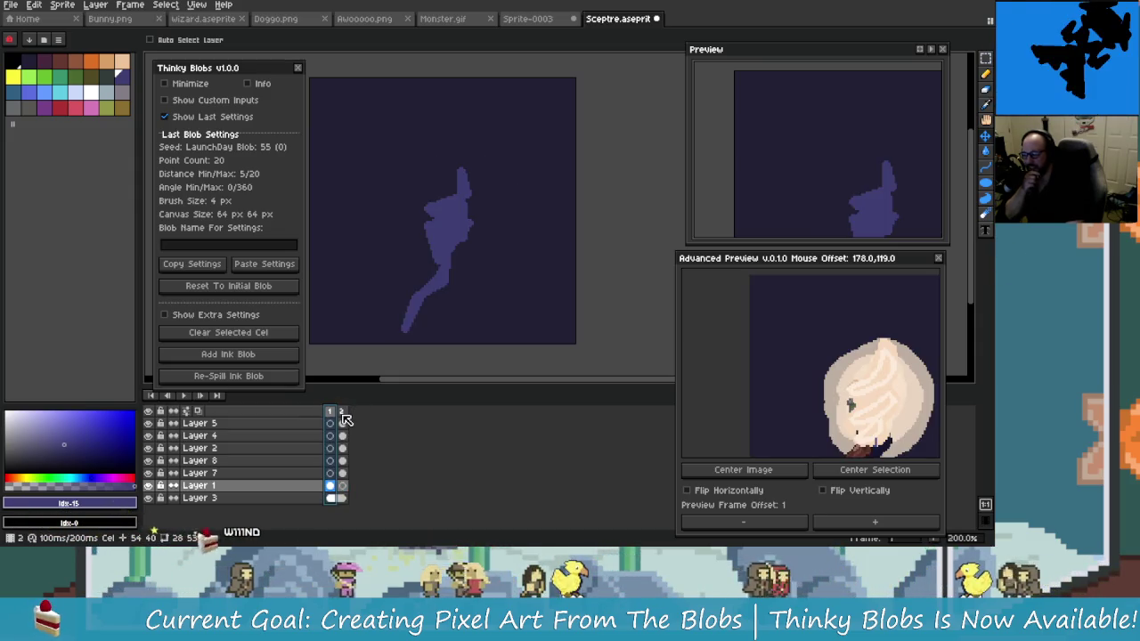
key(Right)
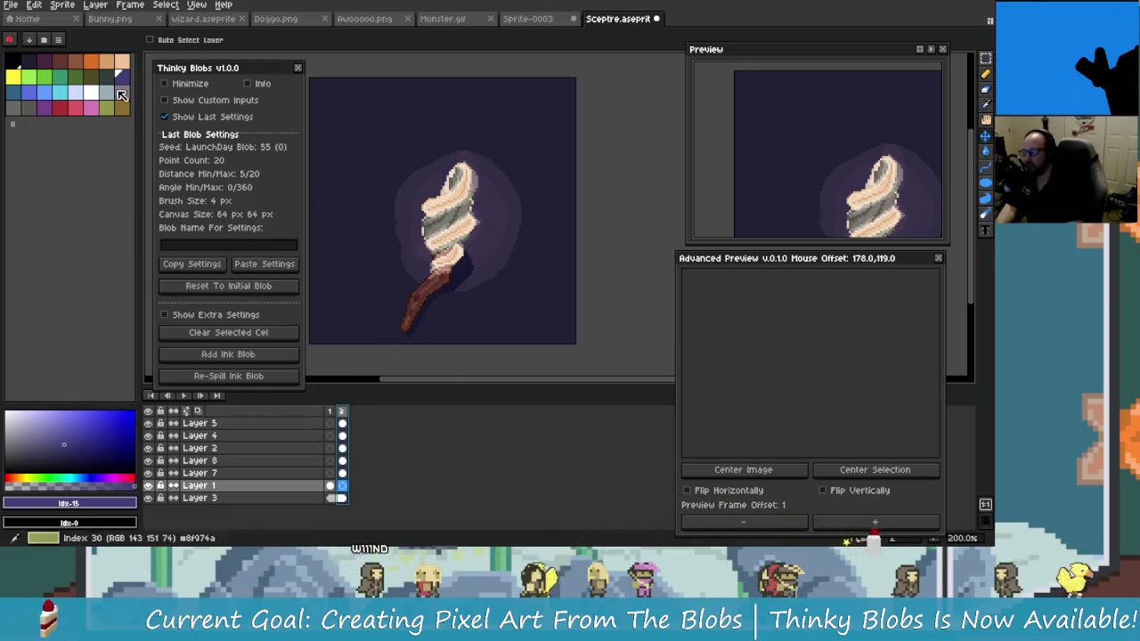
Select only the blob cel in frame 2, recentre the sprite, and pick the Text tool
click(341, 410)
click(342, 487)
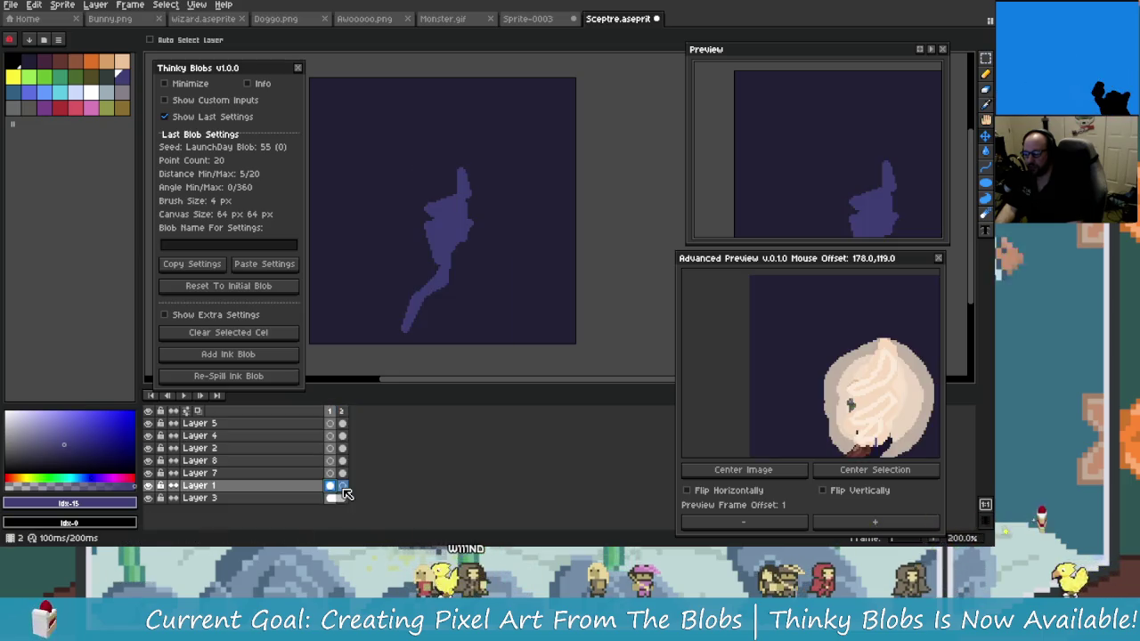
drag(368, 318, 398, 335)
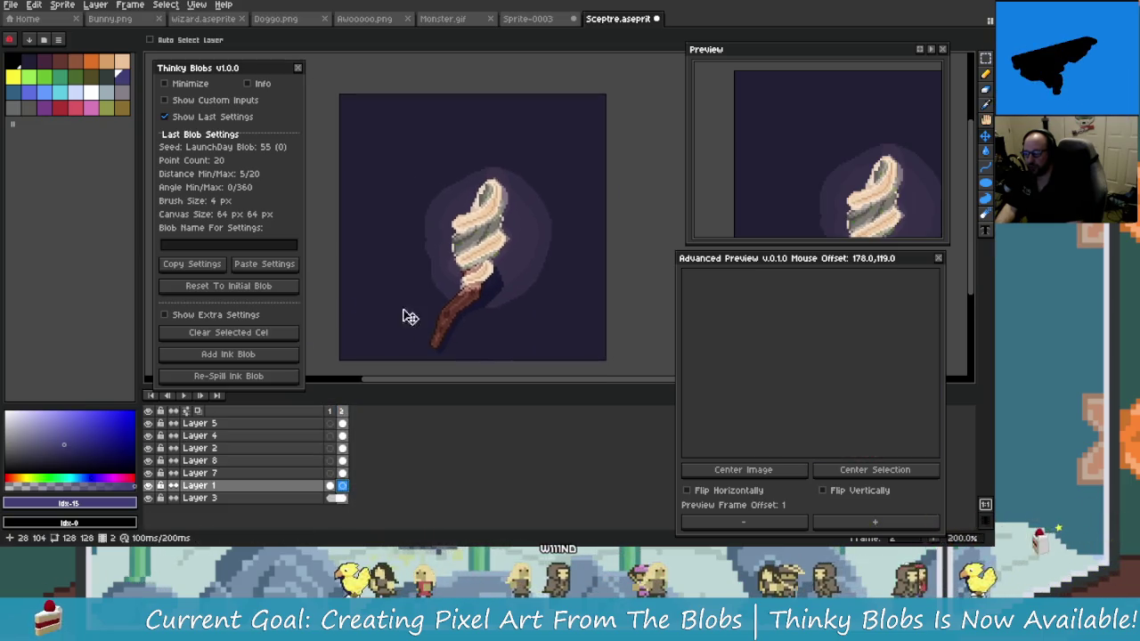
click(985, 231)
Set a font size and place the title 'Torch' centred above the torch sprite
scroll(359, 116, up, 3)
scroll(446, 125, down, 2)
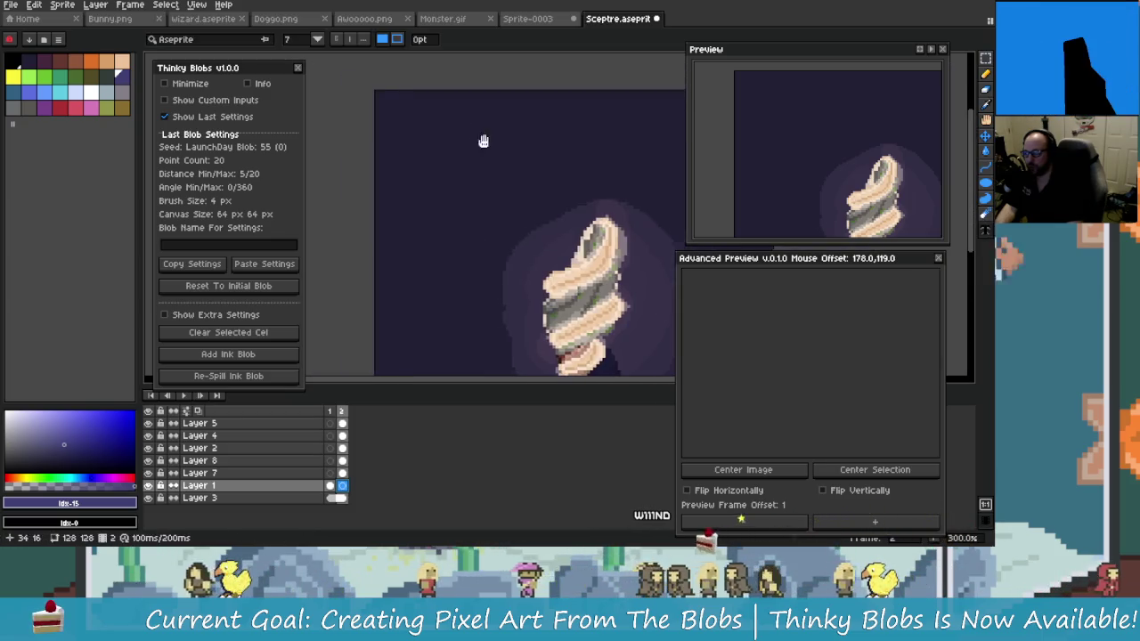
click(317, 39)
click(322, 140)
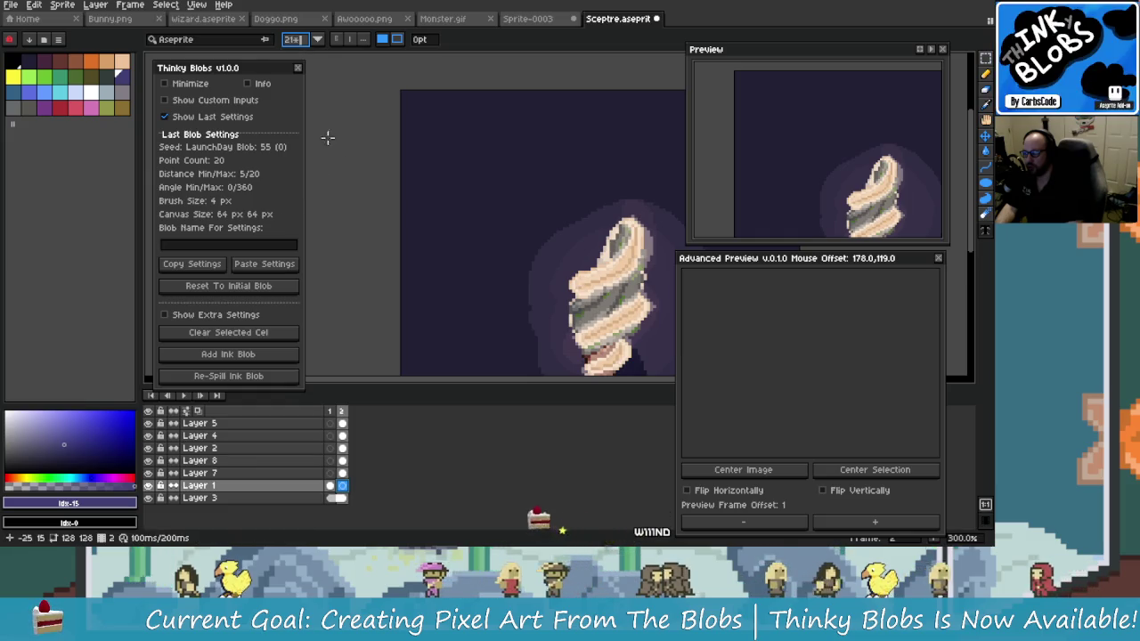
drag(420, 105, 677, 189)
key(Escape)
drag(625, 224, 515, 242)
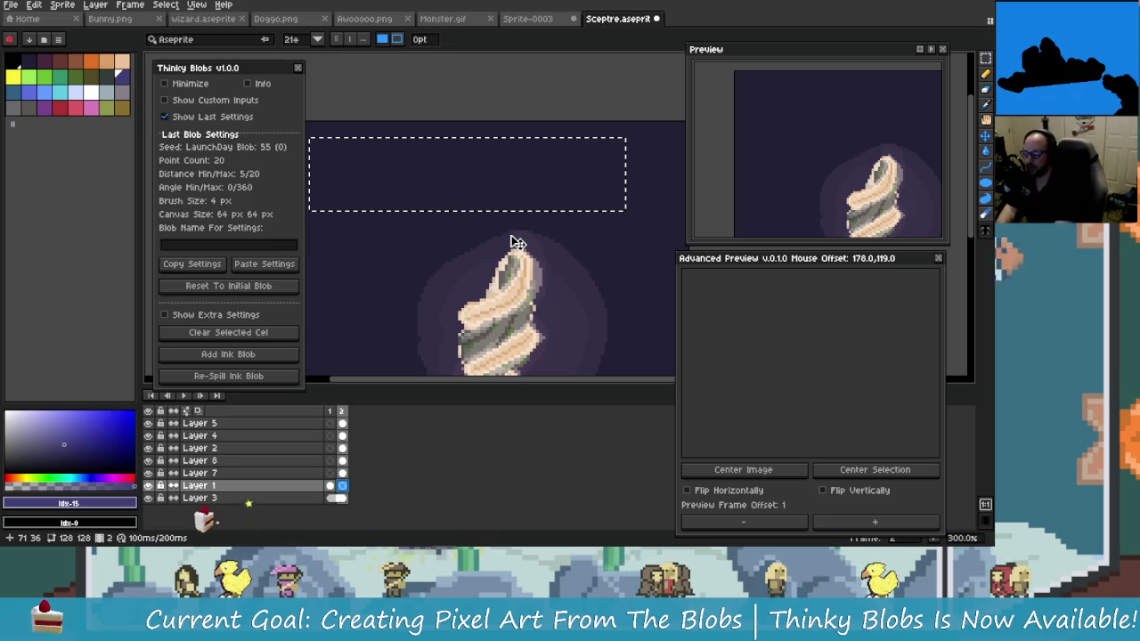
text(Torch)
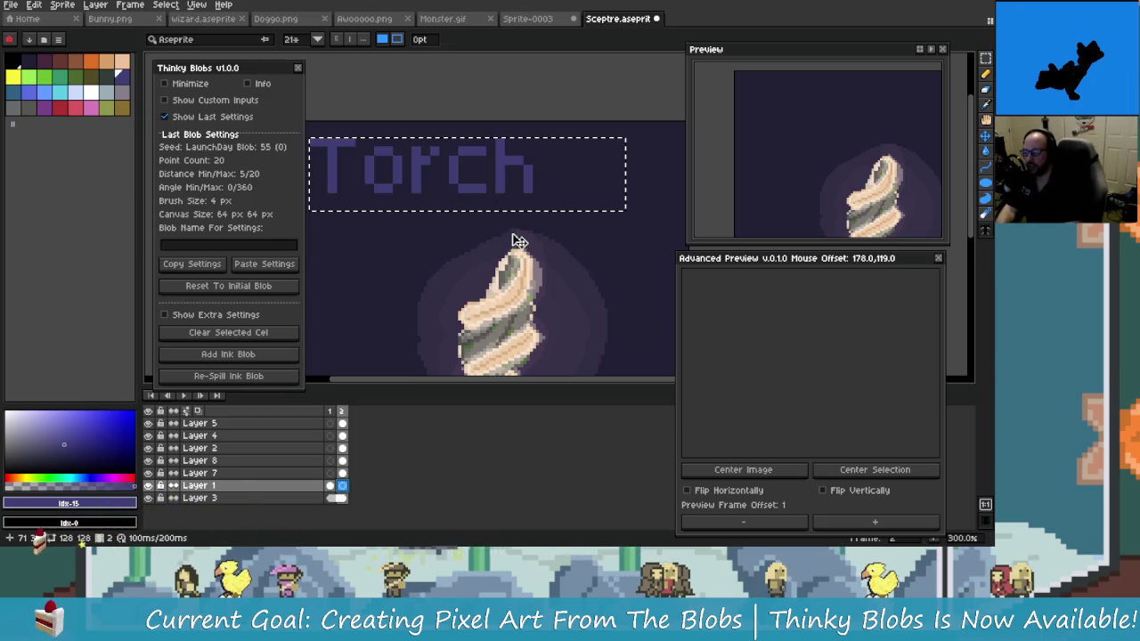
drag(535, 214, 603, 223)
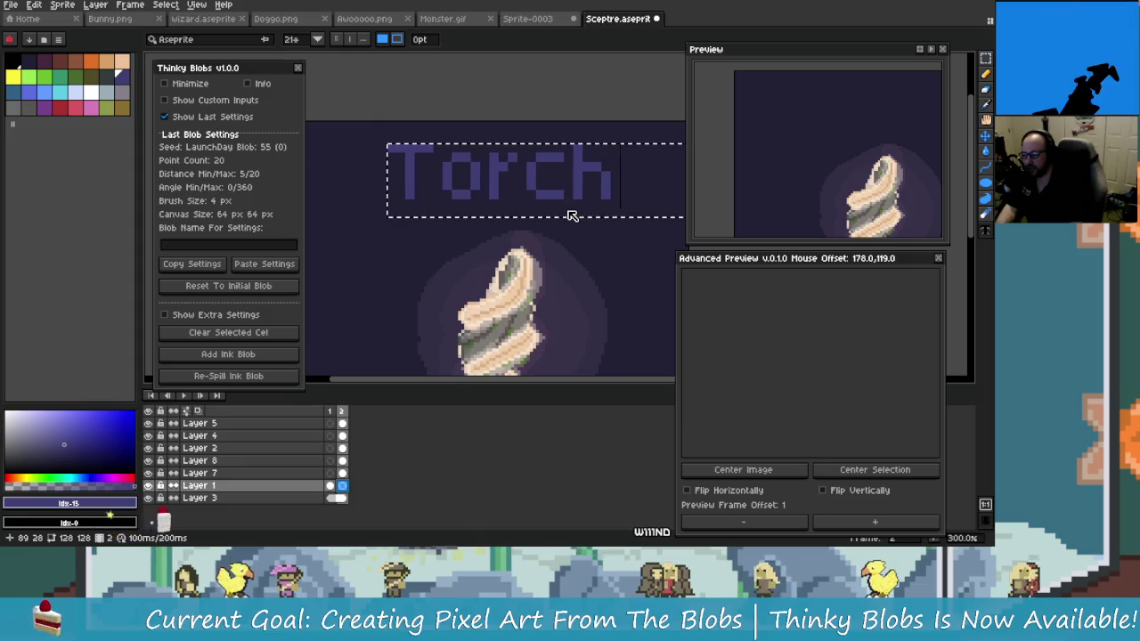
Eyedrop the Torch text's purple, switch to the Pencil, and choose a lighter purple
scroll(570, 219, down, 3)
scroll(570, 227, up, 3)
scroll(369, 174, up, 2)
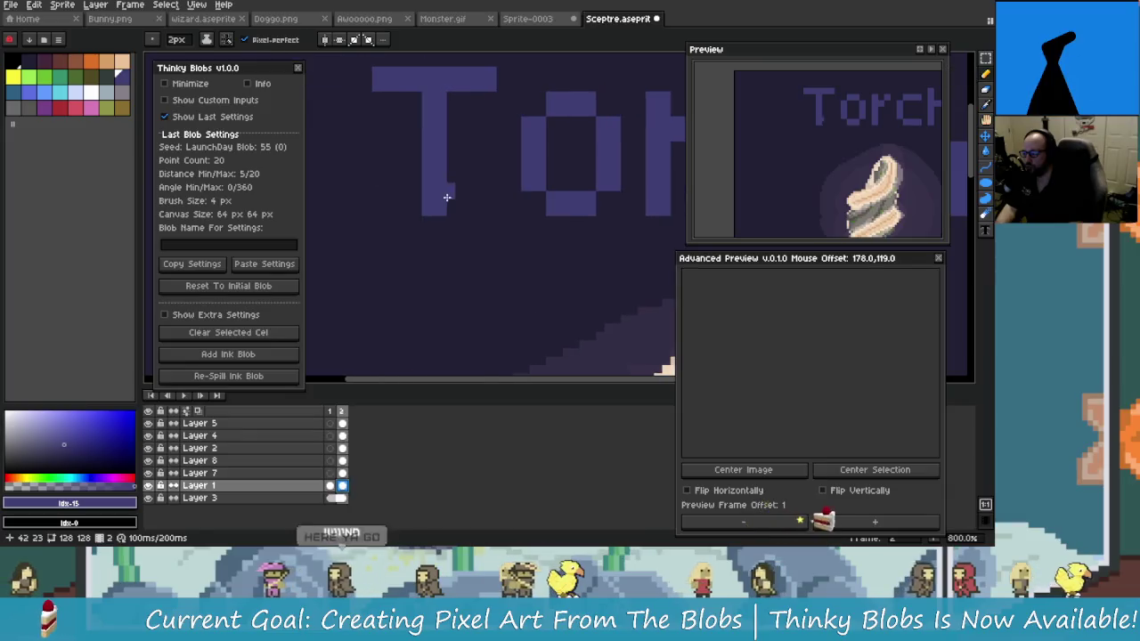
alt+click(436, 187)
key(b)
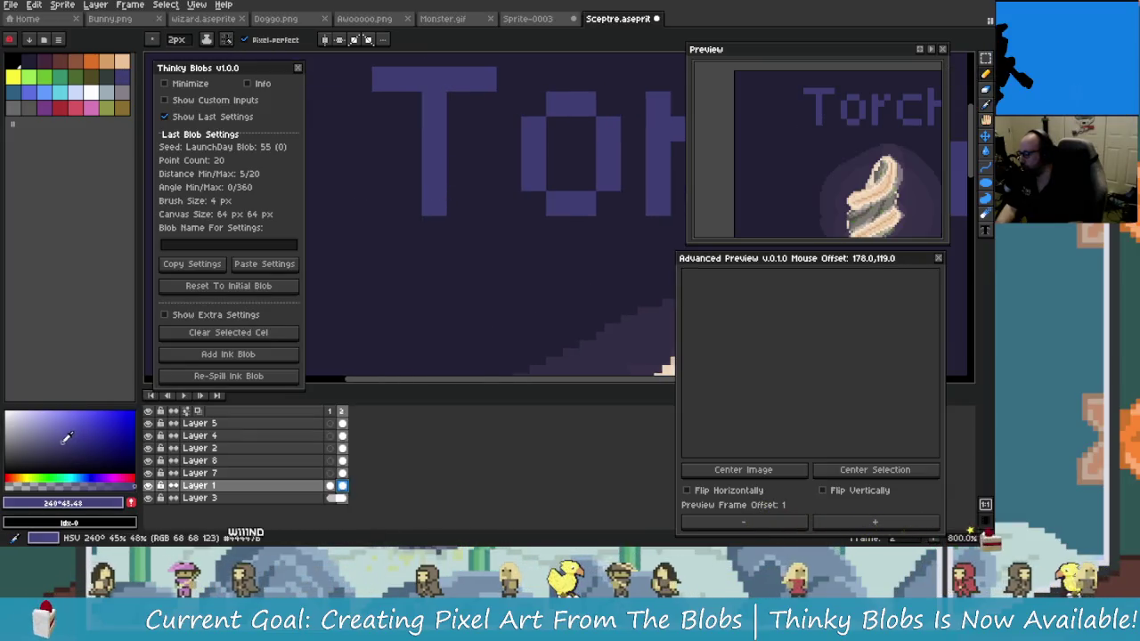
click(55, 438)
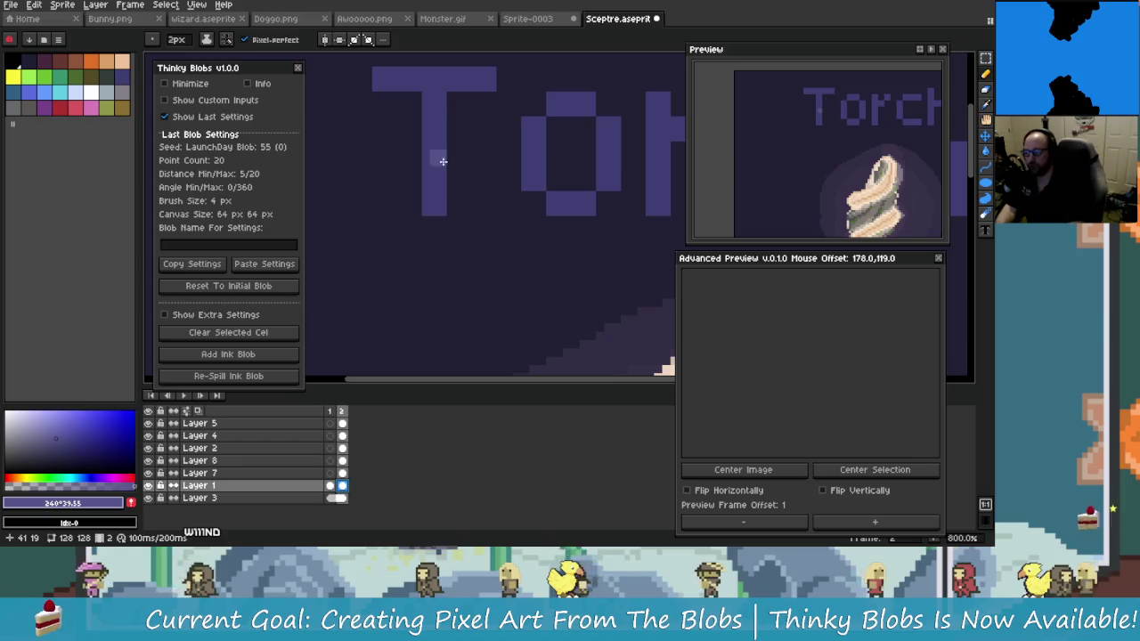
scroll(437, 160, up, 1)
scroll(478, 199, down, 1)
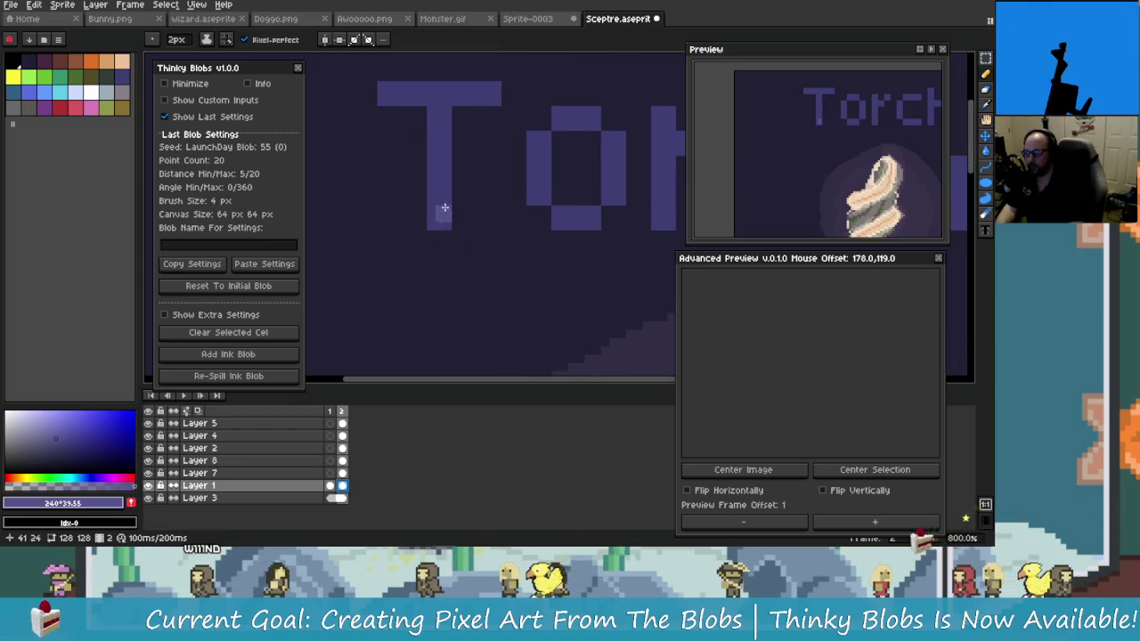
Undo the stray mark and paint a lighter purple strip down the T stem
key(ctrl+z)
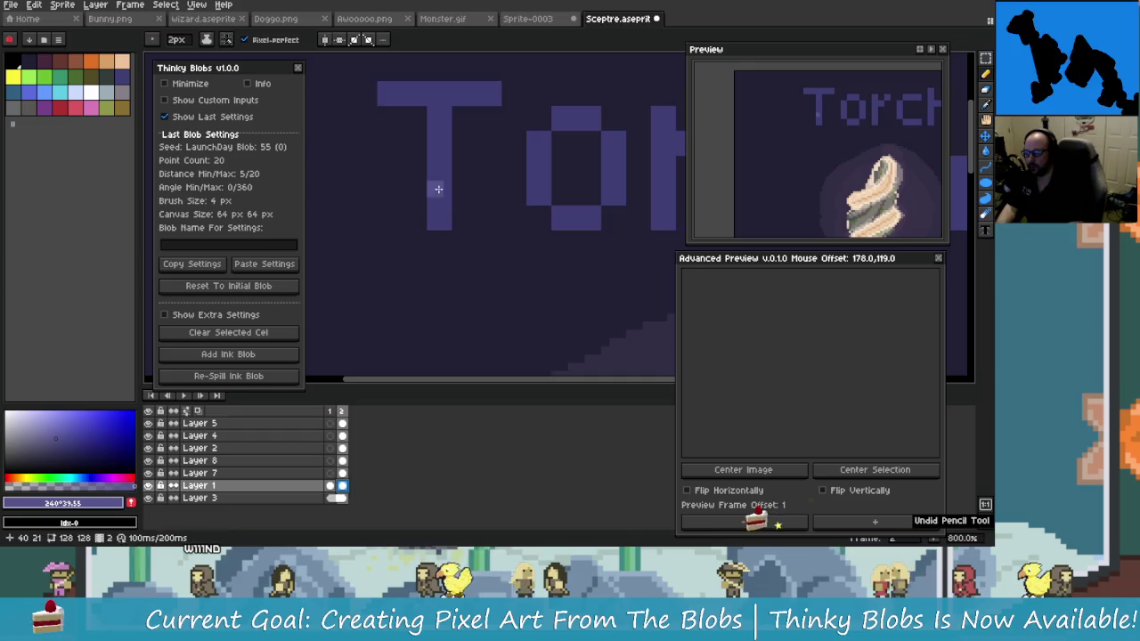
drag(437, 228, 438, 186)
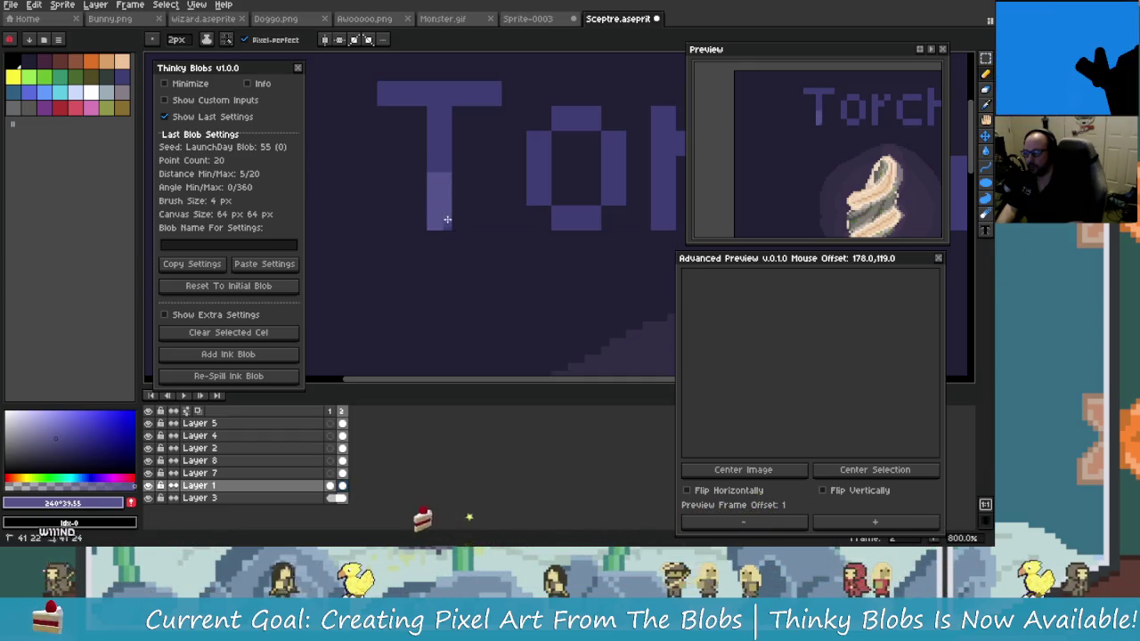
scroll(448, 212, up, 2)
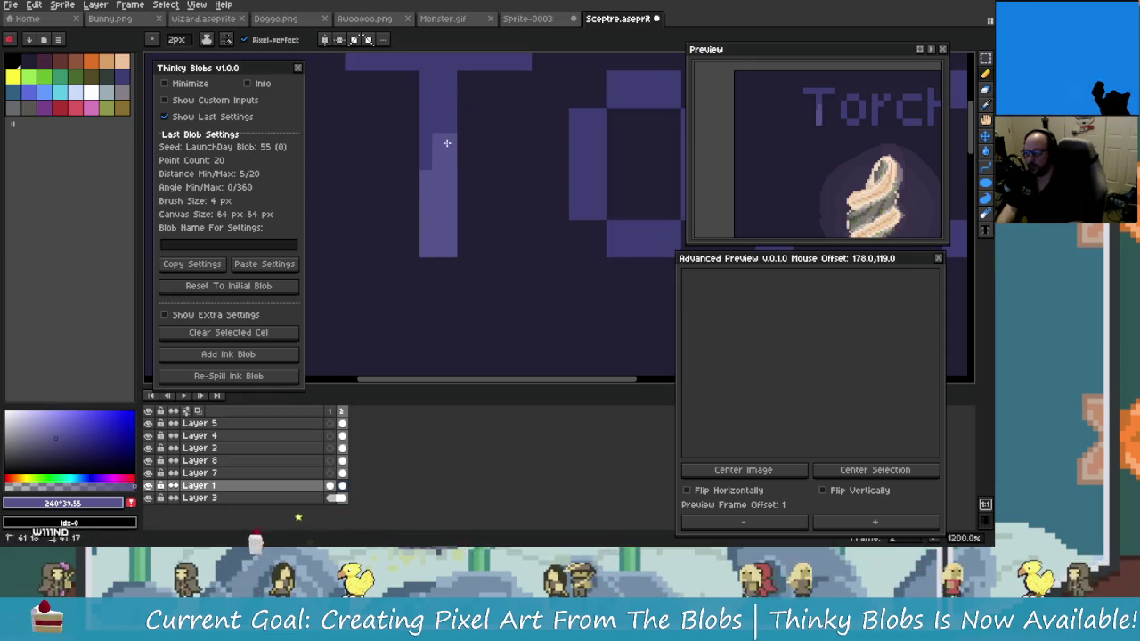
scroll(445, 178, right, 3)
scroll(448, 216, up, 1)
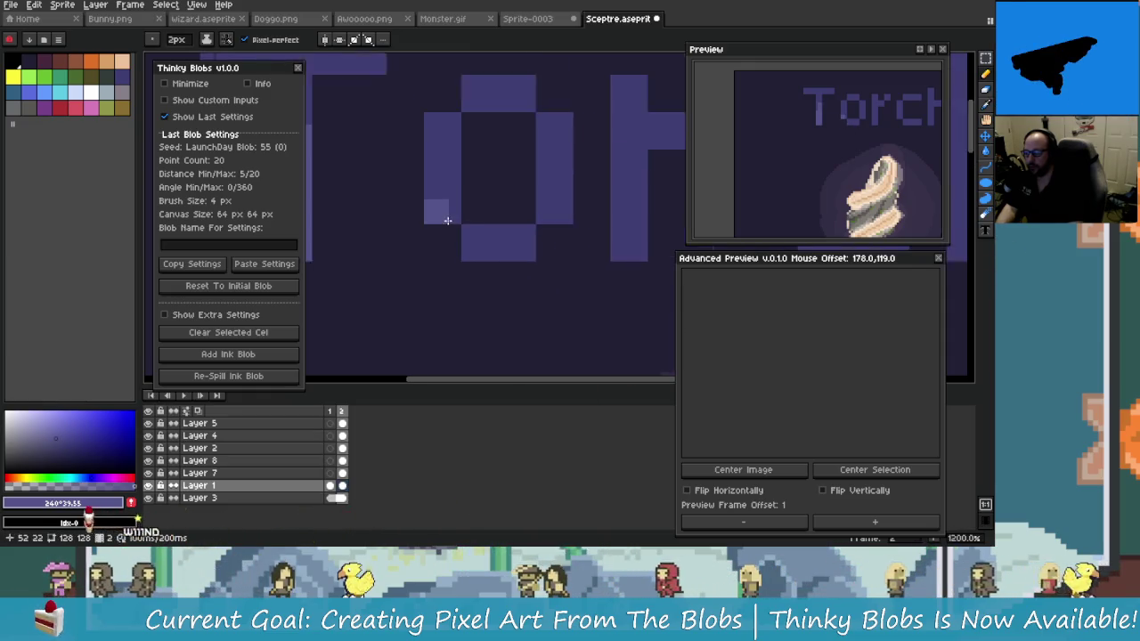
With a 1px brush, add lighter pixels along the O's left edge and bottom right
key(ctrl+z)
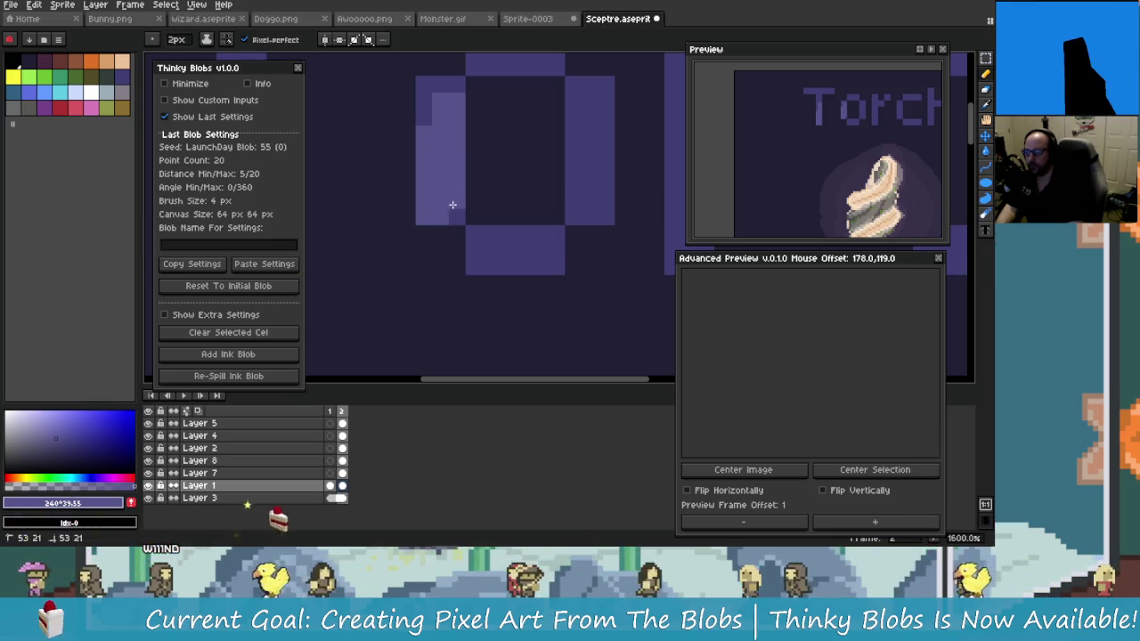
drag(449, 105, 479, 238)
key(minus)
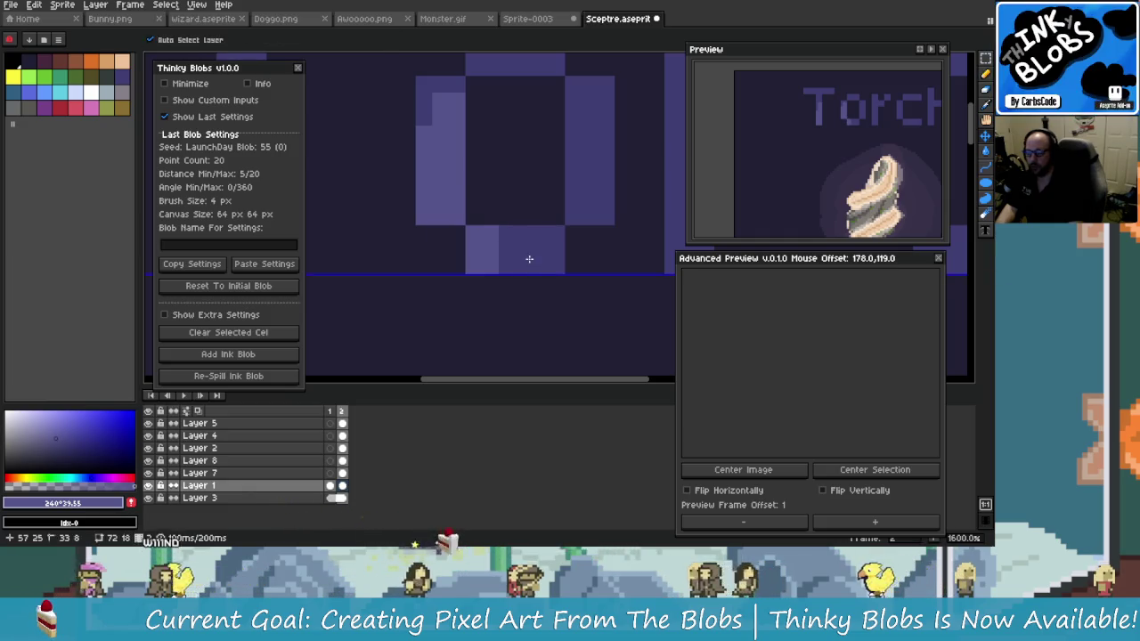
mouse_move(529, 256)
mouse_down()
mouse_move(557, 233)
mouse_move(545, 132)
mouse_up()
scroll(534, 241, right, 2)
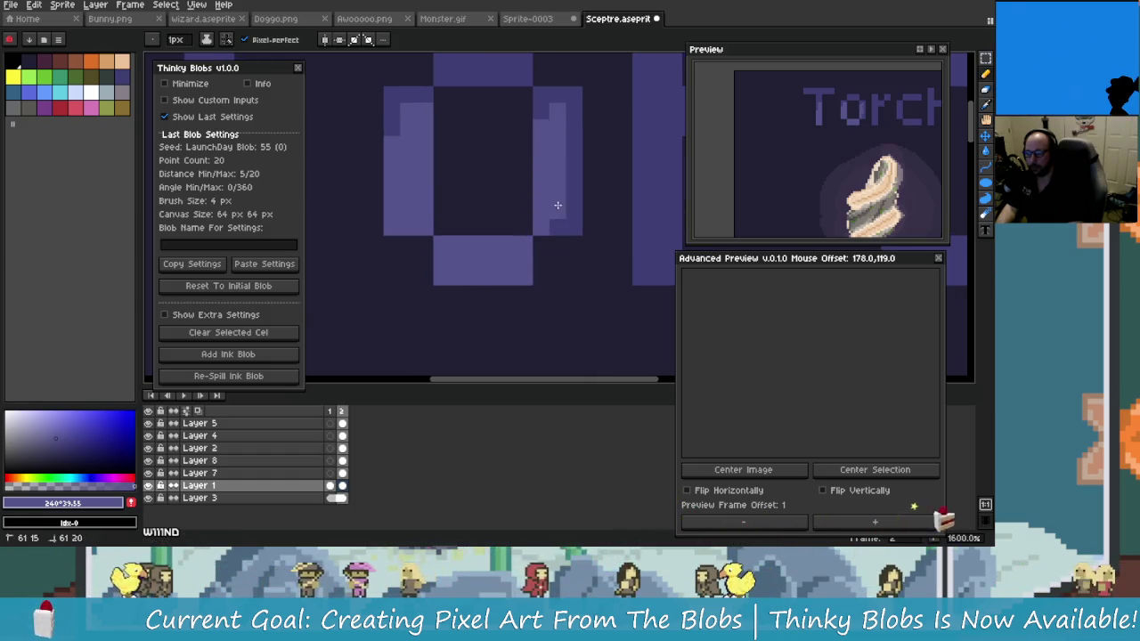
scroll(575, 216, down, 1)
scroll(576, 229, down, 1)
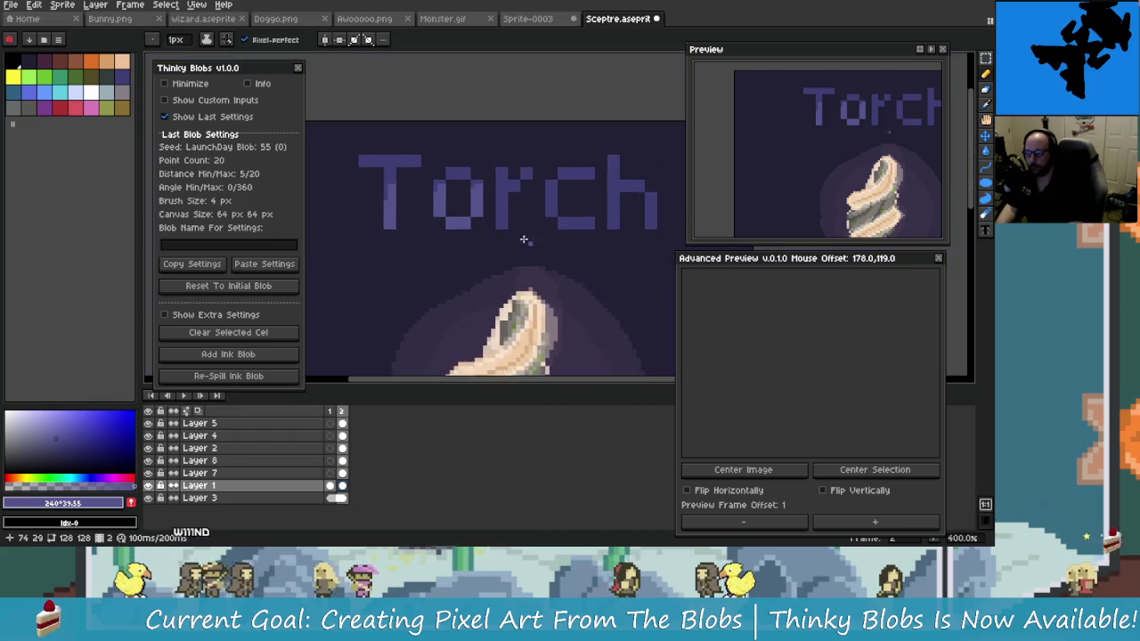
Paint a lighter highlight column up the r stem, undoing the extra stroke
scroll(522, 241, up, 1)
drag(470, 234, 470, 181)
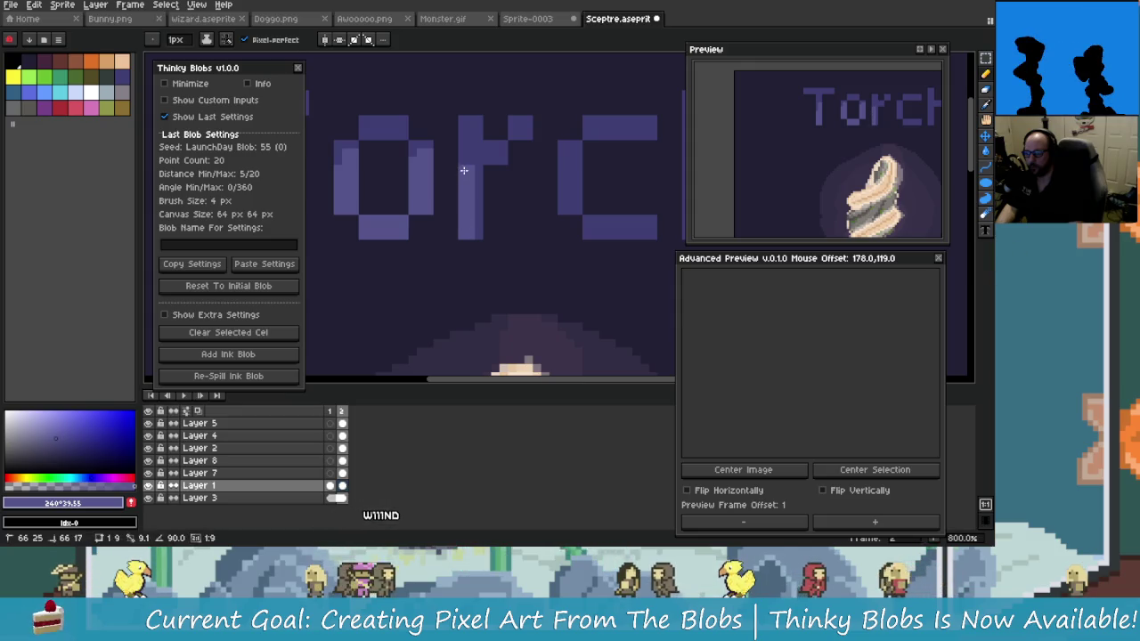
mouse_move(477, 240)
mouse_down()
mouse_move(479, 153)
mouse_move(498, 150)
mouse_up()
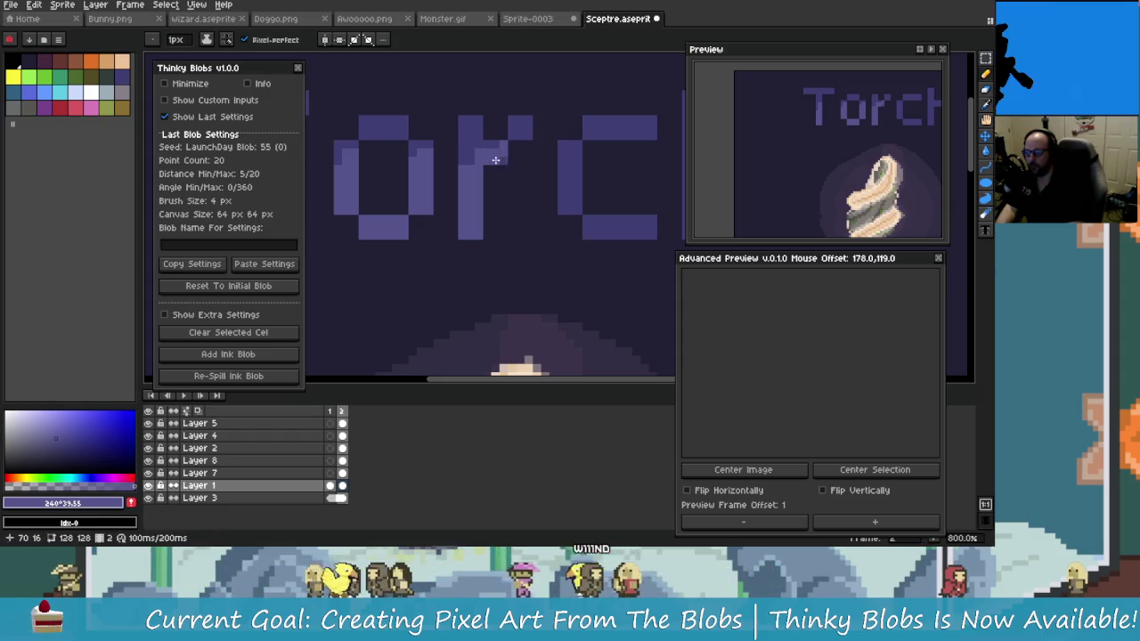
scroll(530, 143, down, 1)
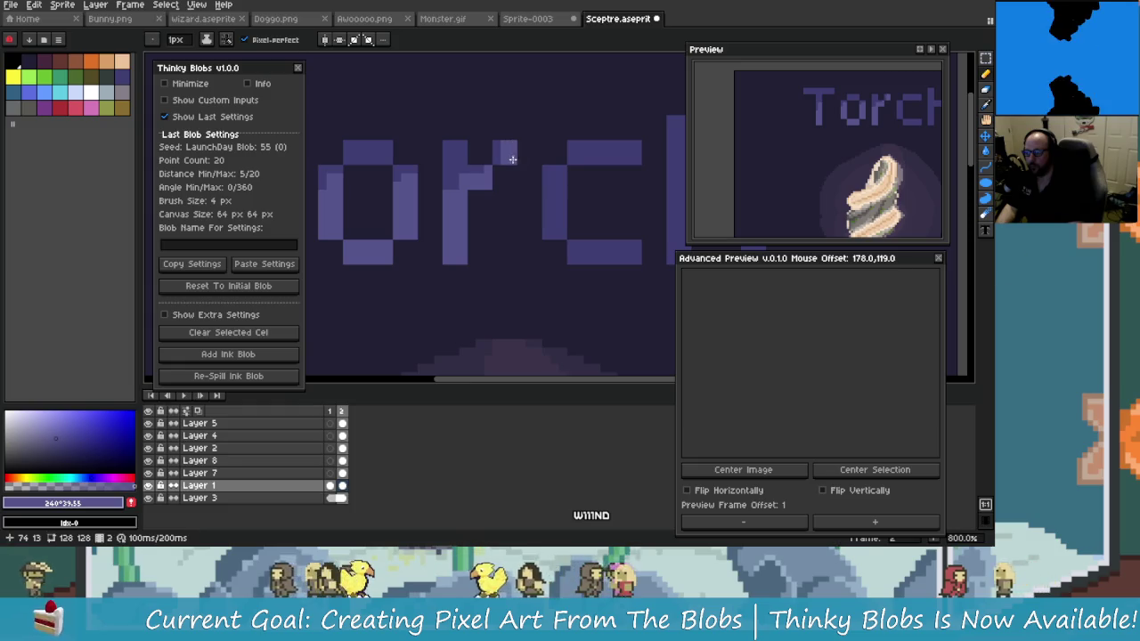
scroll(565, 246, down, 2)
scroll(525, 173, up, 3)
scroll(529, 211, up, 2)
key(ctrl+z)
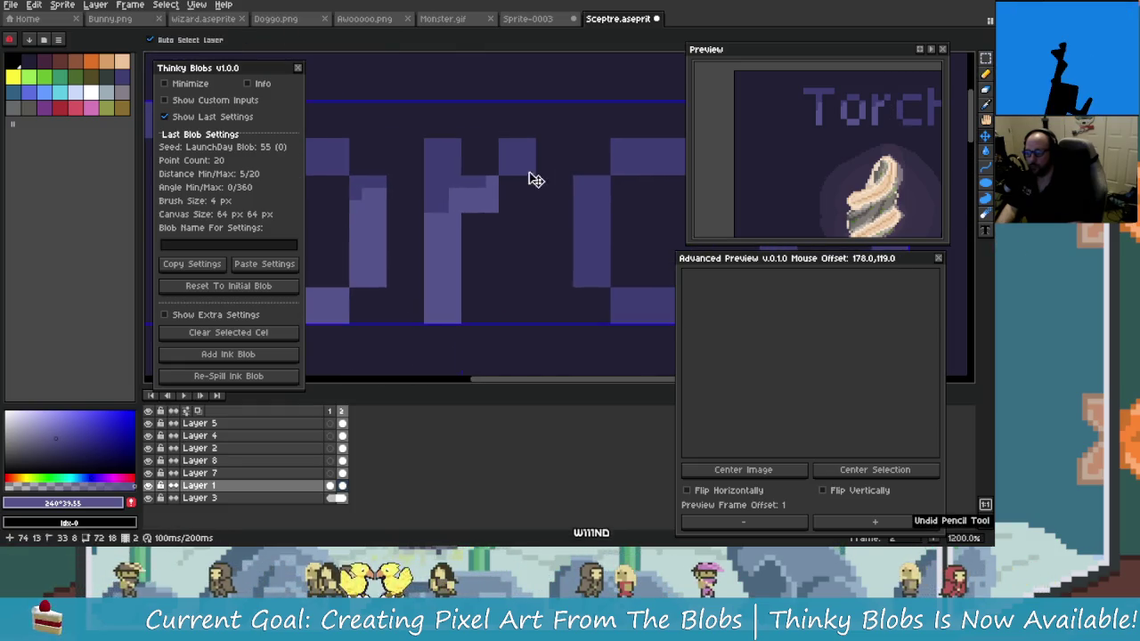
Lighten the c's left side and add stair-step highlights along its top
scroll(525, 167, down, 2)
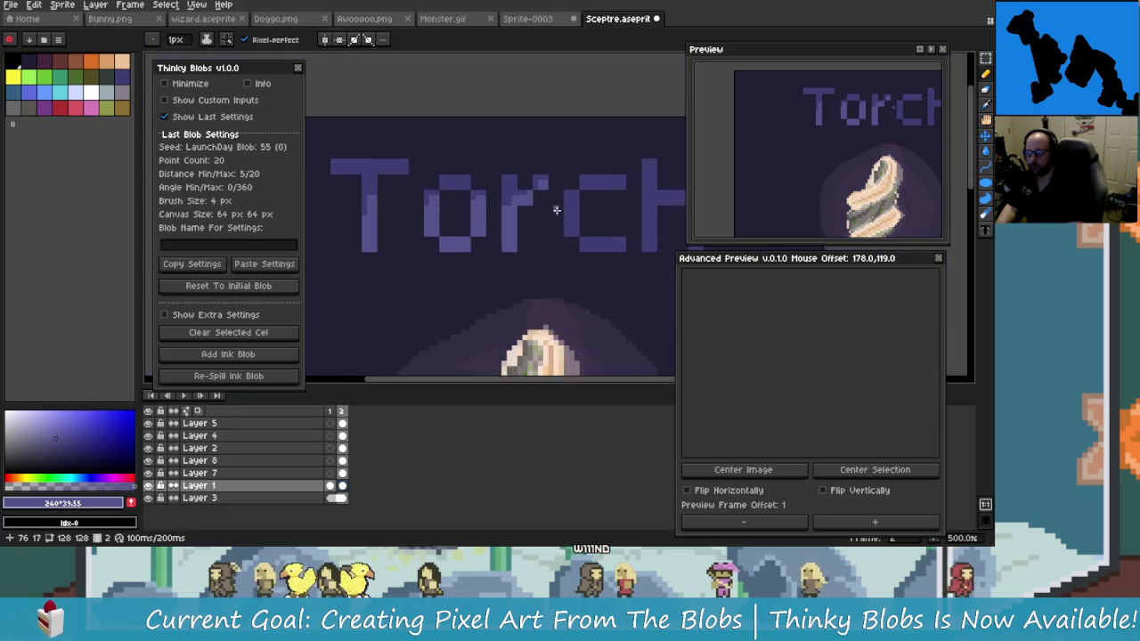
scroll(508, 196, down, 2)
scroll(501, 231, down, 1)
scroll(486, 211, up, 2)
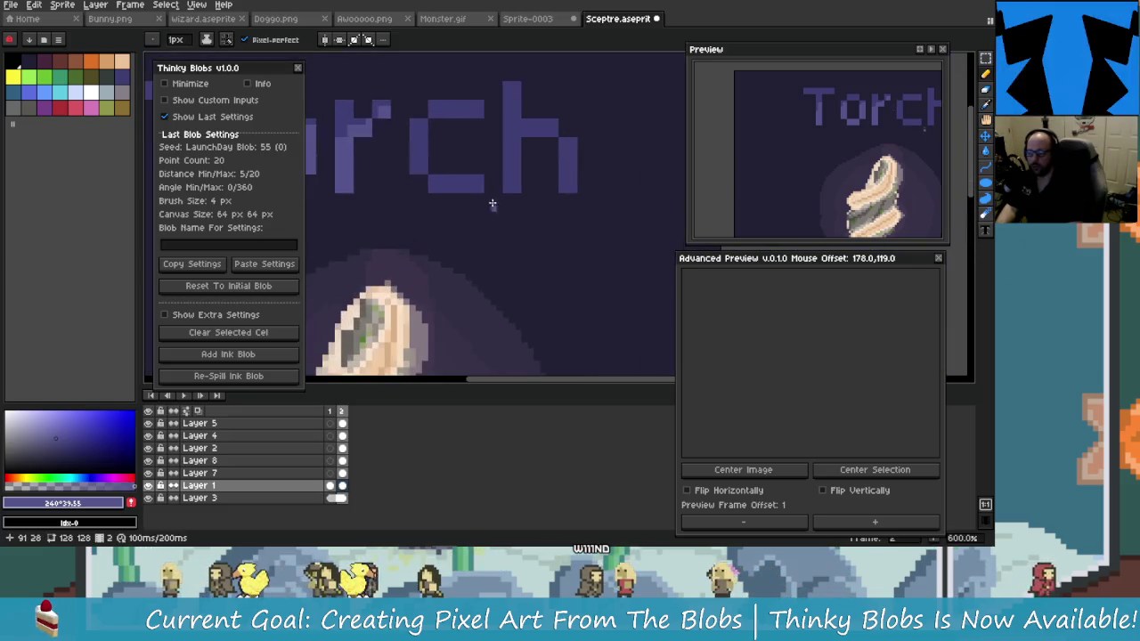
scroll(476, 178, up, 1)
scroll(443, 189, up, 1)
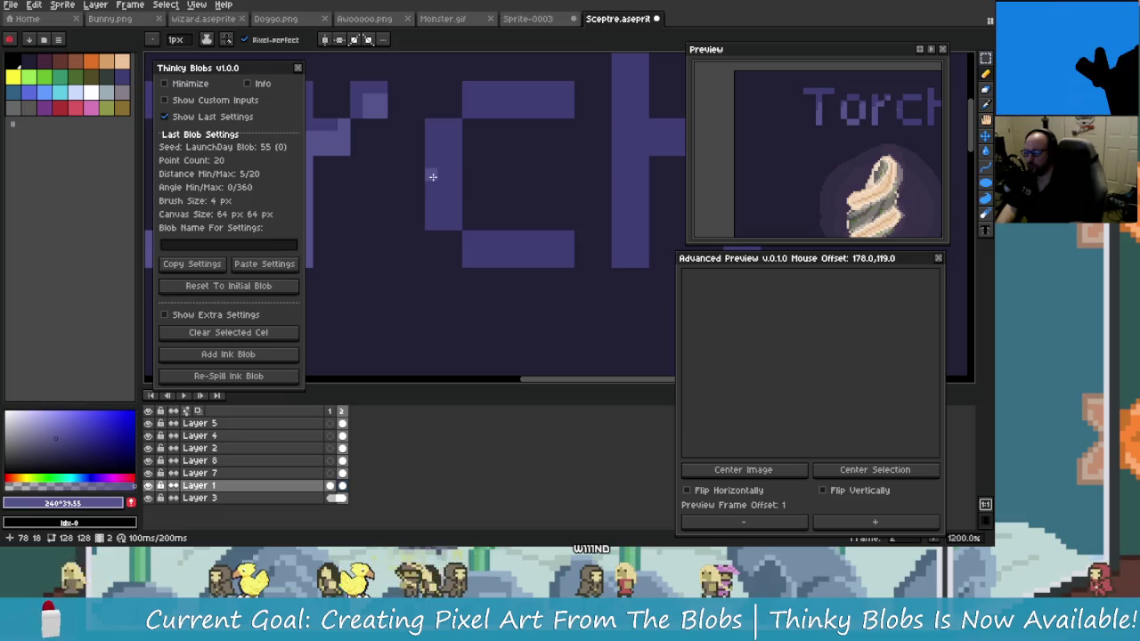
mouse_move(446, 183)
mouse_down()
mouse_move(454, 215)
mouse_move(498, 249)
mouse_up()
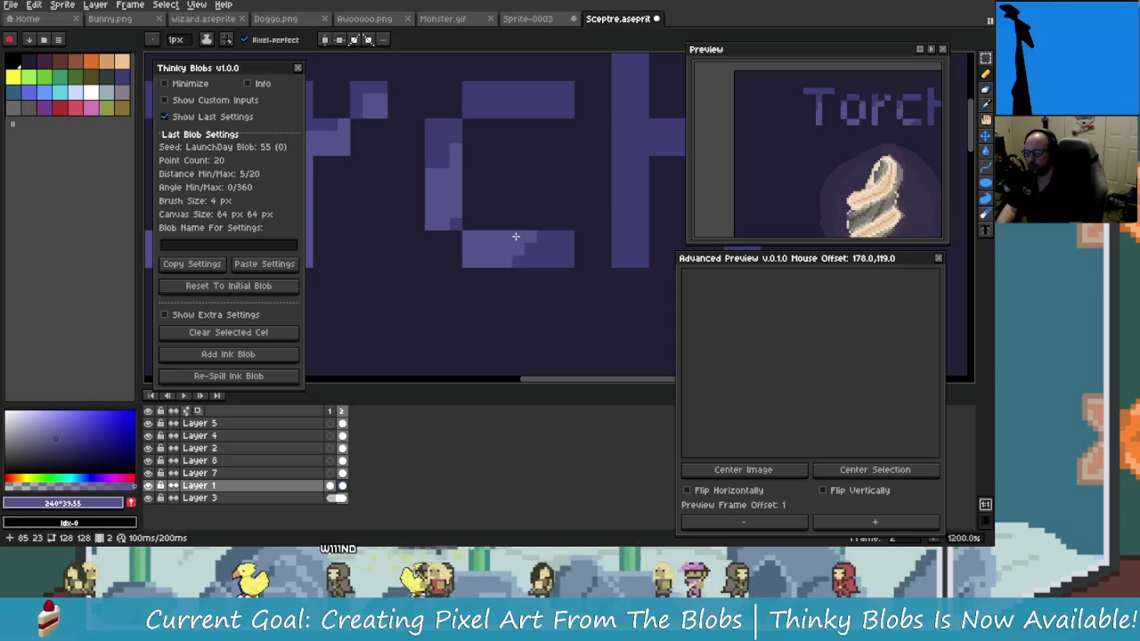
scroll(516, 236, down, 3)
scroll(525, 240, up, 2)
scroll(512, 223, up, 1)
drag(510, 217, 538, 220)
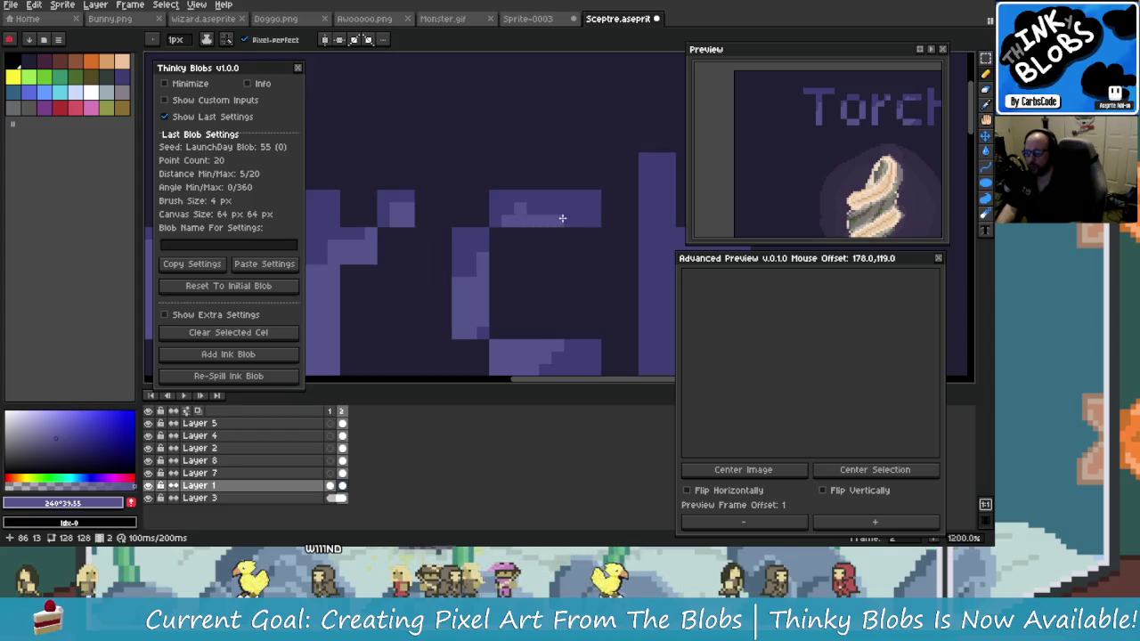
Paint a lighter strip up the h stem's edge, returning to the 1px pencil afterwards
scroll(570, 250, down, 2)
scroll(579, 274, up, 1)
scroll(499, 285, up, 1)
drag(439, 287, 438, 222)
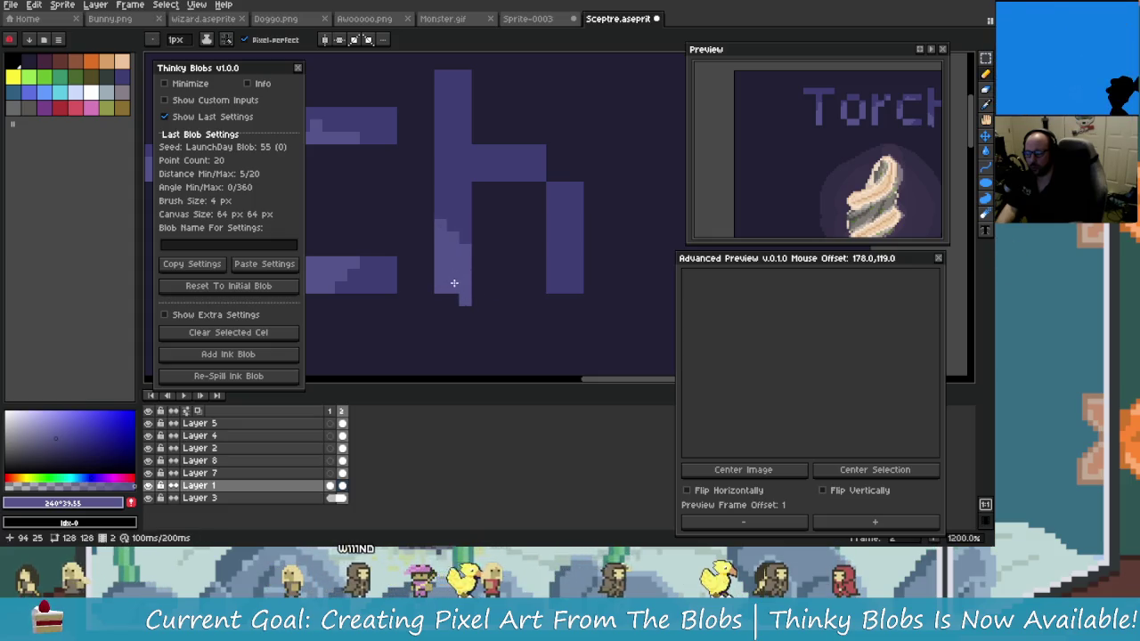
key(e)
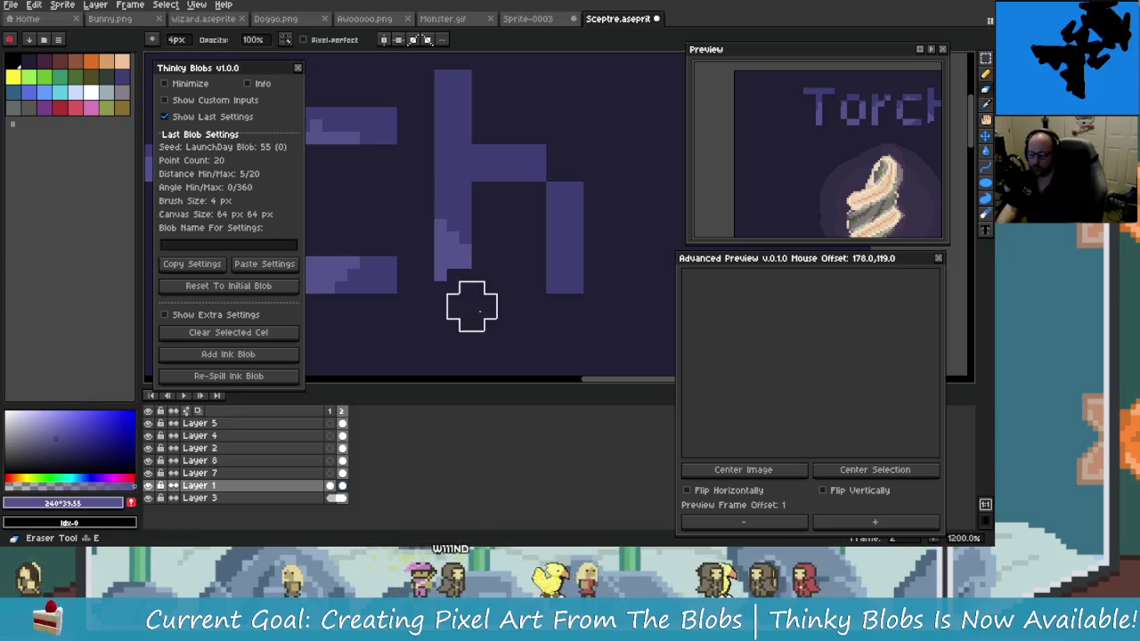
key(ctrl+z)
scroll(472, 318, down, 3)
key(i)
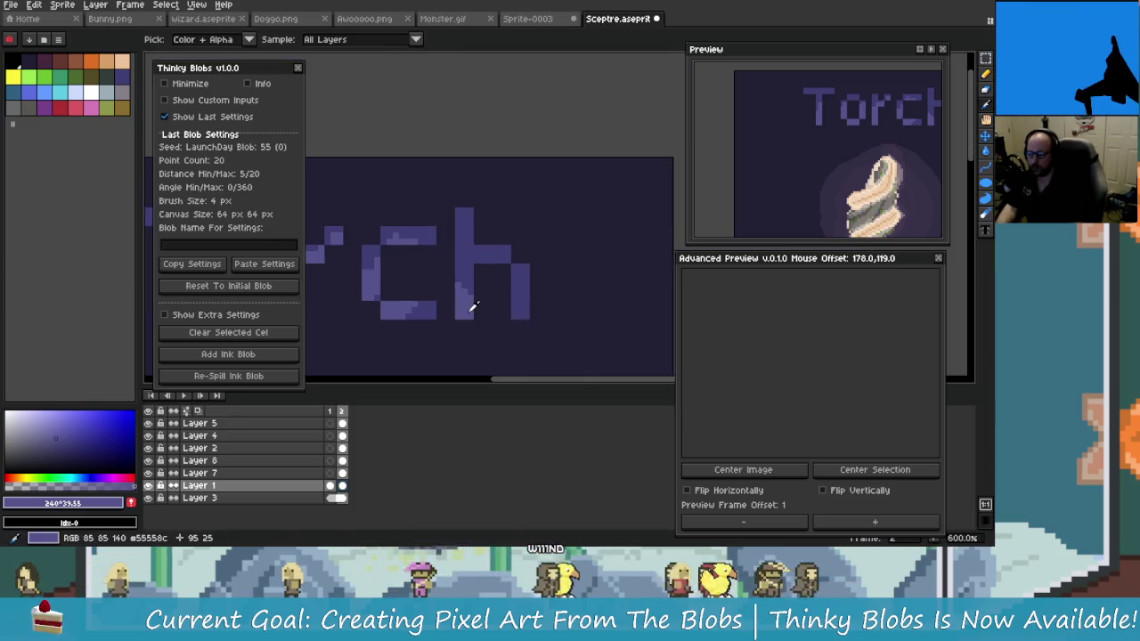
key(b)
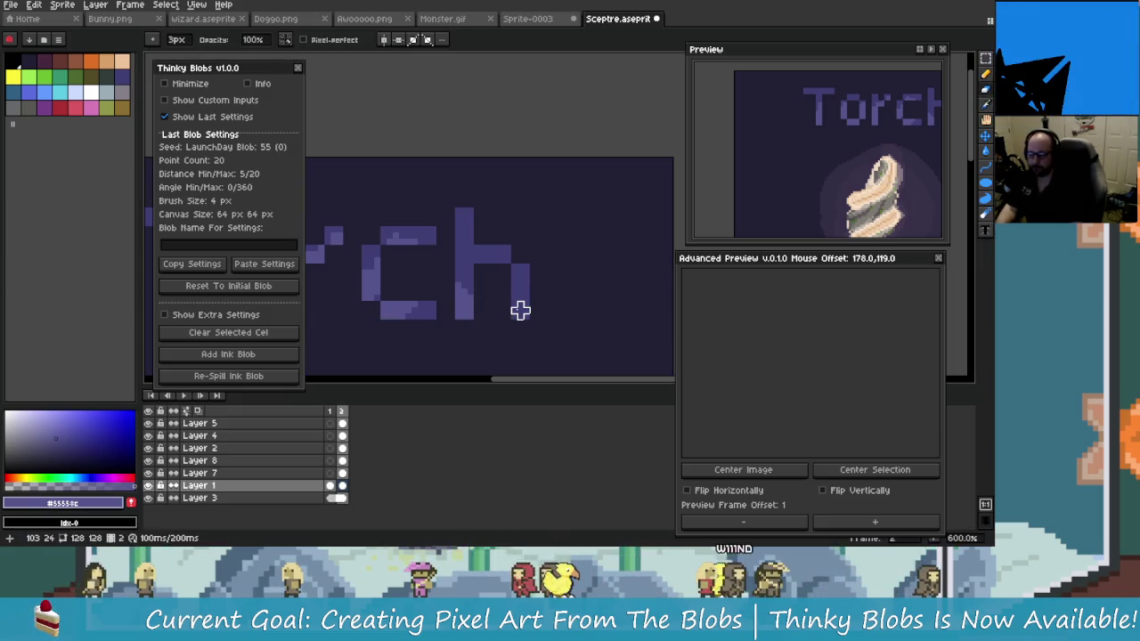
key(b)
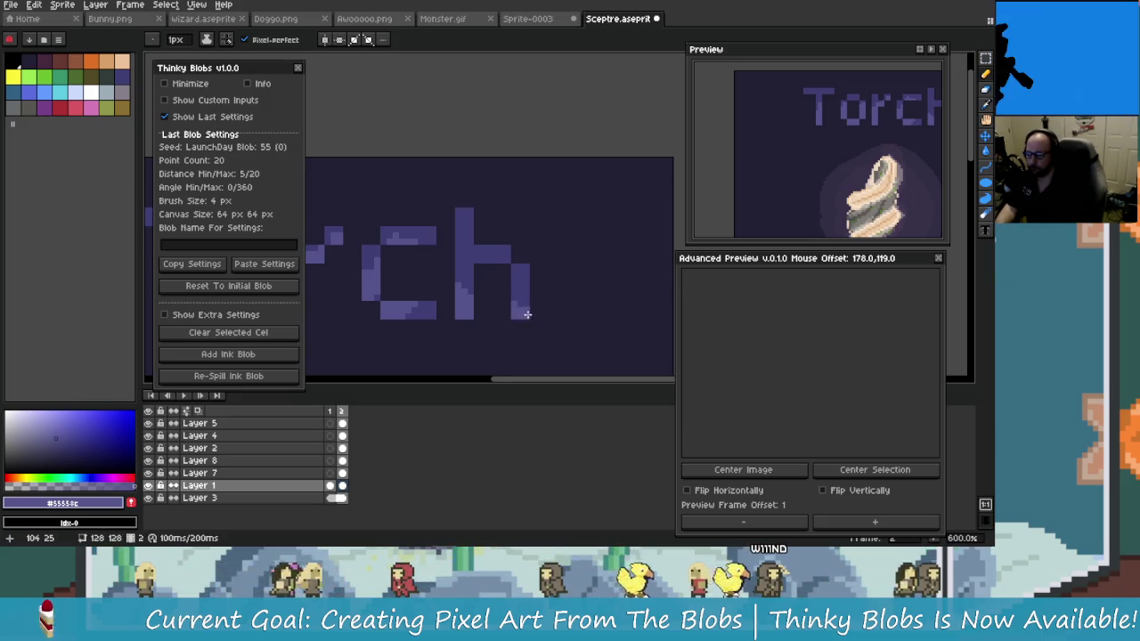
scroll(528, 314, down, 5)
scroll(550, 271, up, 1)
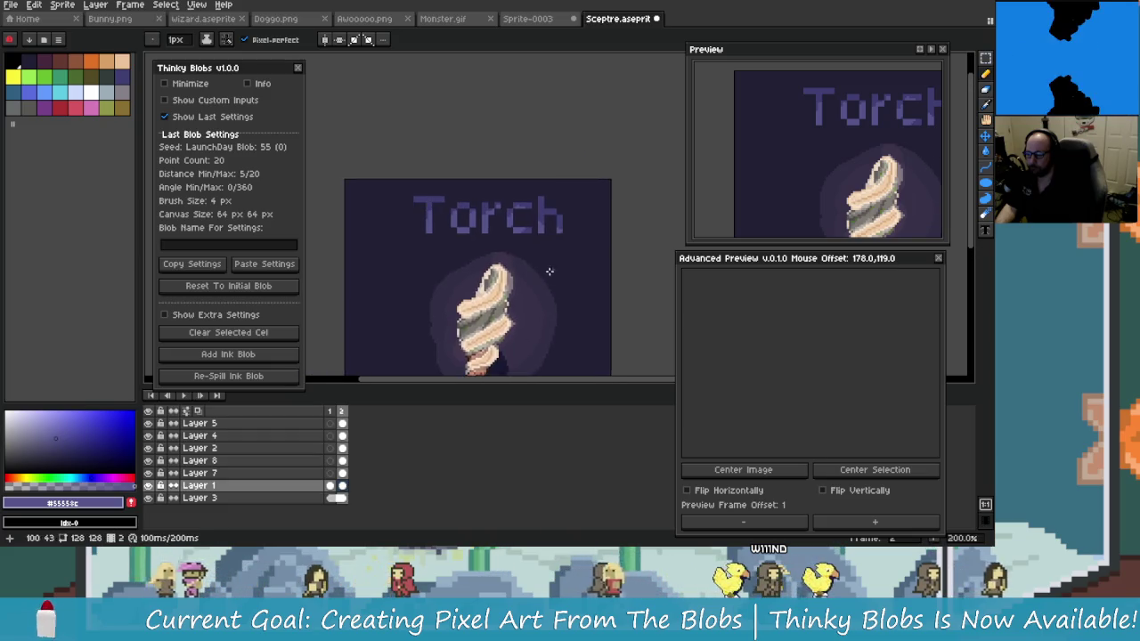
click(330, 487)
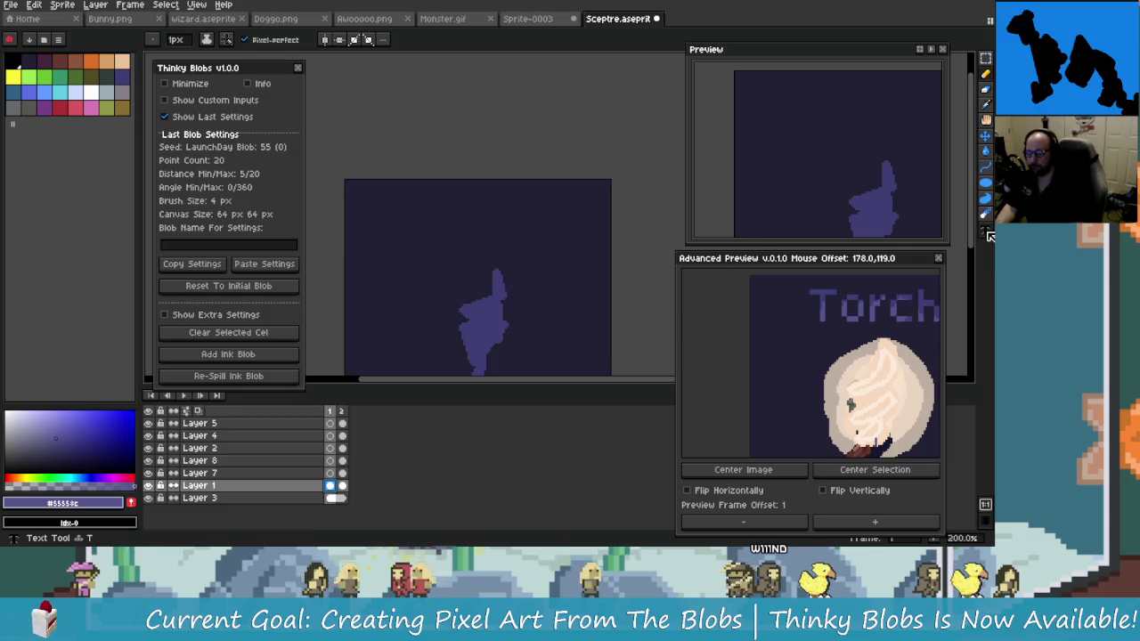
Type 'Blob' in a text box above the blob, give it a darker palette colour, and move it
key(m)
drag(416, 203, 580, 269)
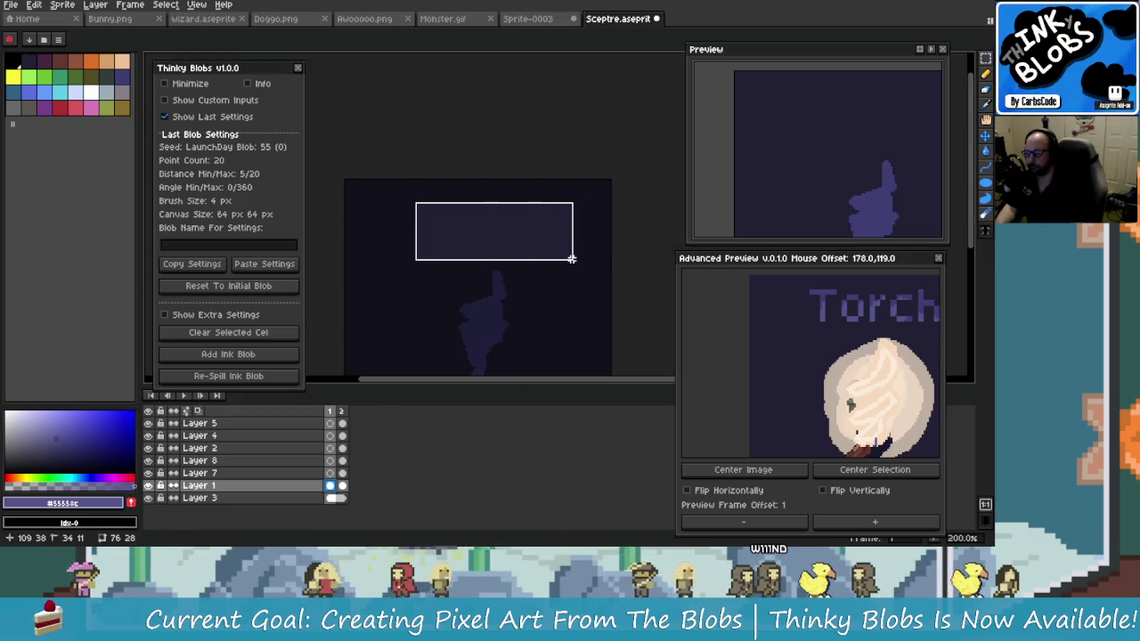
text(B)
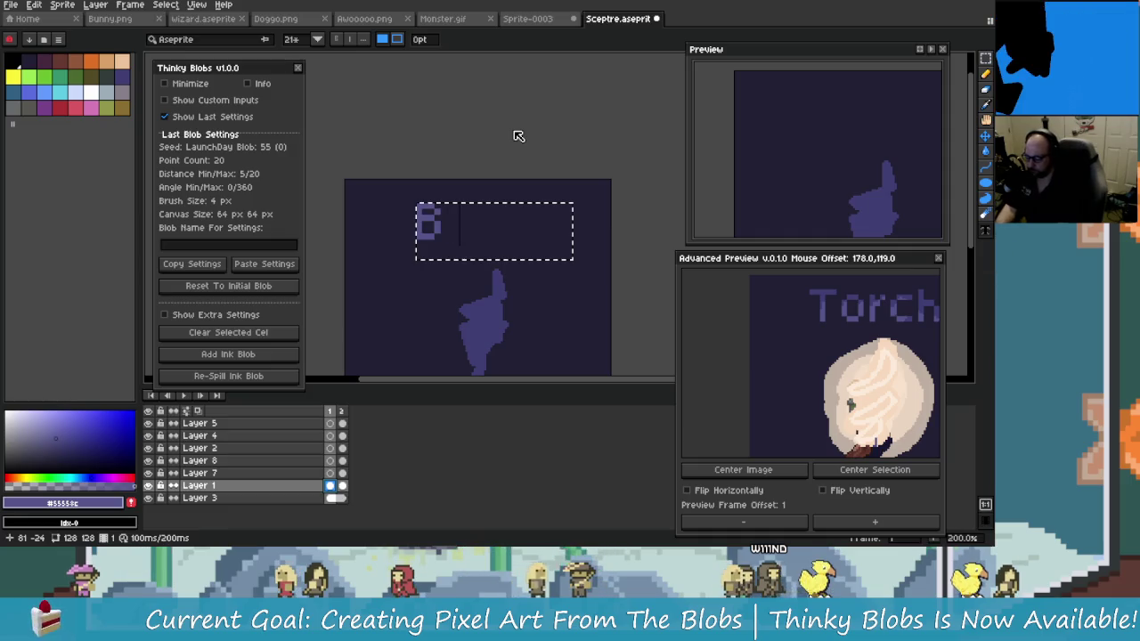
text(lob)
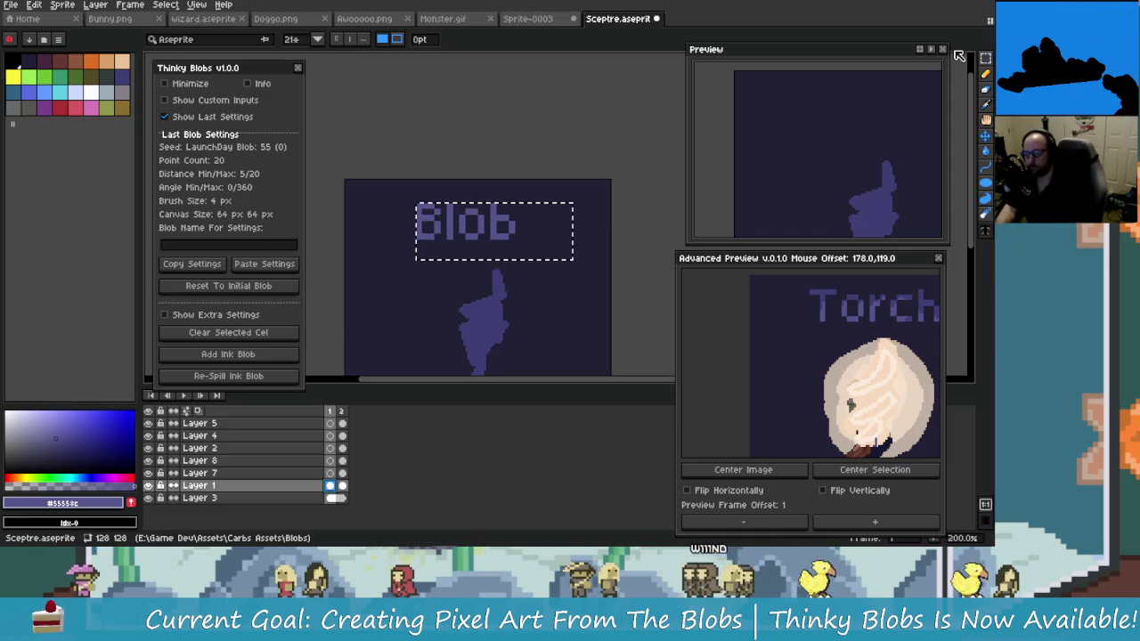
key(Return)
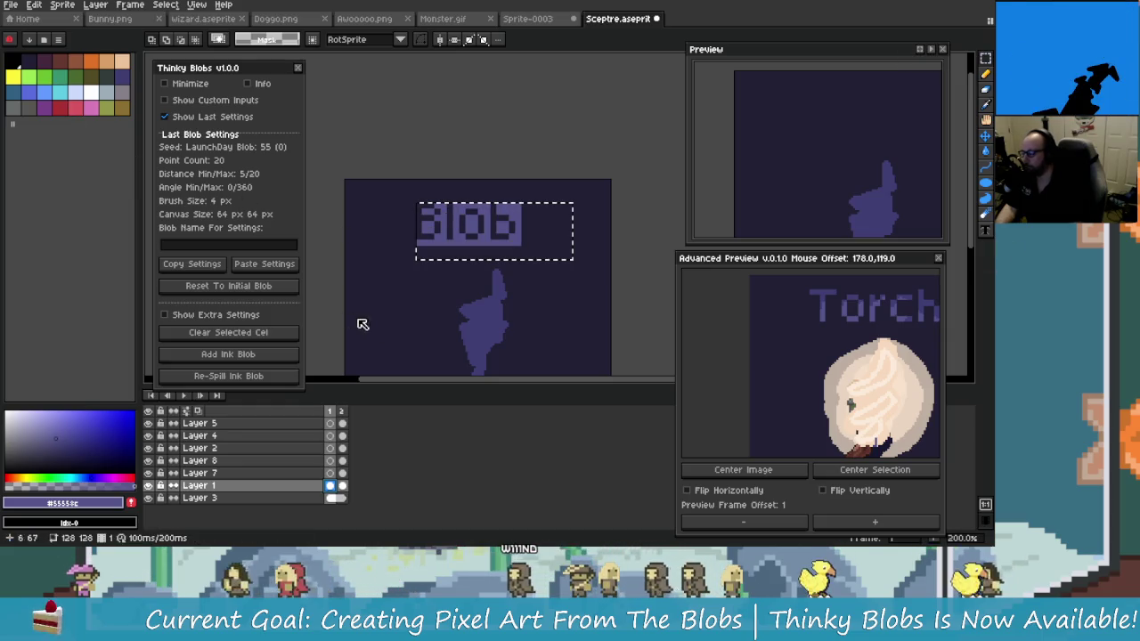
click(122, 78)
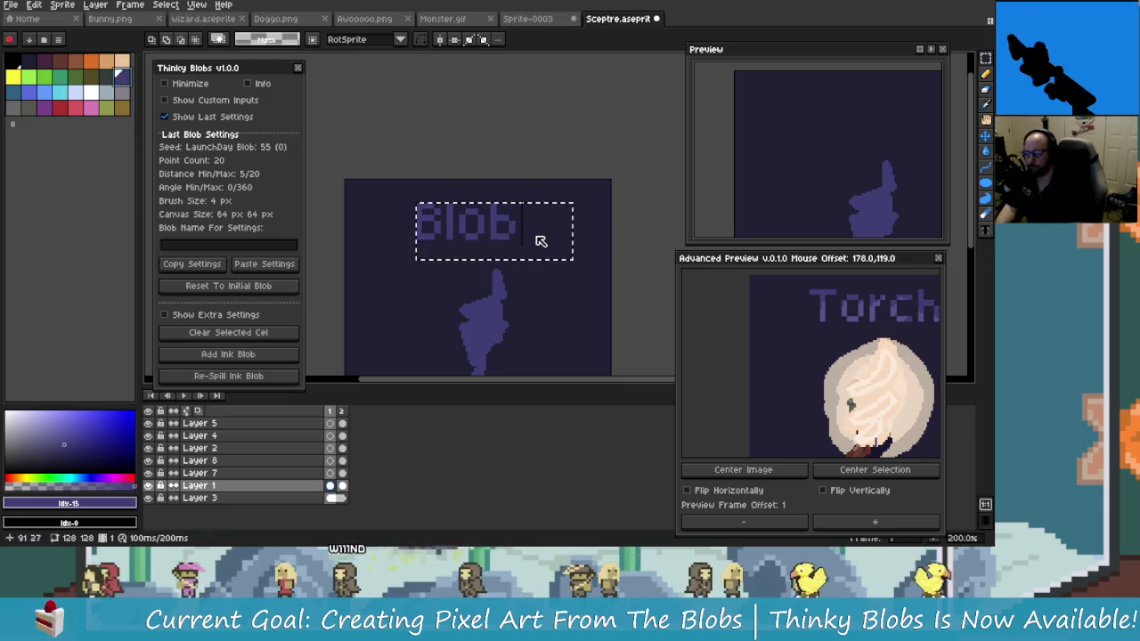
click(985, 74)
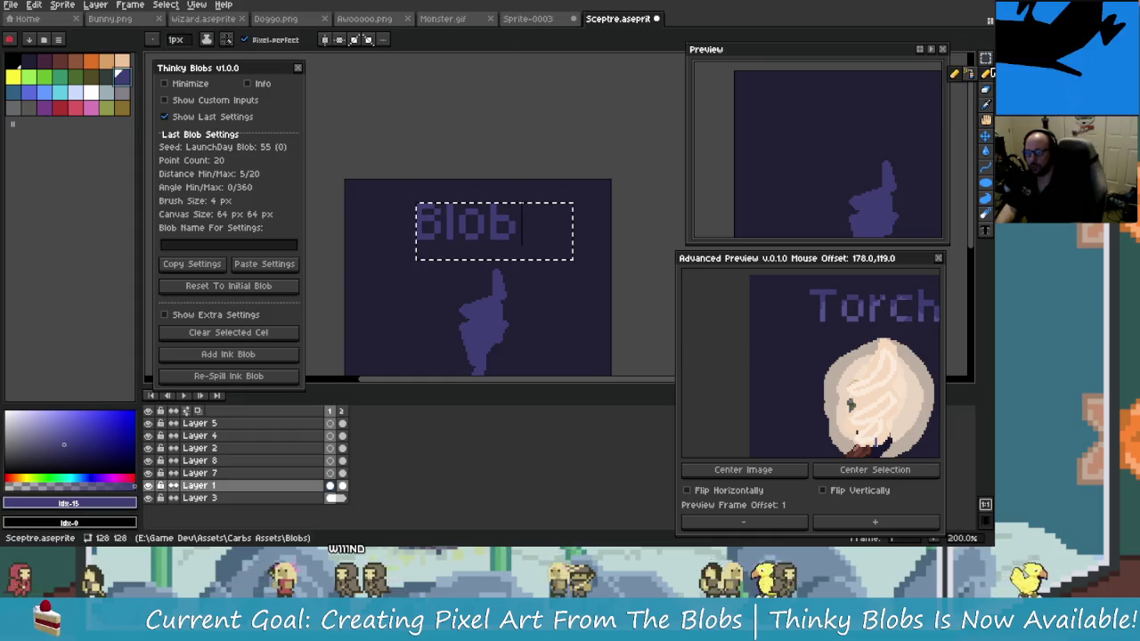
drag(546, 269, 530, 265)
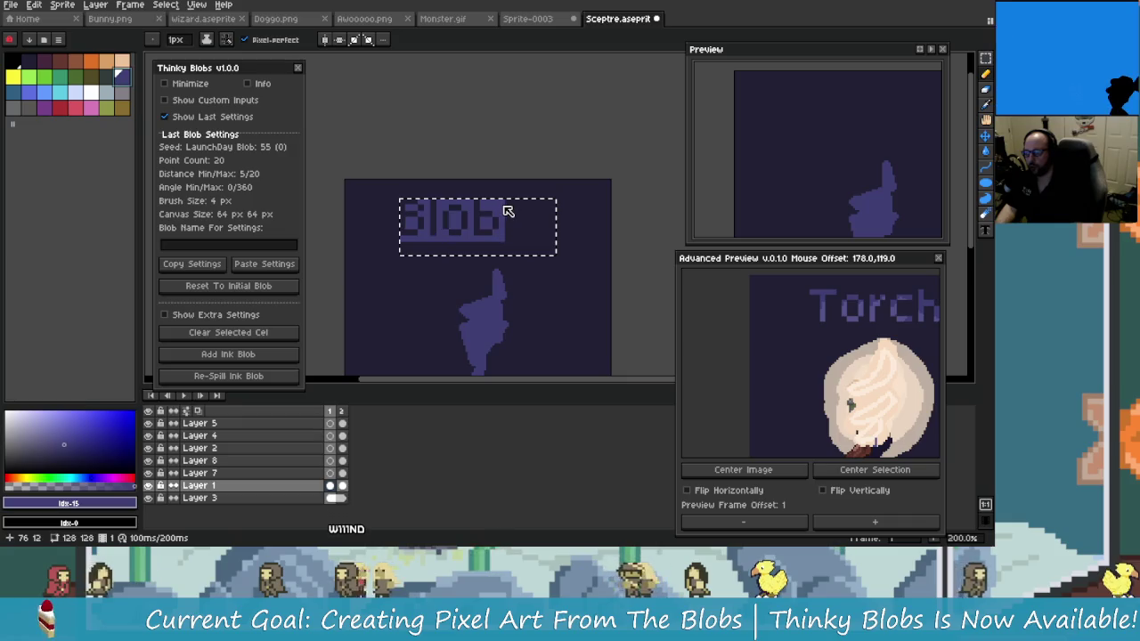
Edit the title to read 'From Blob' and shift it further left
text(Fri)
key(BackSpace)
text(om)
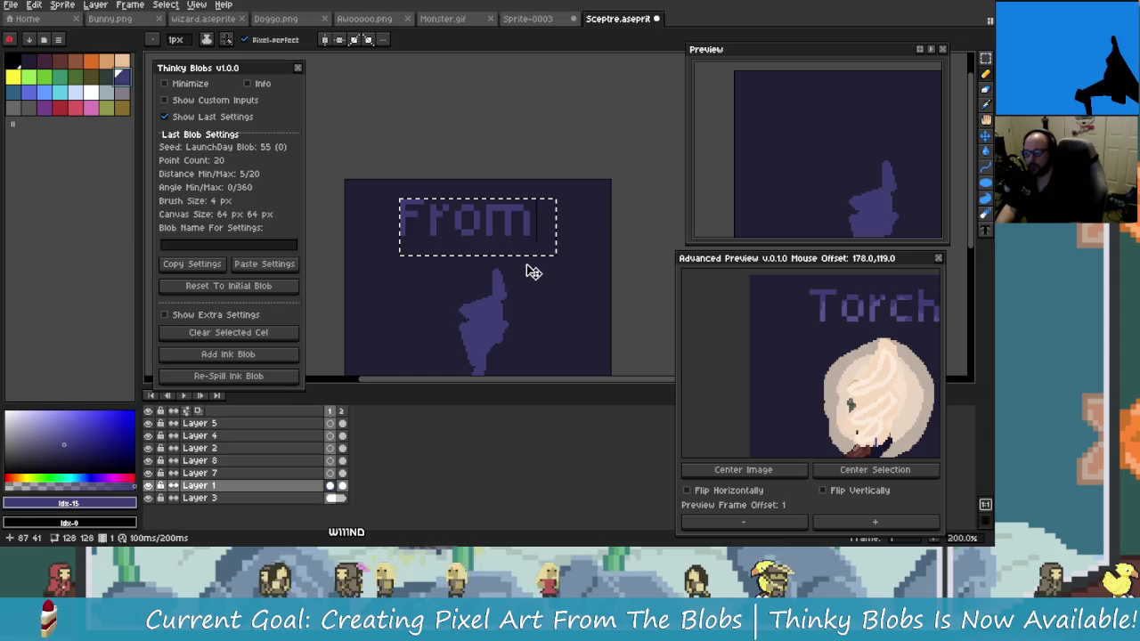
mouse_move(536, 265)
mouse_down()
mouse_move(564, 268)
mouse_move(511, 261)
mouse_up()
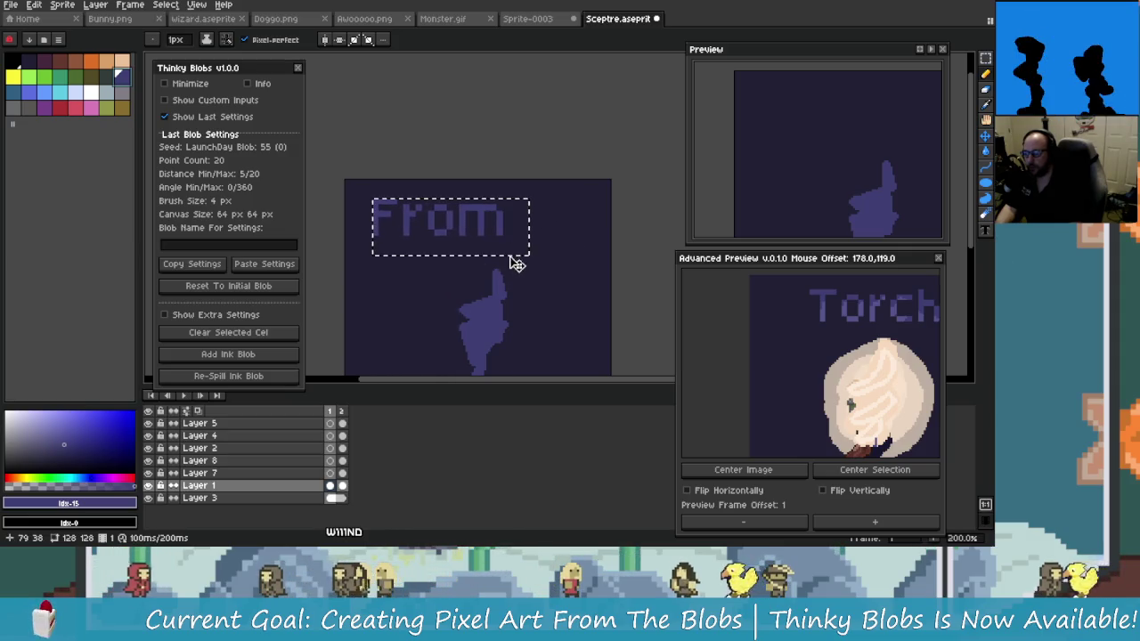
text(B)
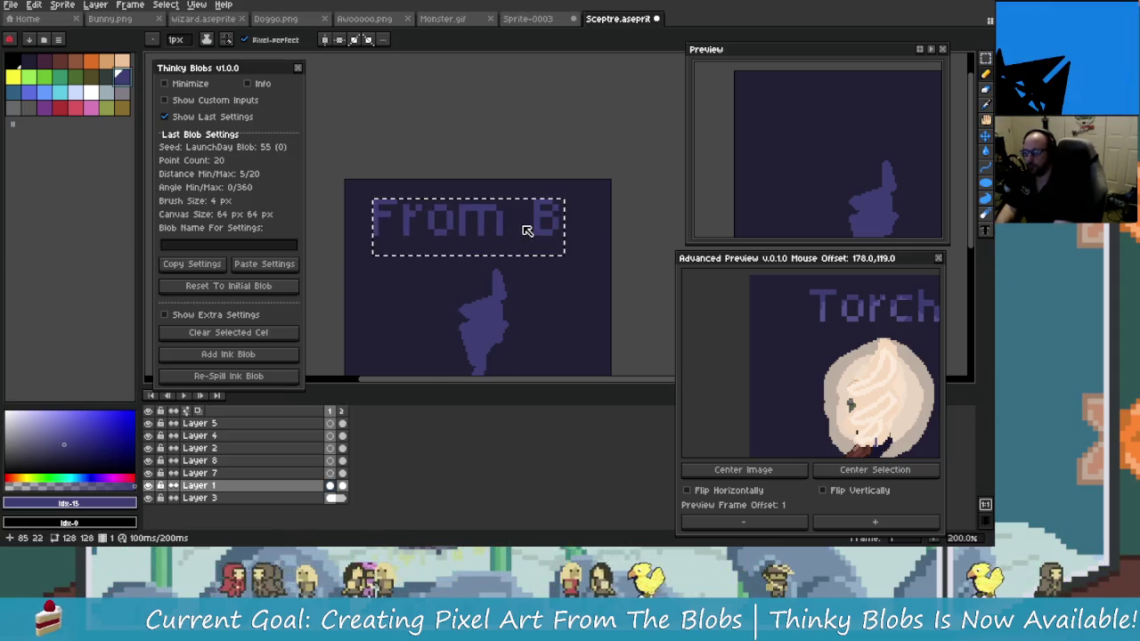
text(lob)
key(BackSpace)
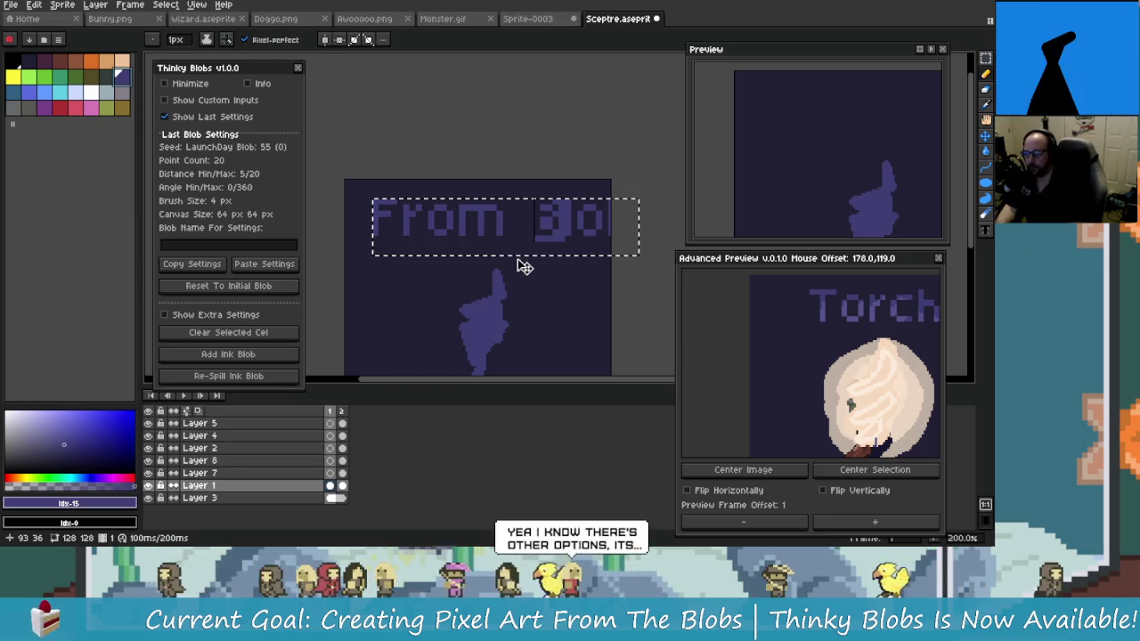
drag(534, 261, 523, 268)
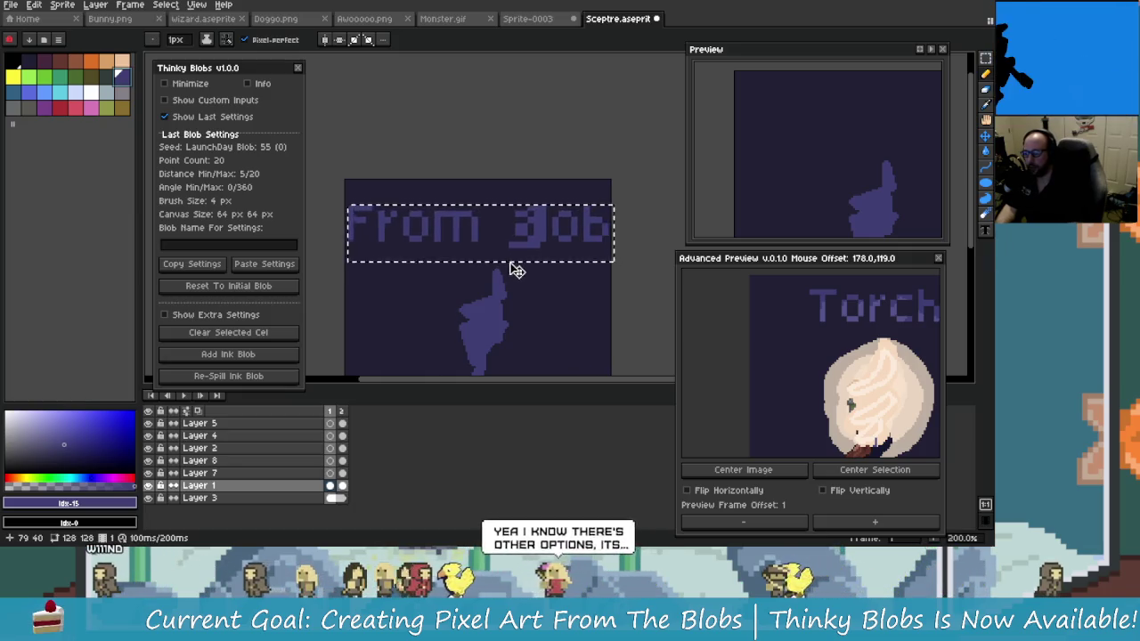
After comparing with the Torch frame, retype 'Blob' in a fresh box positioned above the blob
key(Right)
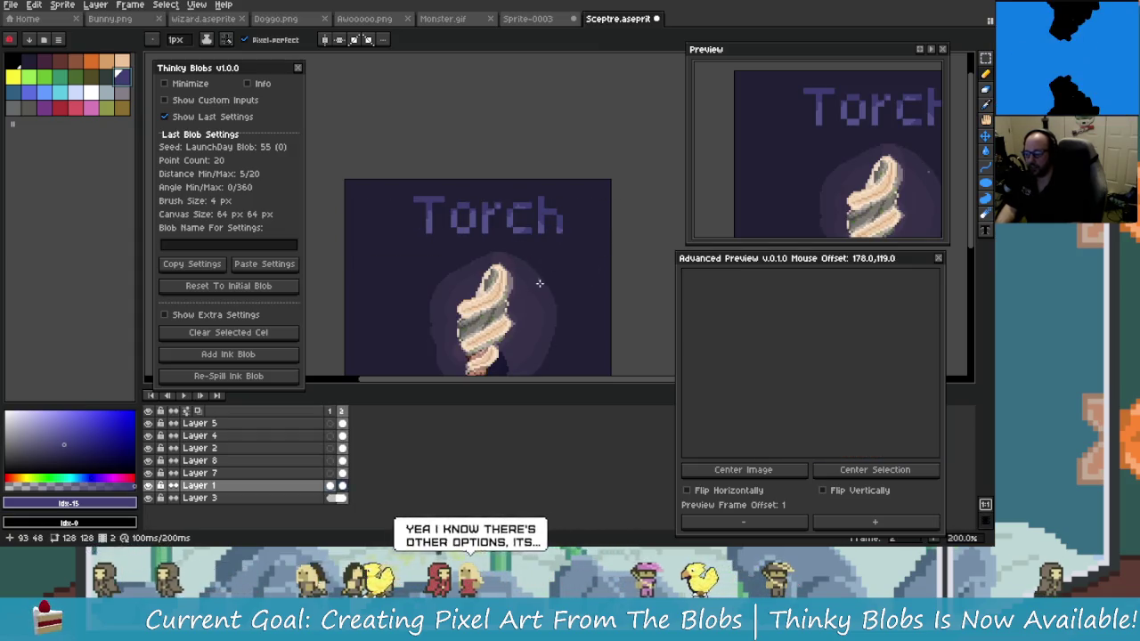
click(333, 413)
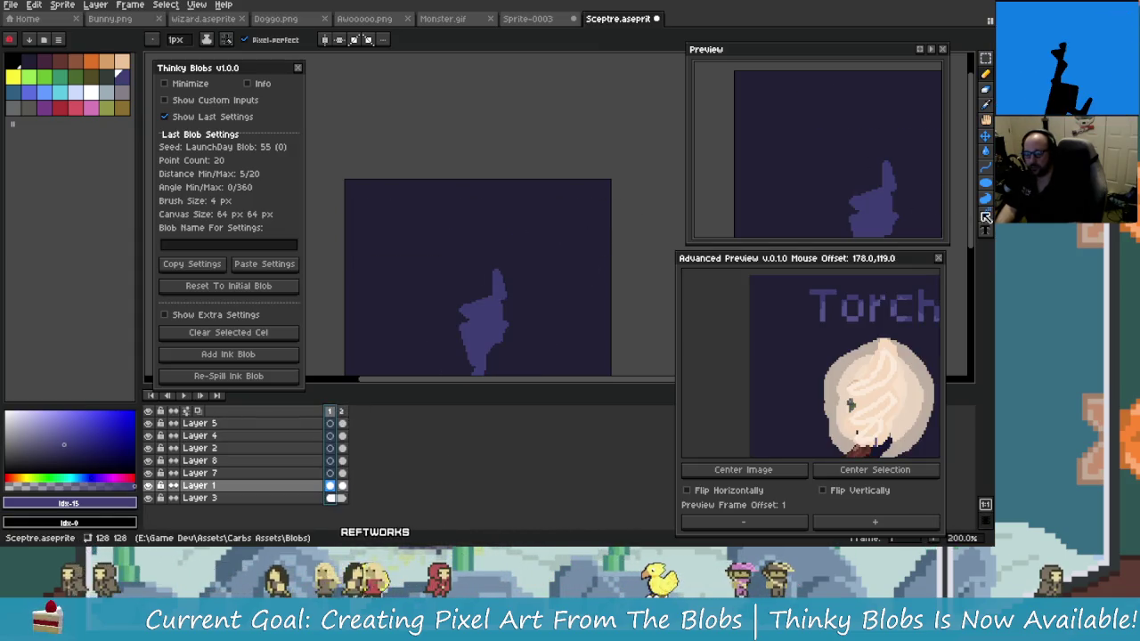
drag(379, 93, 564, 155)
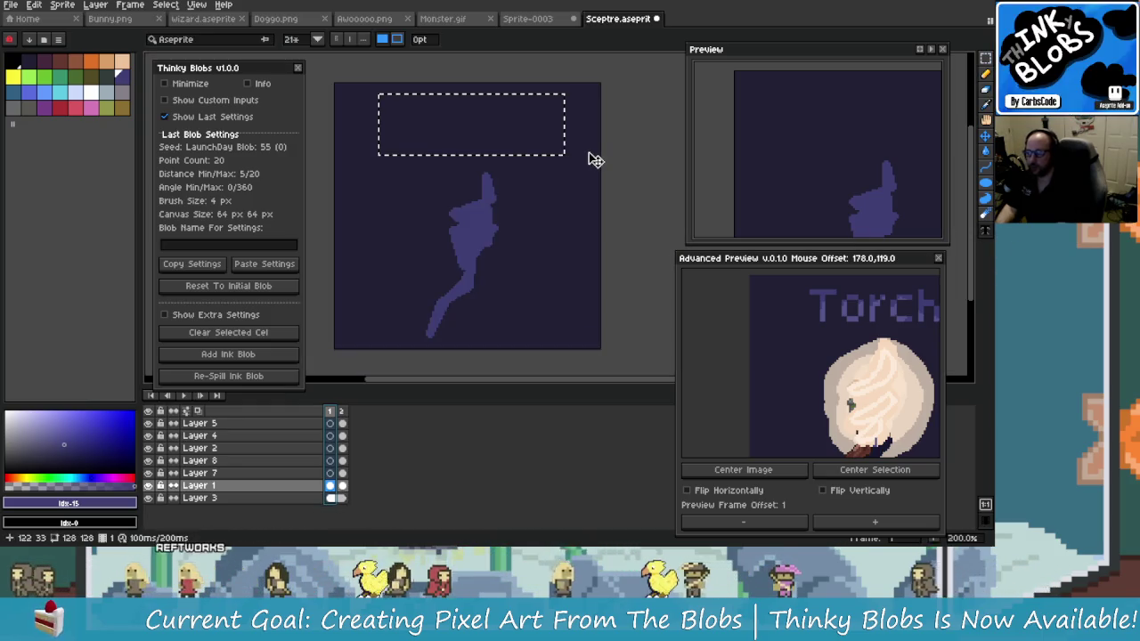
text(Blob)
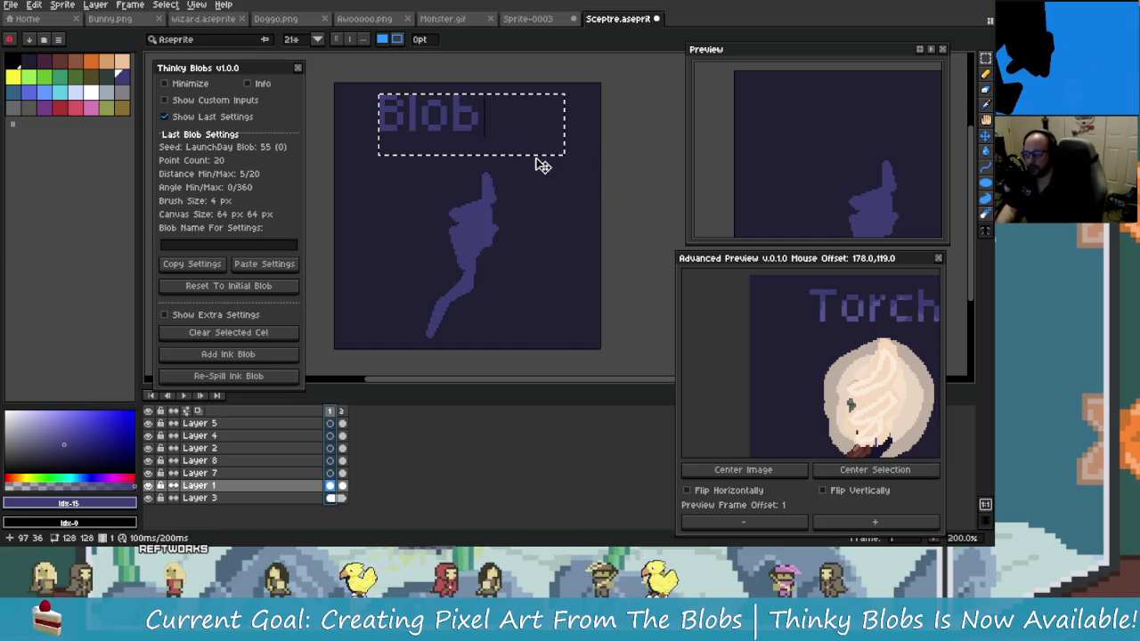
drag(541, 165, 556, 170)
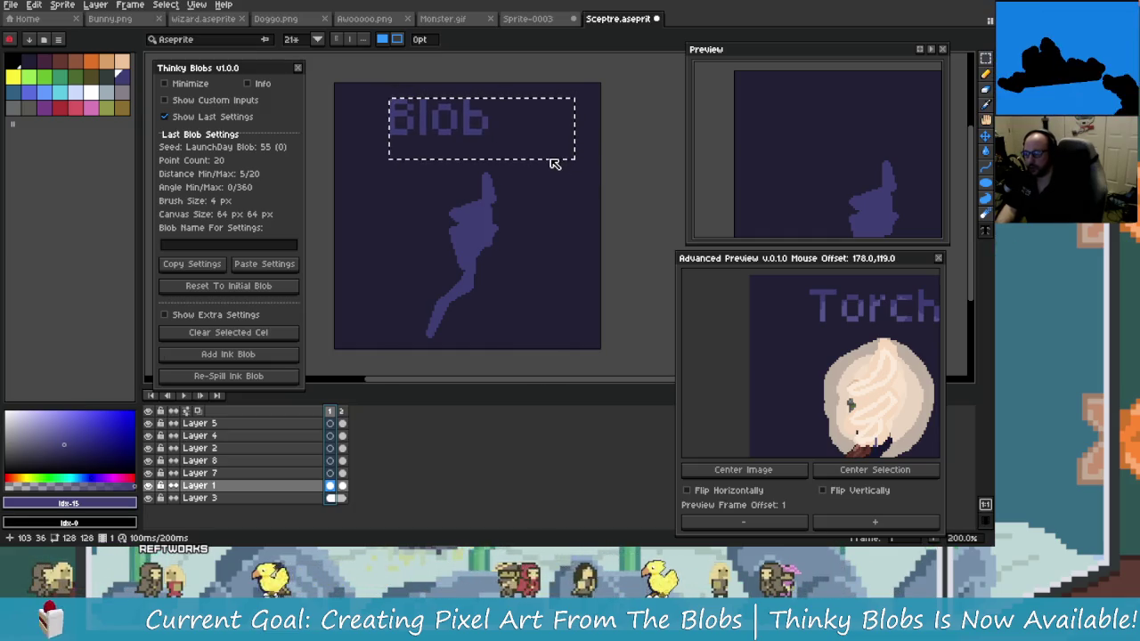
drag(561, 167, 582, 173)
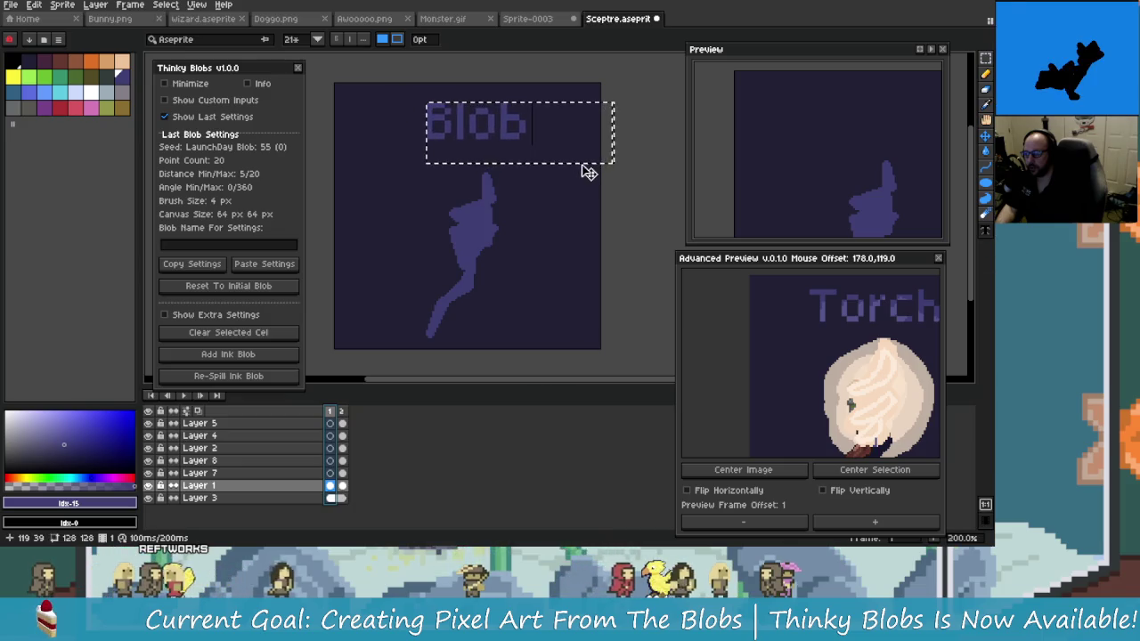
key(Escape)
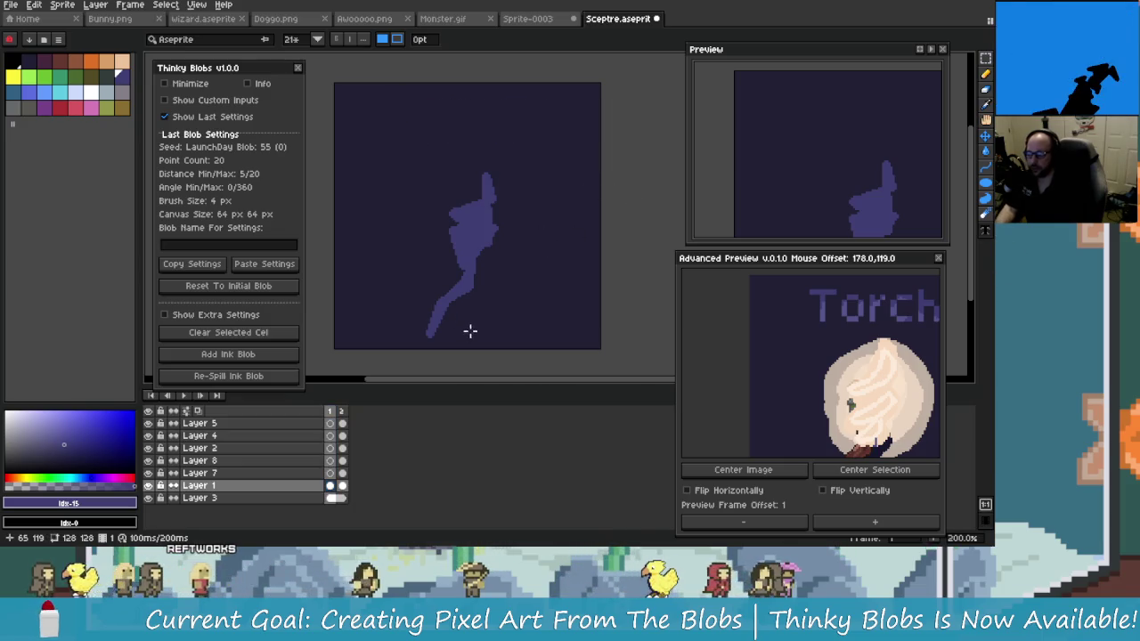
drag(391, 101, 560, 168)
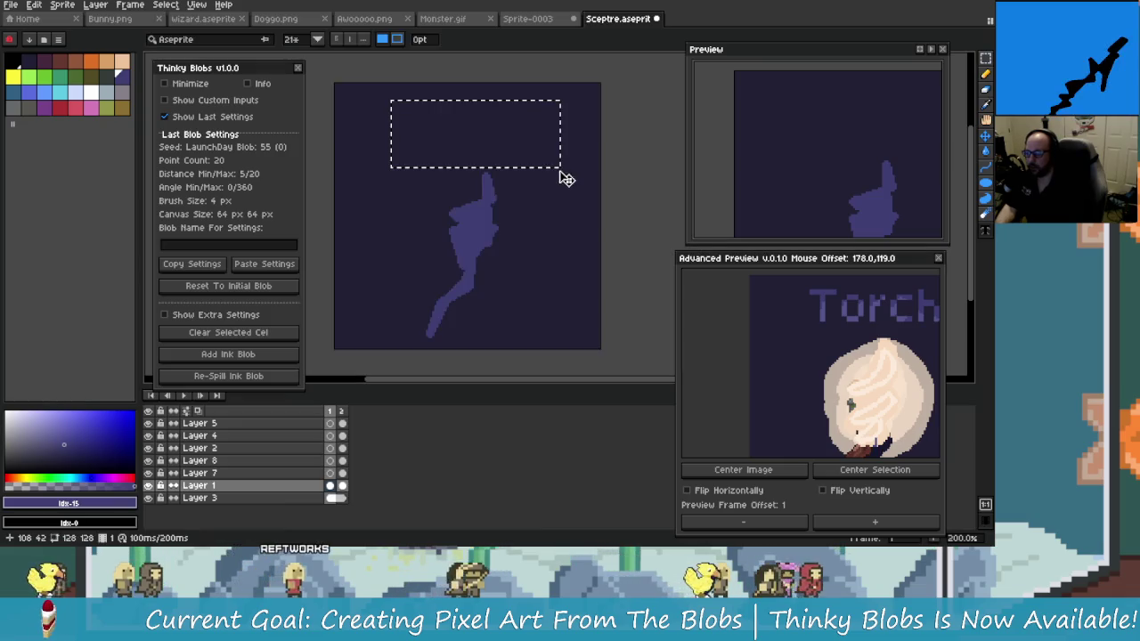
text(Blob)
drag(549, 176, 577, 181)
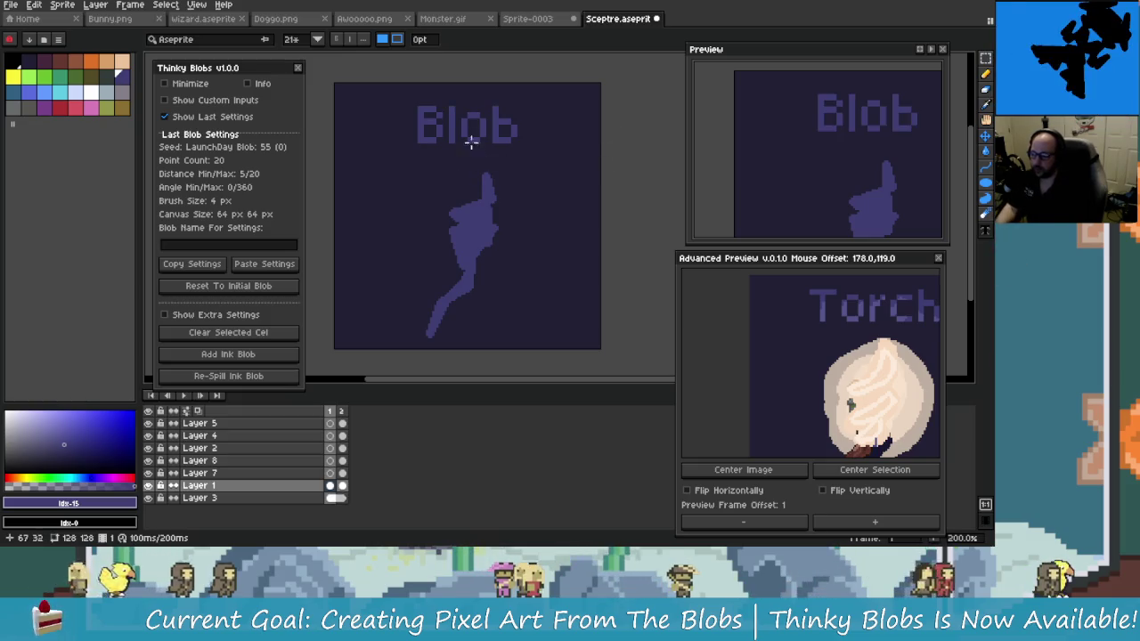
click(342, 413)
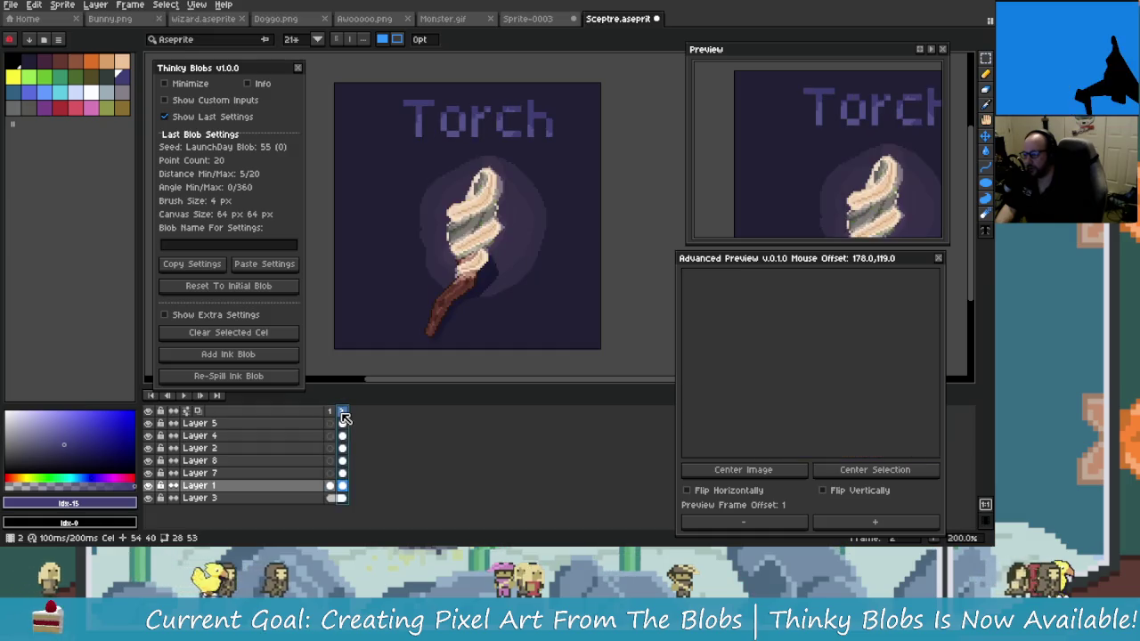
Back on the blob frame, marquee-select the Blob title and shift it right
click(330, 411)
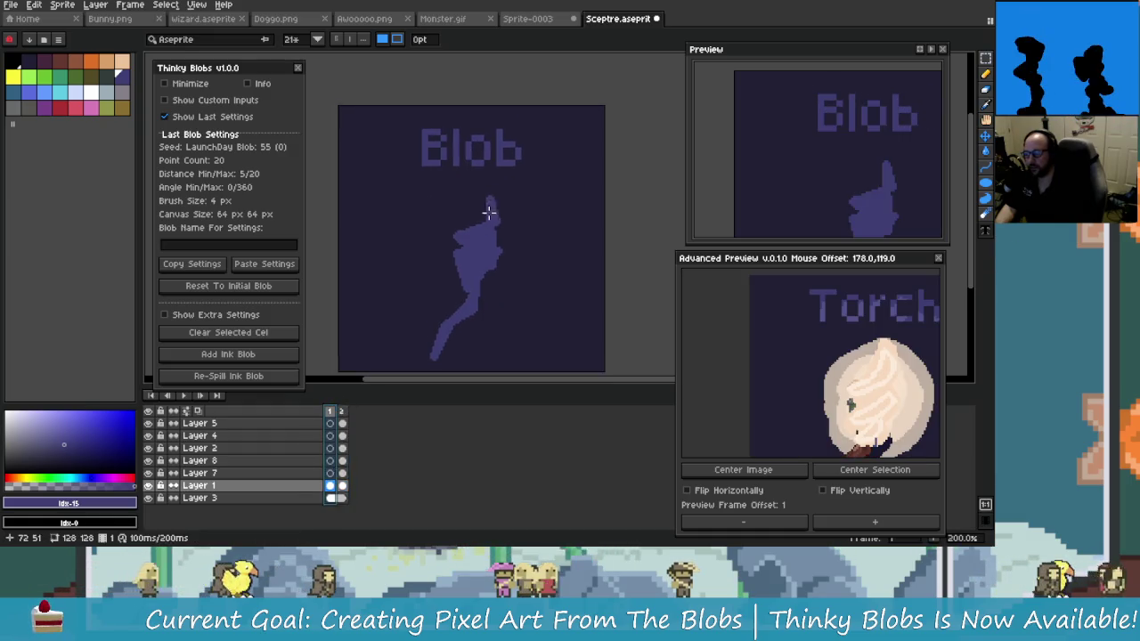
click(985, 58)
drag(405, 113, 531, 169)
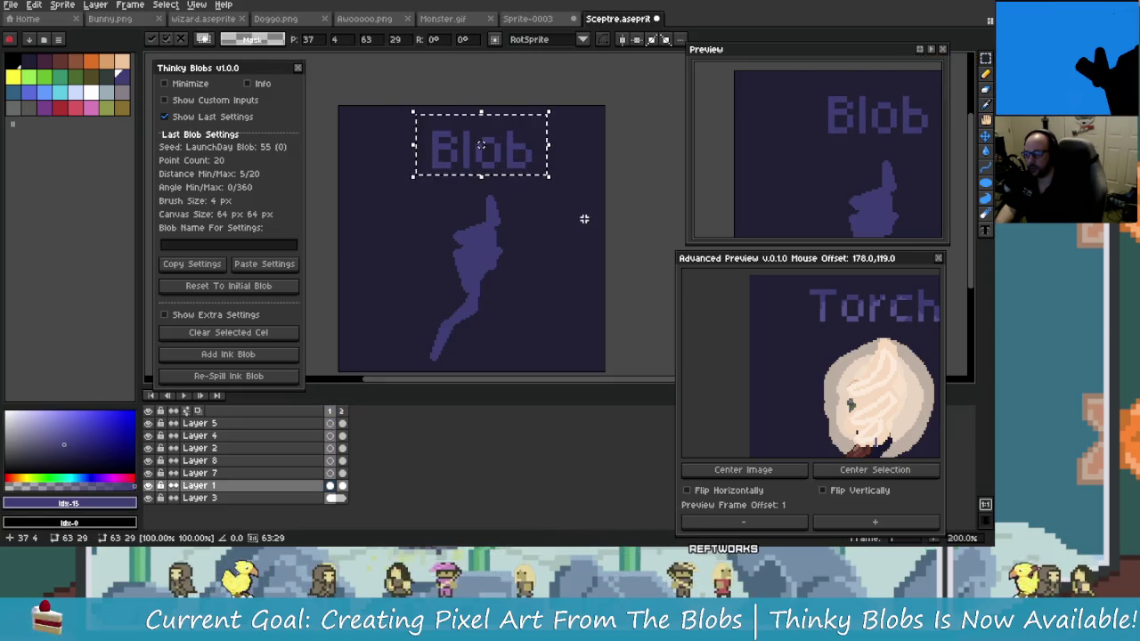
key(ctrl+d)
Select the Torch title and give it a 1px shadow in a slightly darkened background purple
click(342, 411)
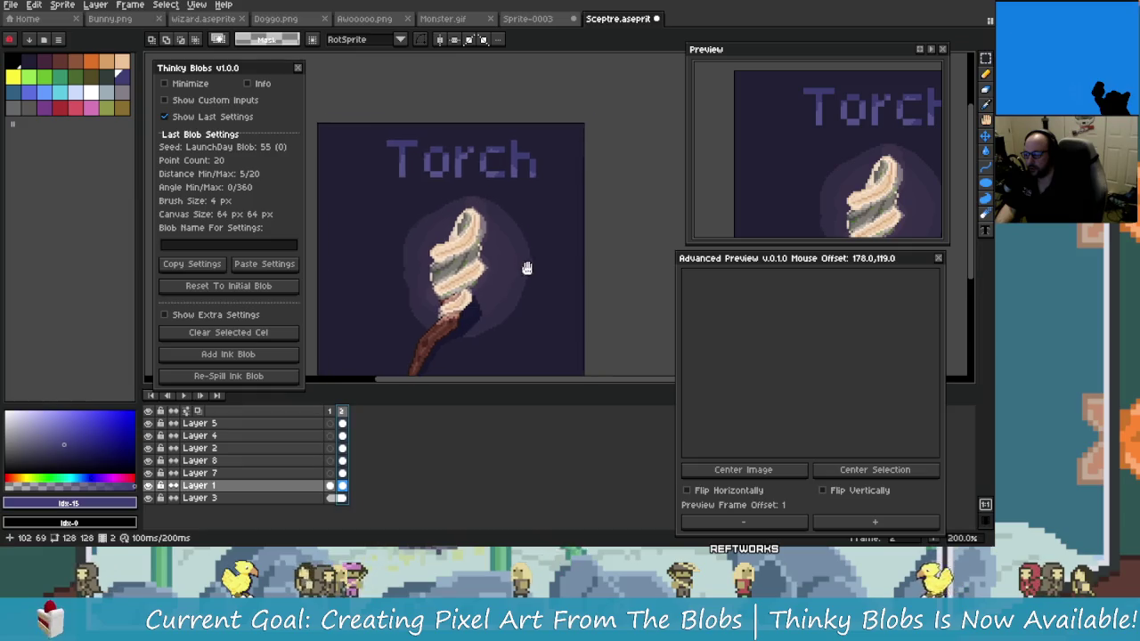
drag(375, 140, 541, 196)
scroll(544, 193, up, 2)
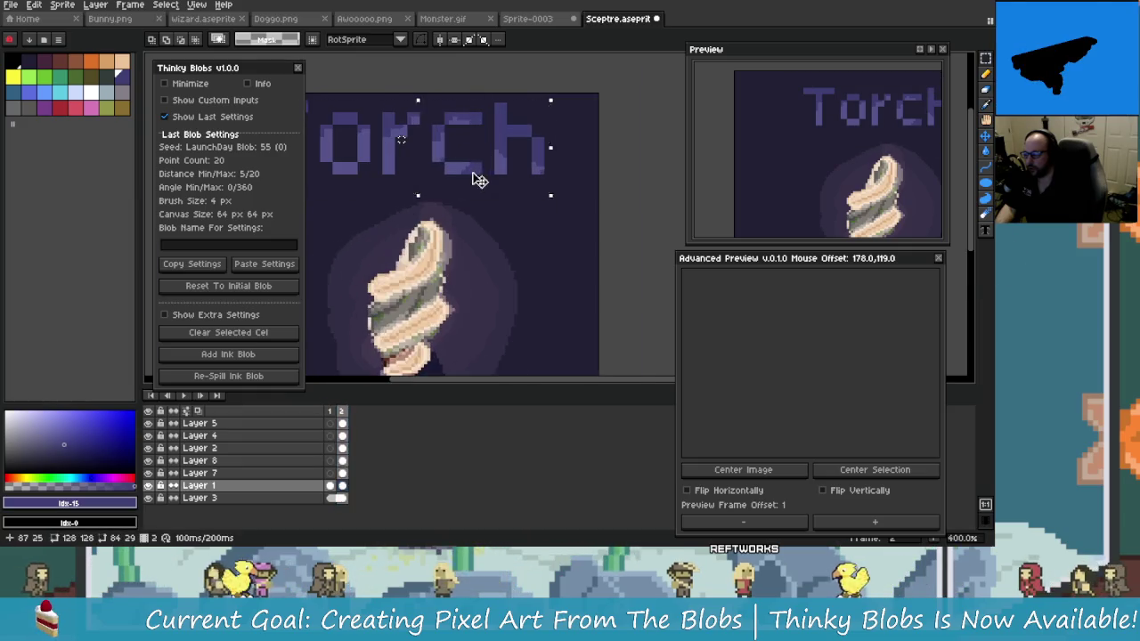
scroll(570, 245, down, 1)
key(ctrl+t)
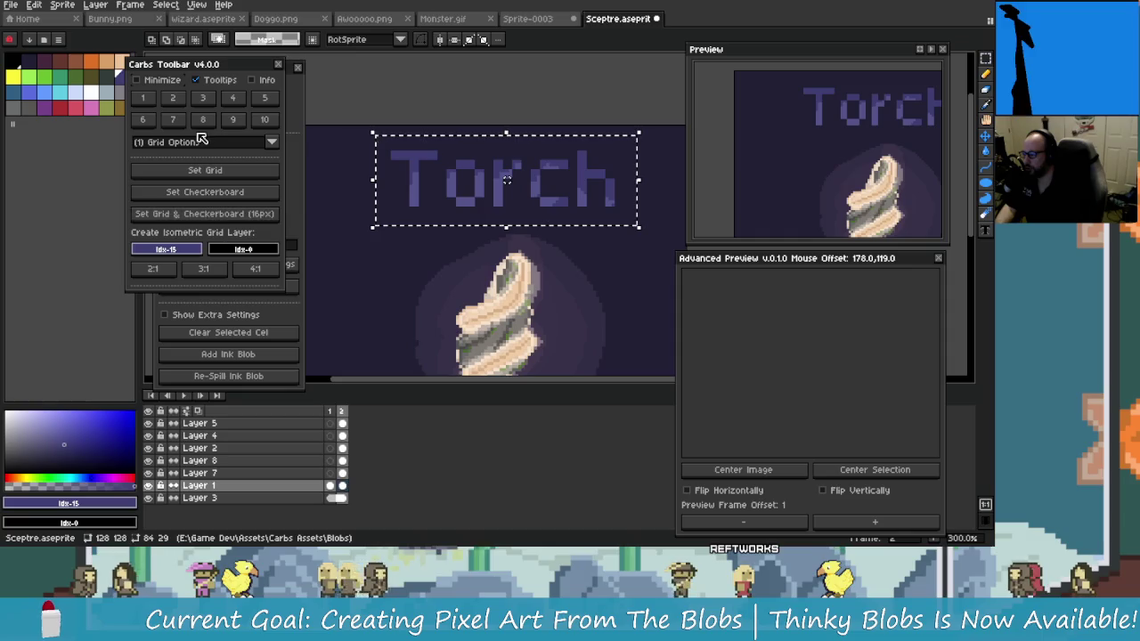
click(203, 120)
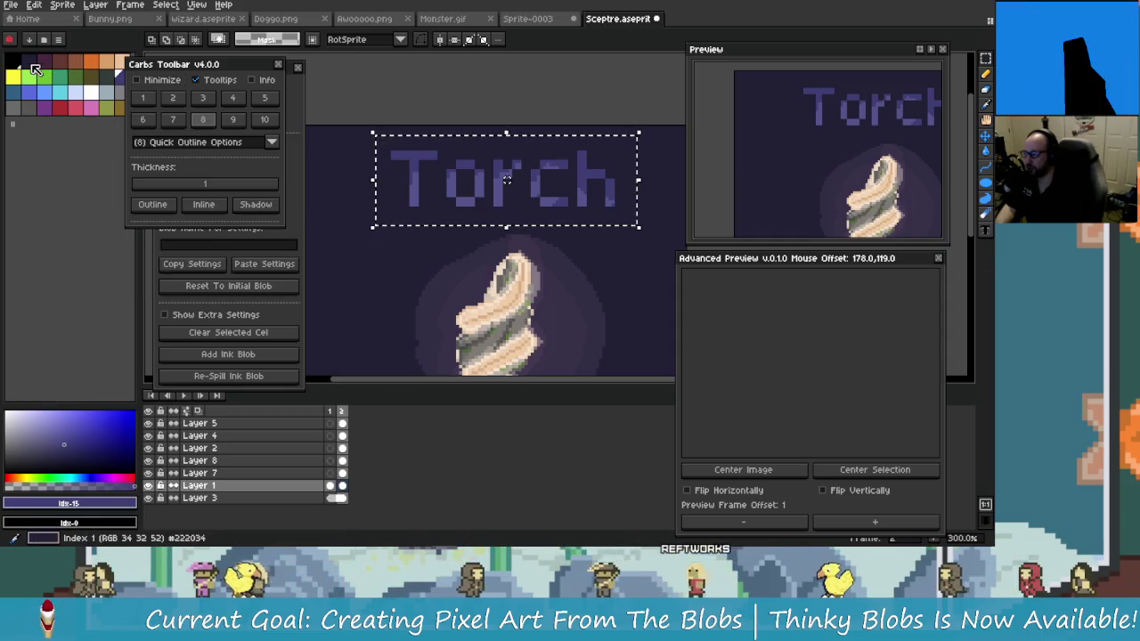
alt+click(361, 189)
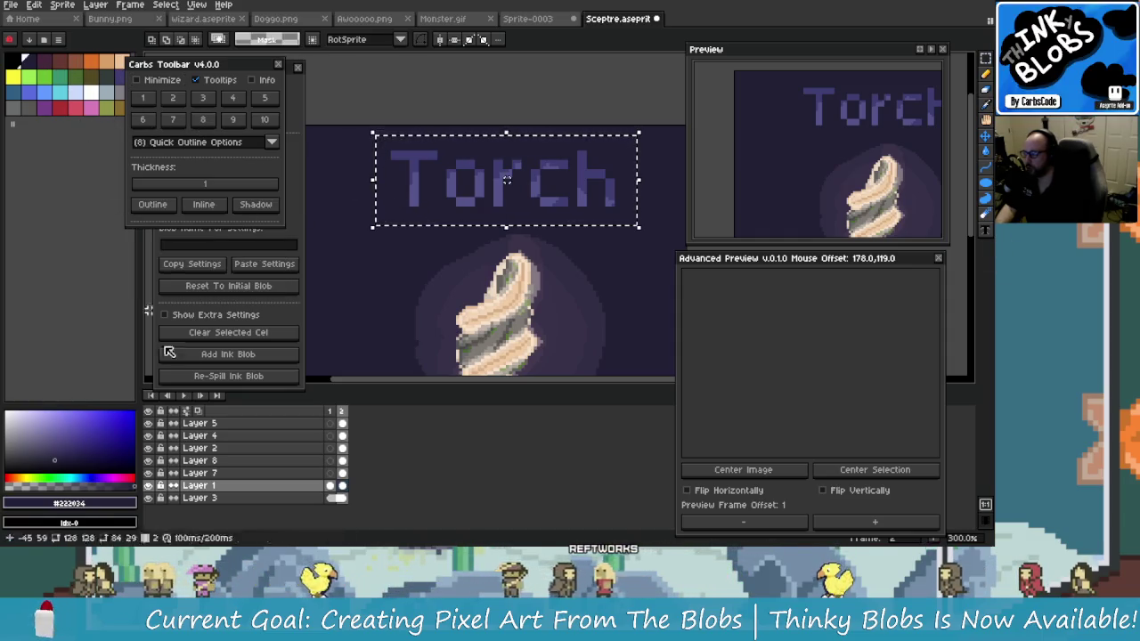
click(63, 457)
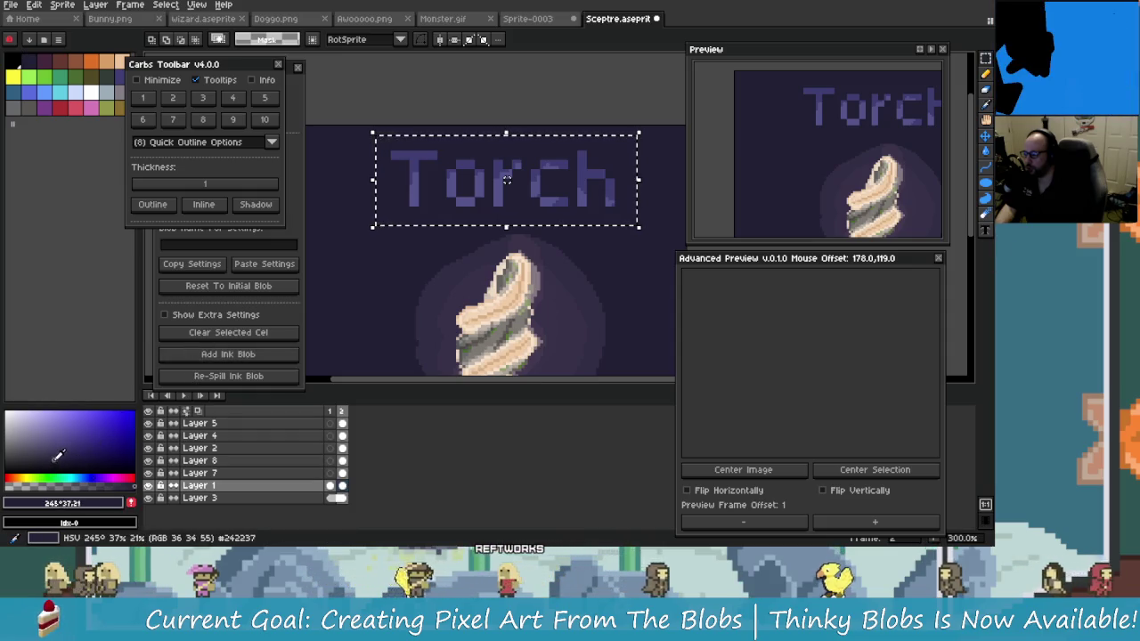
click(256, 208)
Give the Blob title on frame 1 the same 1px dark shadow
scroll(436, 255, down, 3)
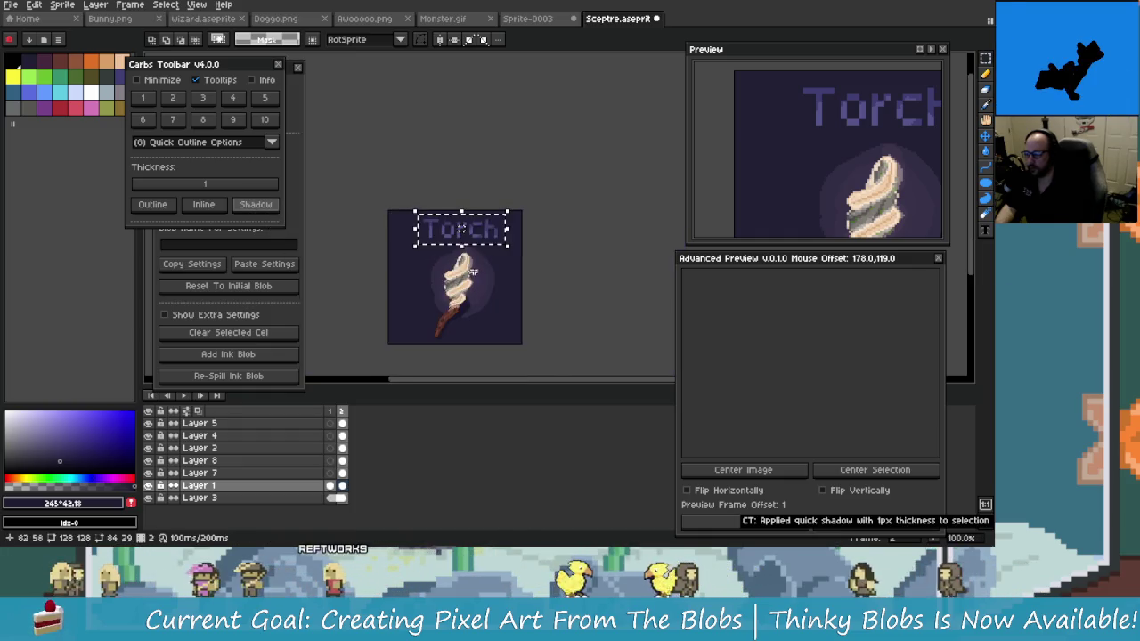
scroll(436, 254, up, 2)
key(ctrl+d)
drag(427, 265, 435, 266)
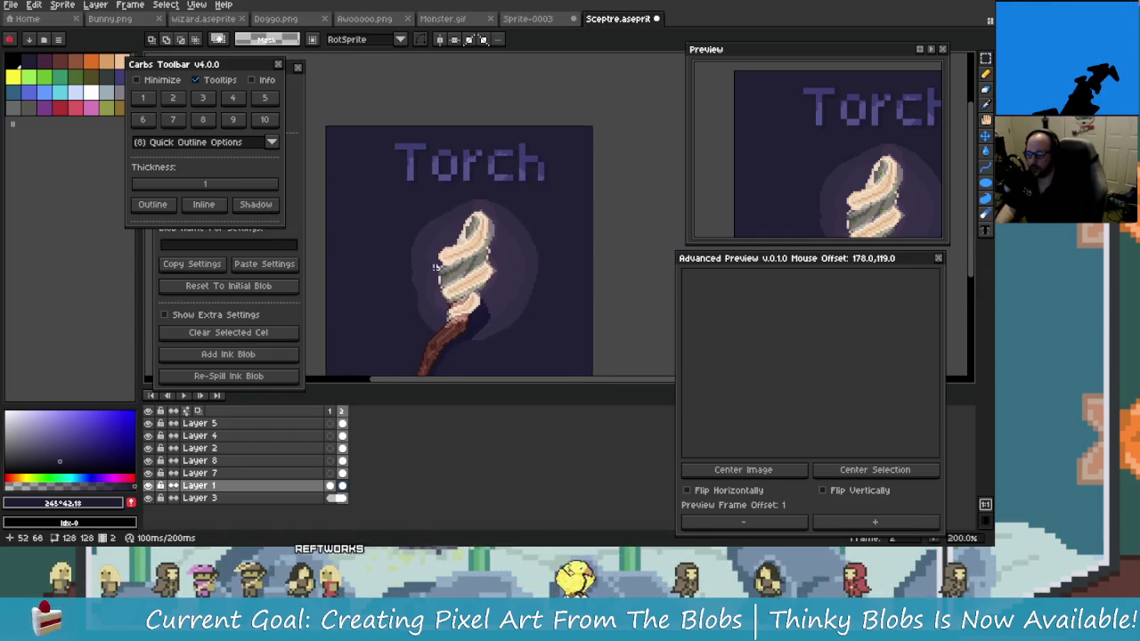
click(330, 485)
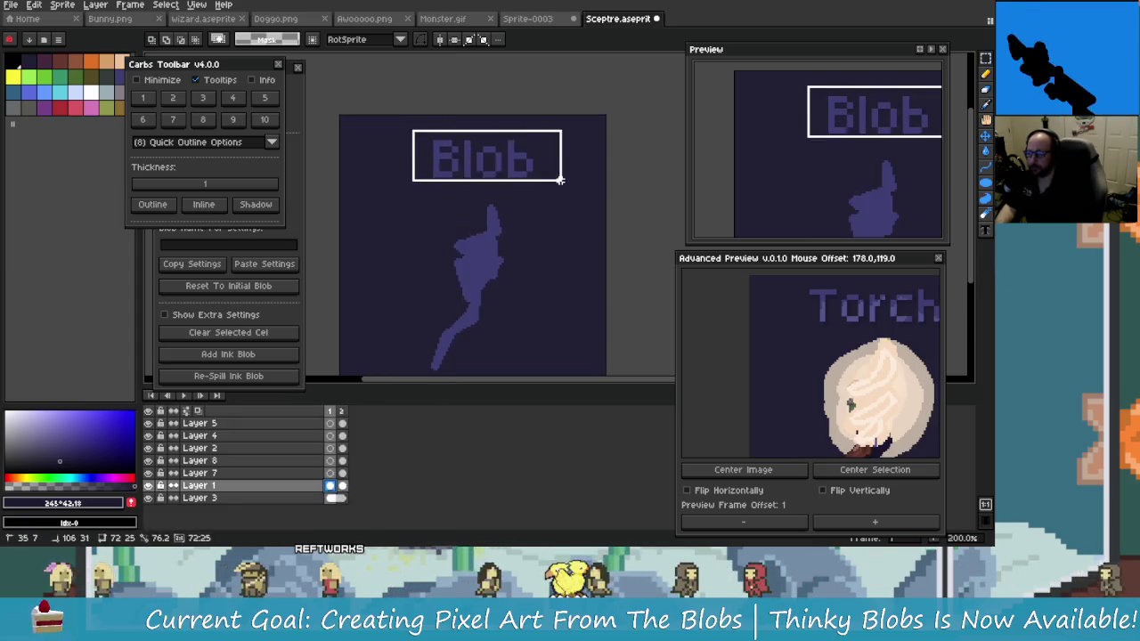
drag(560, 180, 560, 190)
click(255, 204)
key(ctrl+d)
Return to frame 2 and play the frames to compare Blob and Torch
scroll(467, 331, down, 1)
scroll(459, 321, up, 1)
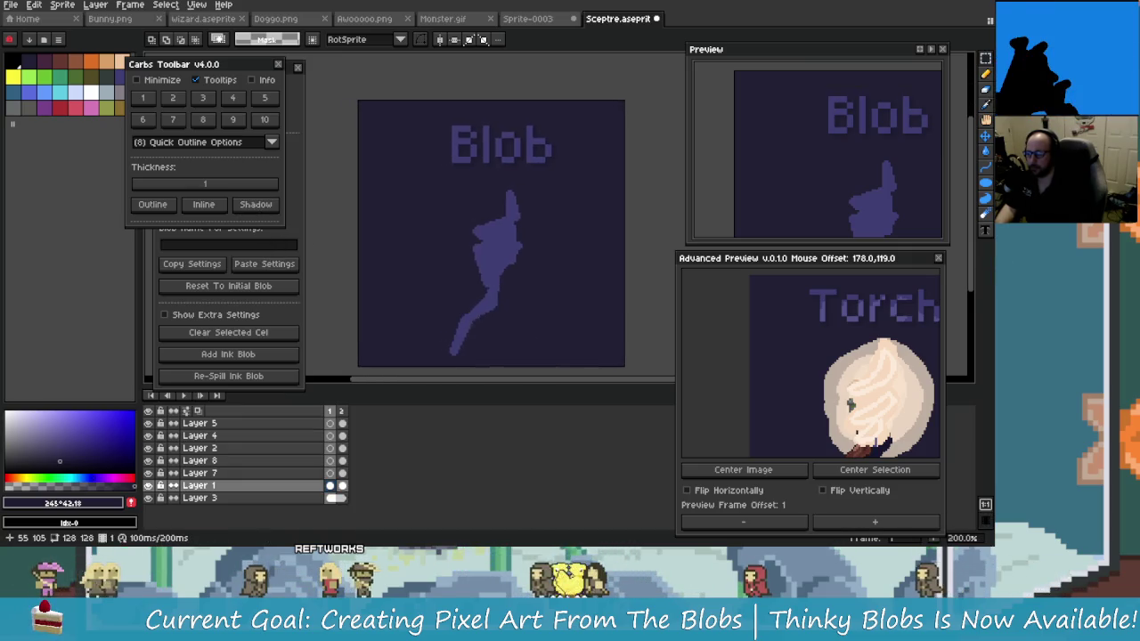
click(341, 487)
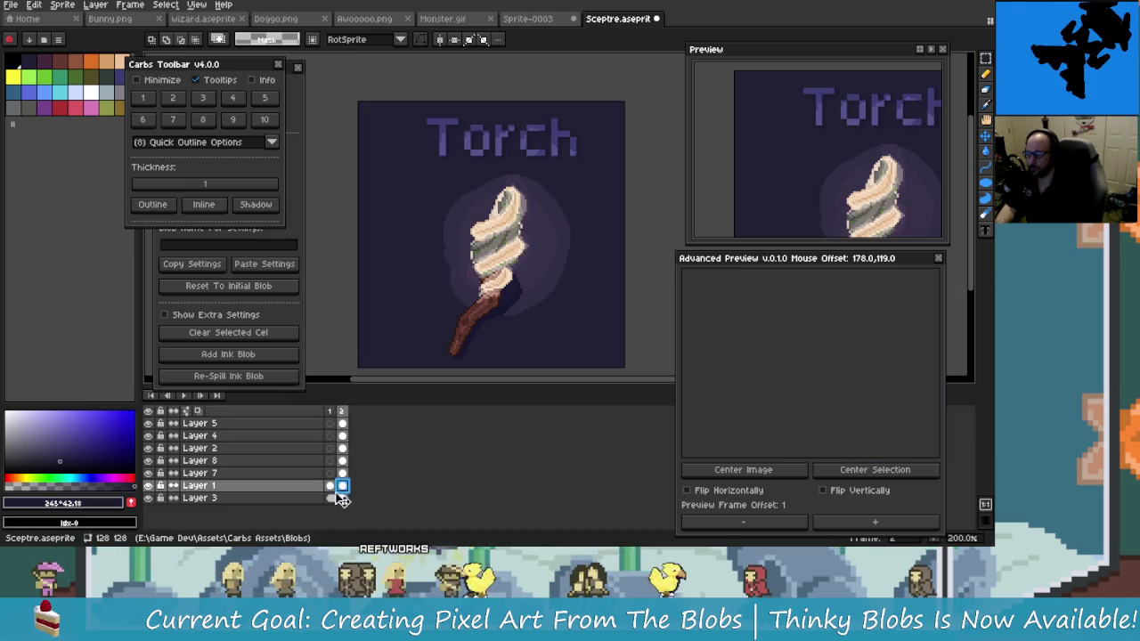
key(Return)
key(Return)
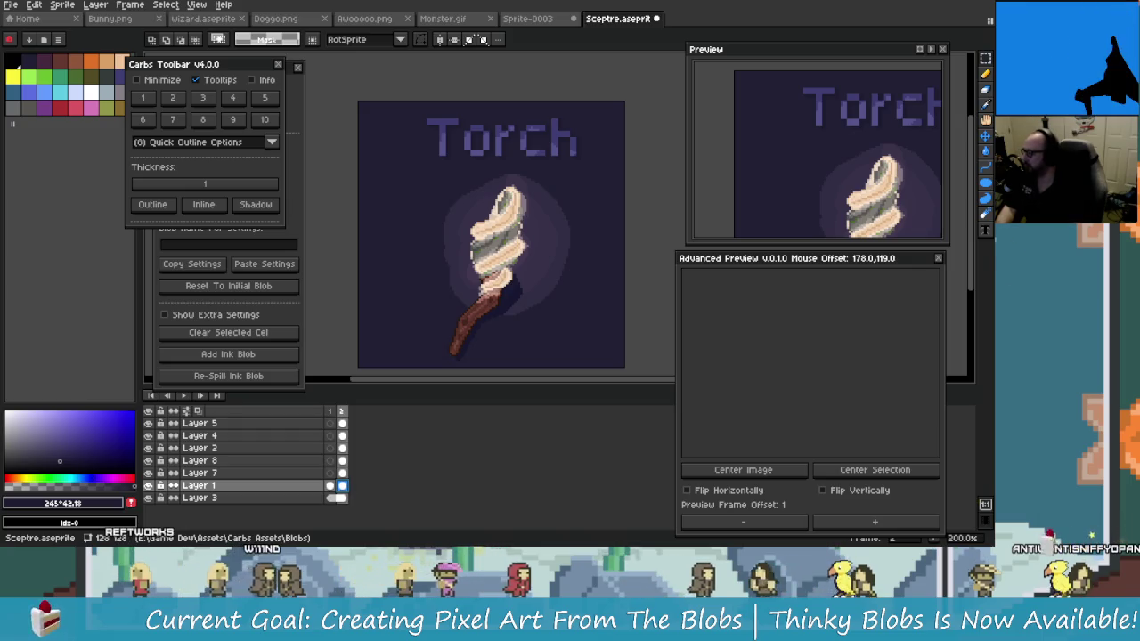
Close the Advanced Preview panel and Carbs Toolbar dialog, leaving only the Thinky Blobs panel
key(alt+space)
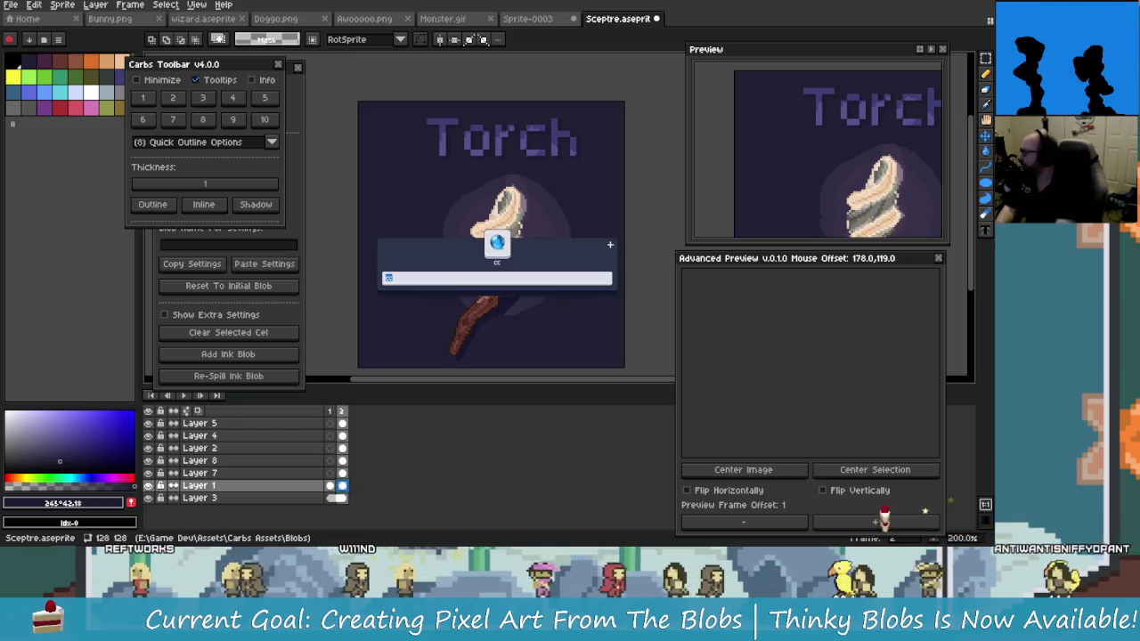
key(Escape)
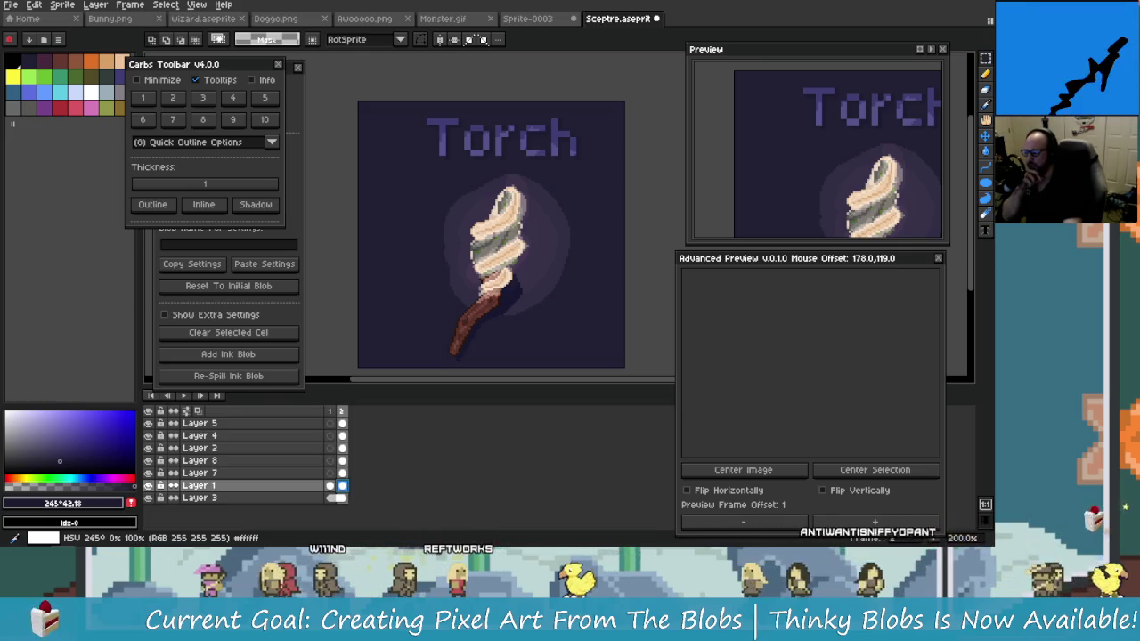
click(938, 257)
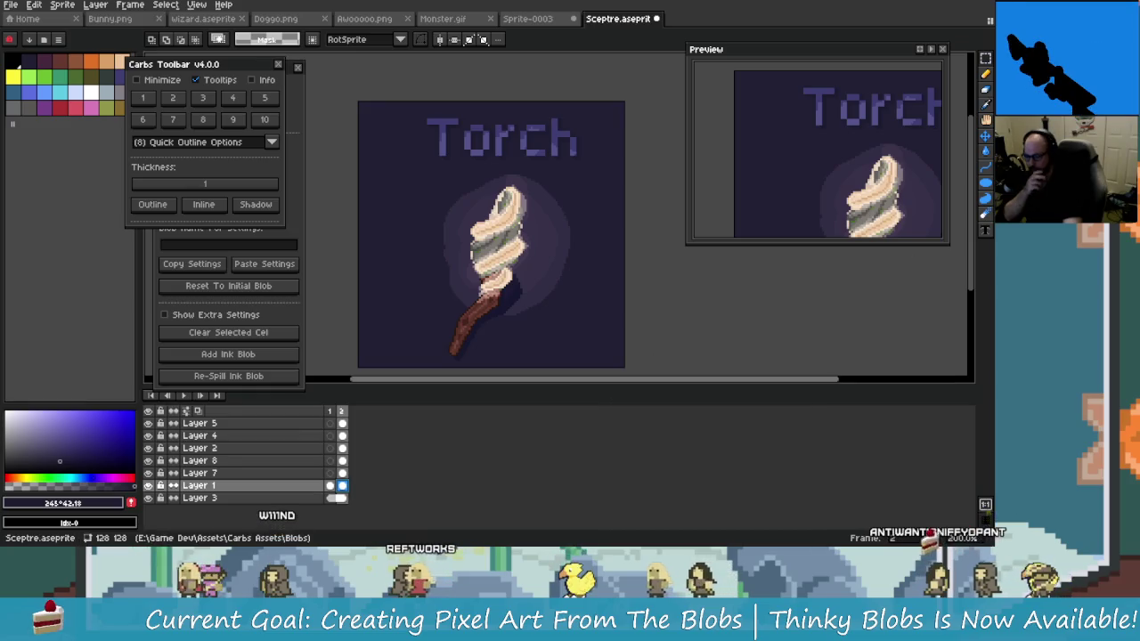
click(278, 65)
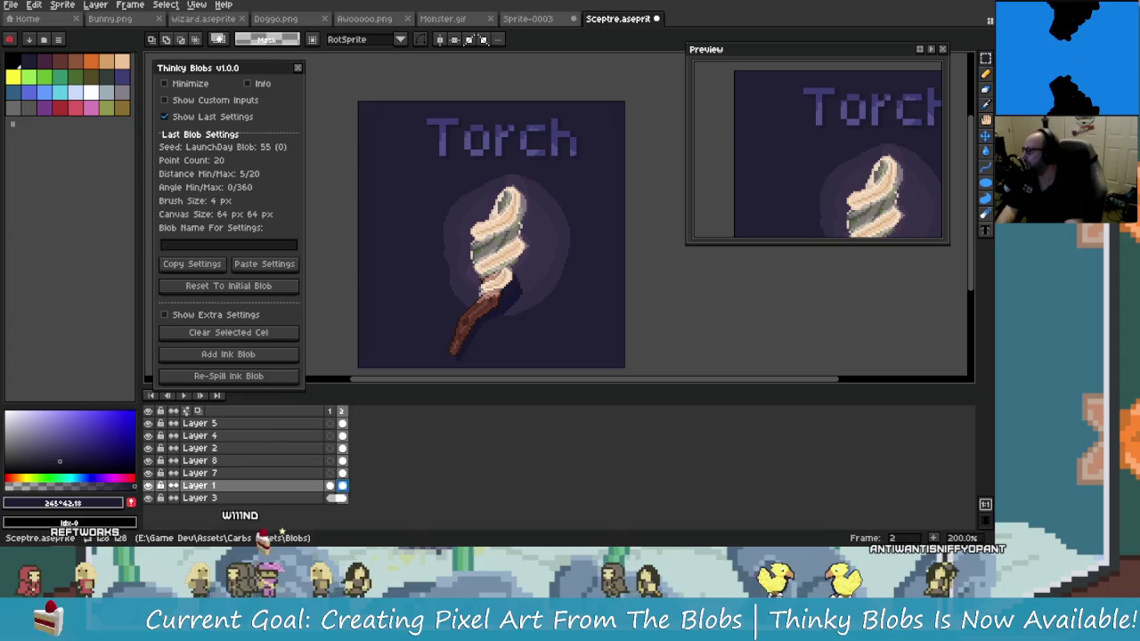
key(alt+Tab)
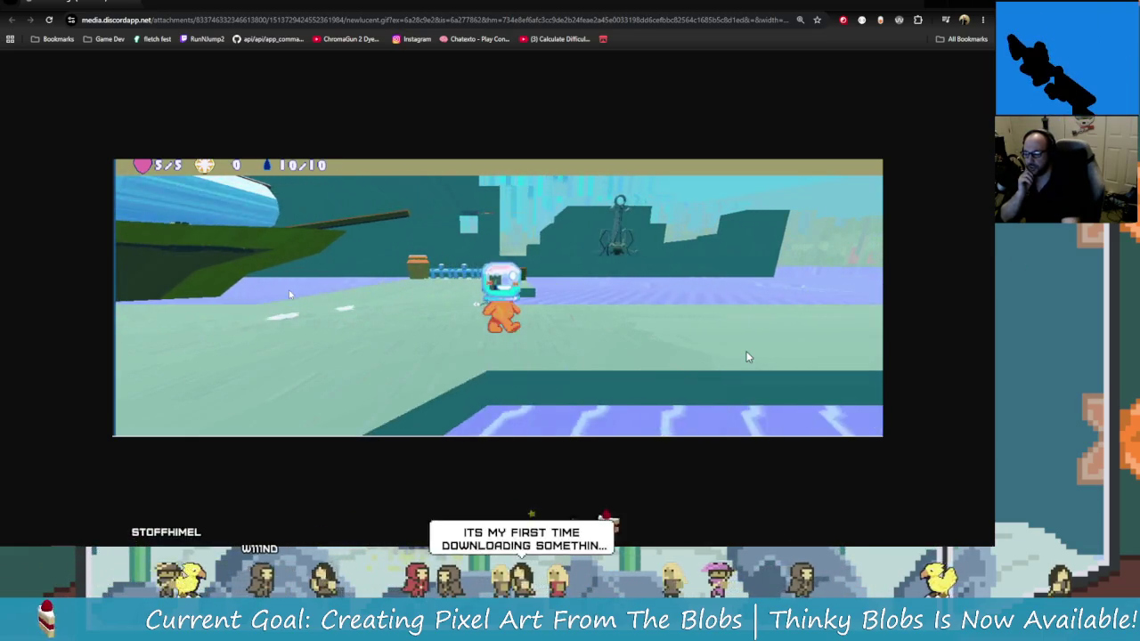
Open a new Chrome tab and load gyazo.com/captures
click(155, 6)
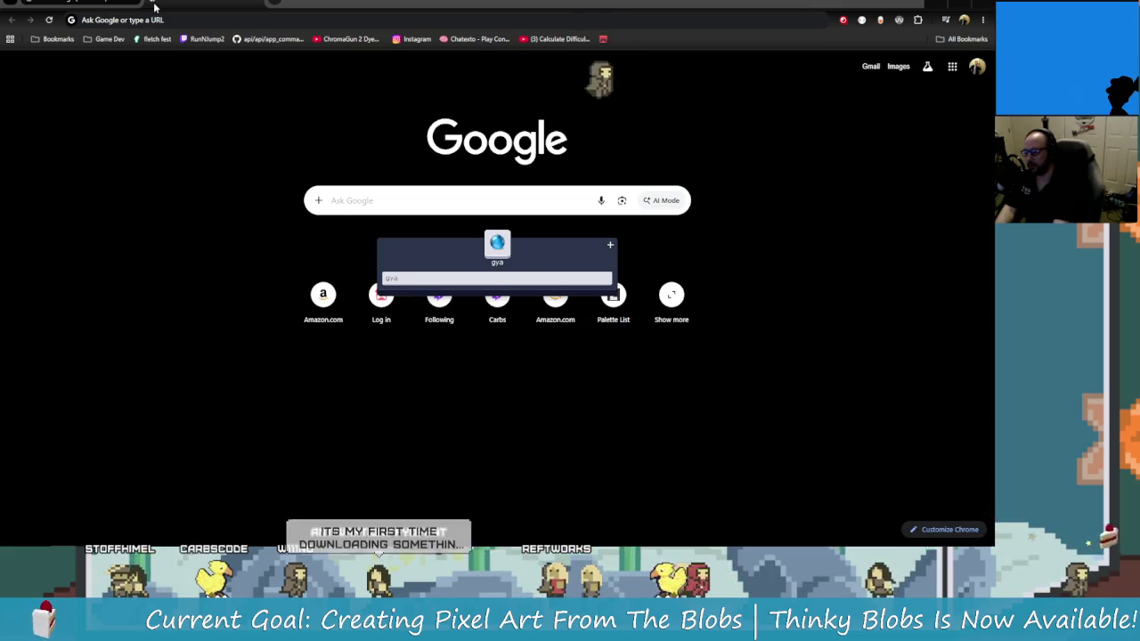
key(Return)
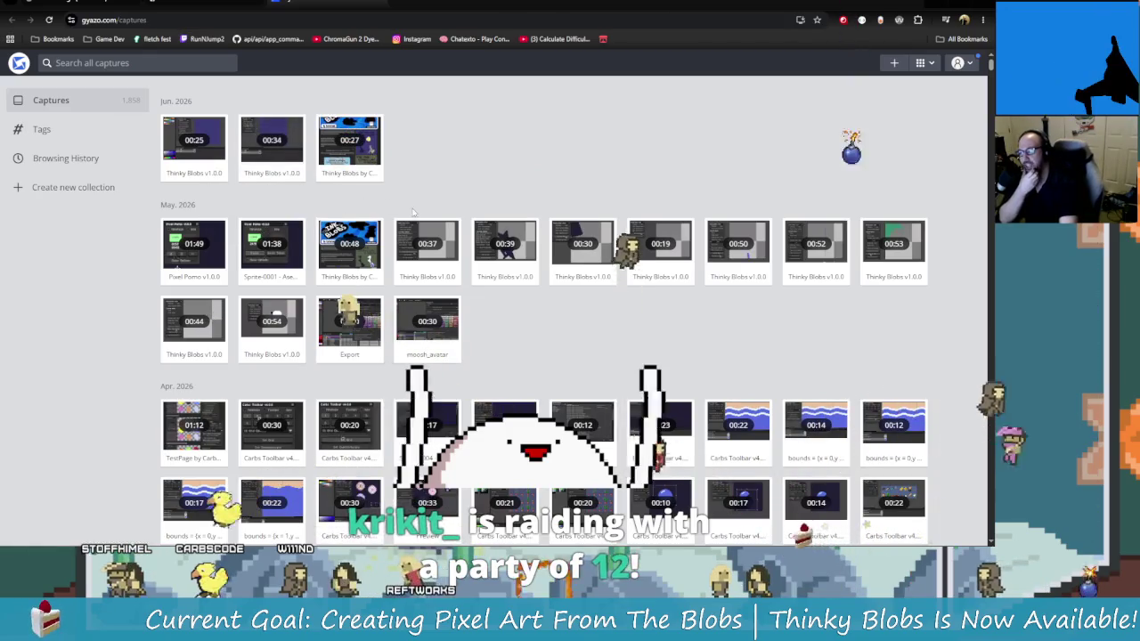
mouse_move(194, 427)
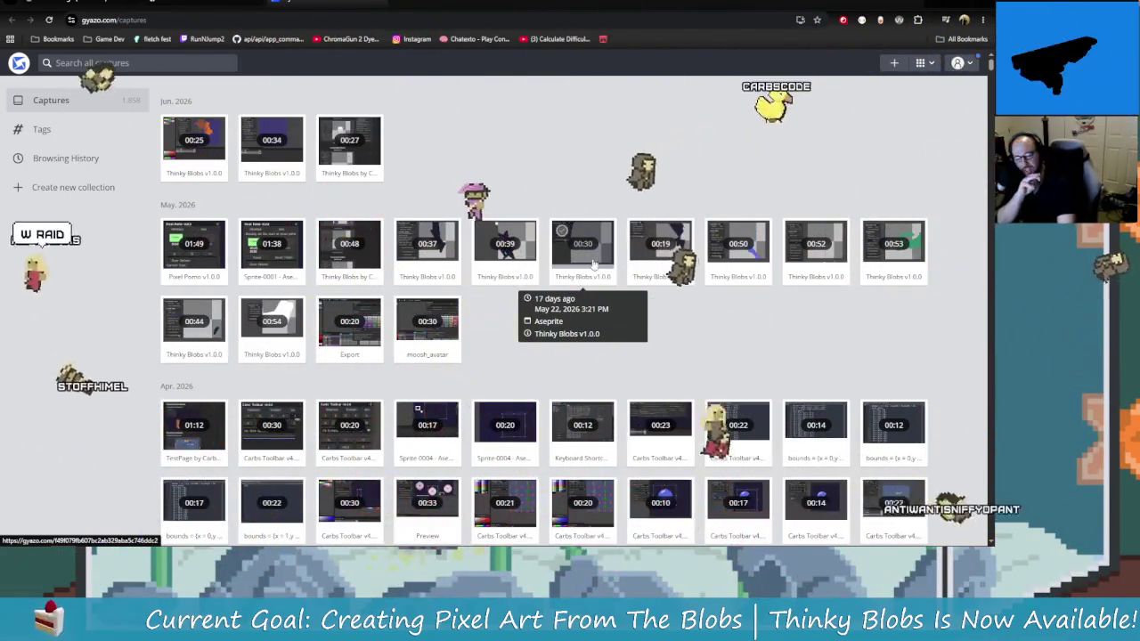
Search the Gyazo captures for 'starting shapes' and then 'squiggle'
click(223, 62)
text(star)
key(Return)
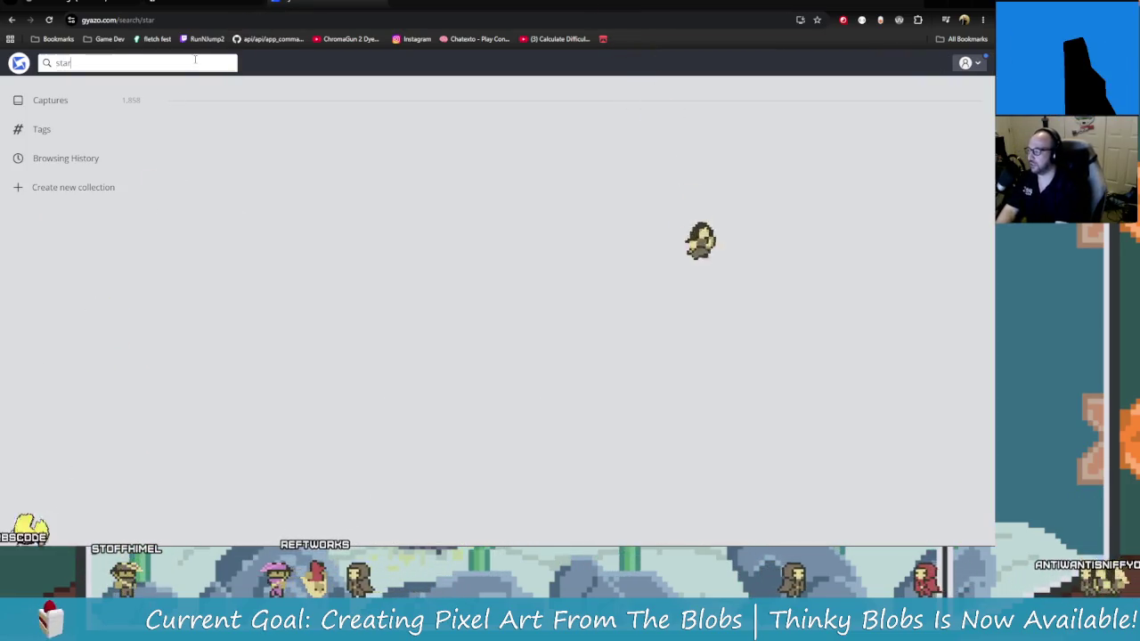
text(ting shapes)
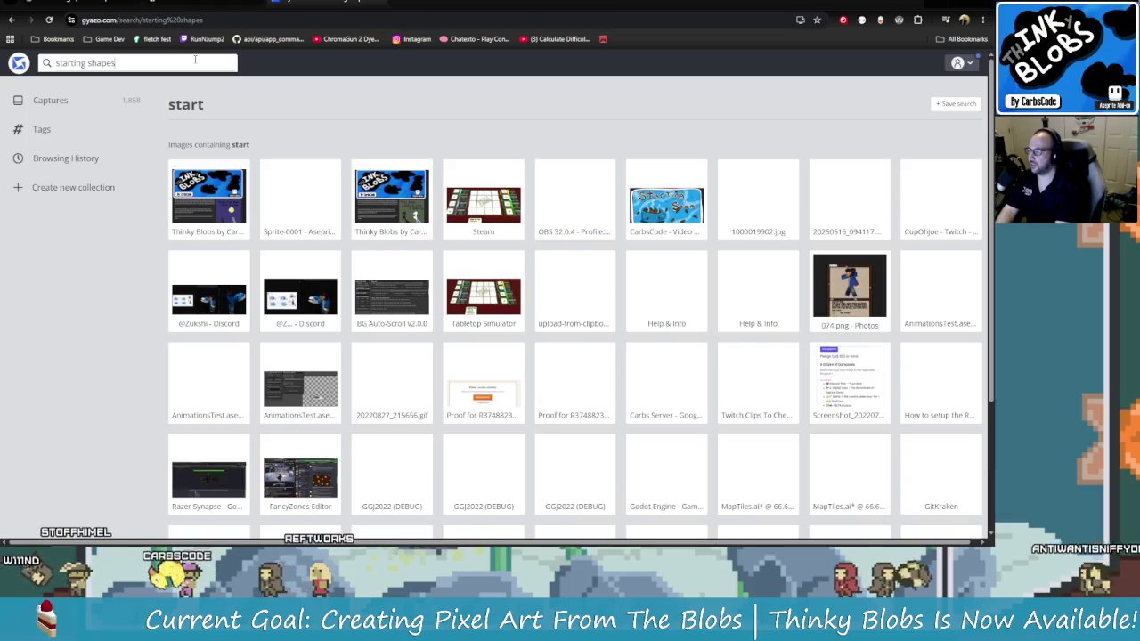
key(BackSpace)
key(BackSpace)
key(BackSpace)
key(BackSpace)
key(BackSpace)
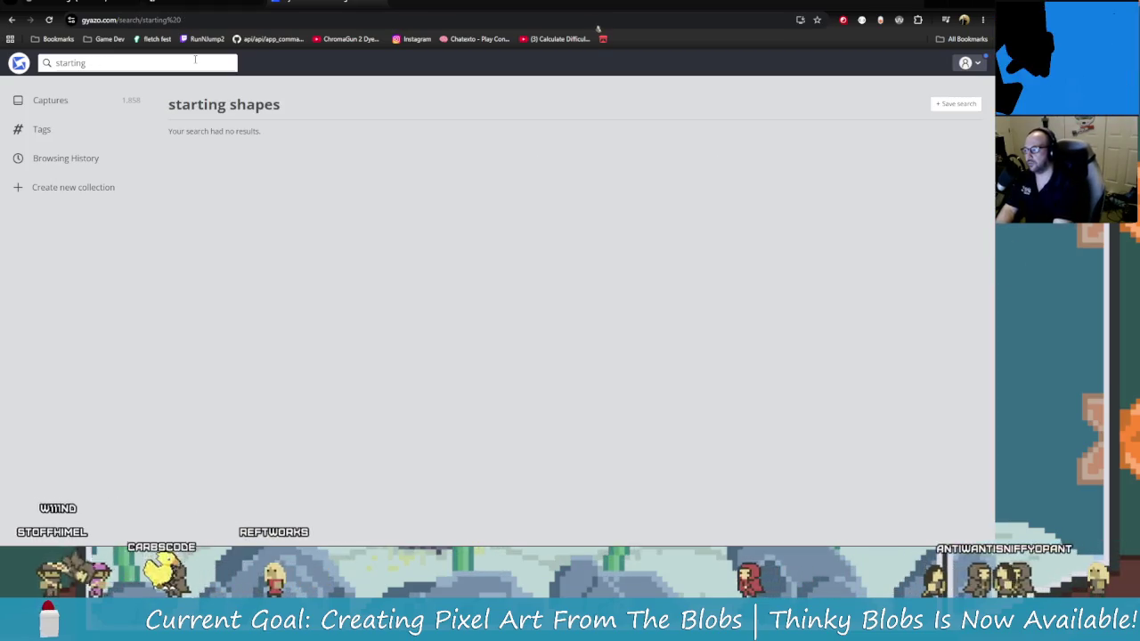
text(squiggle)
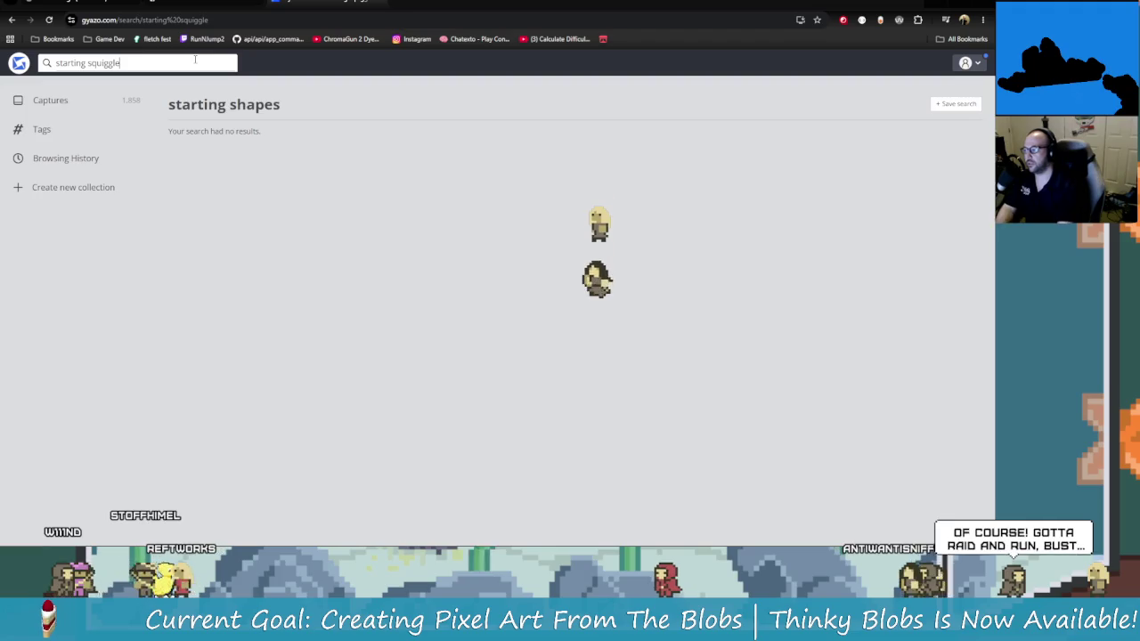
triple_click(207, 57)
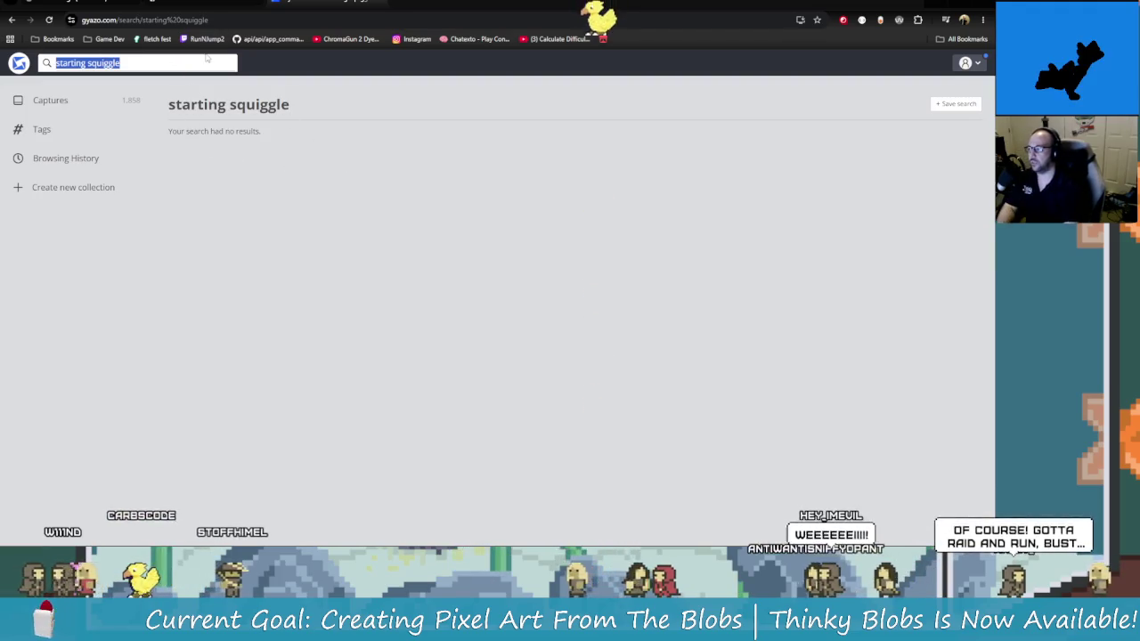
key(BackSpace)
text(sq)
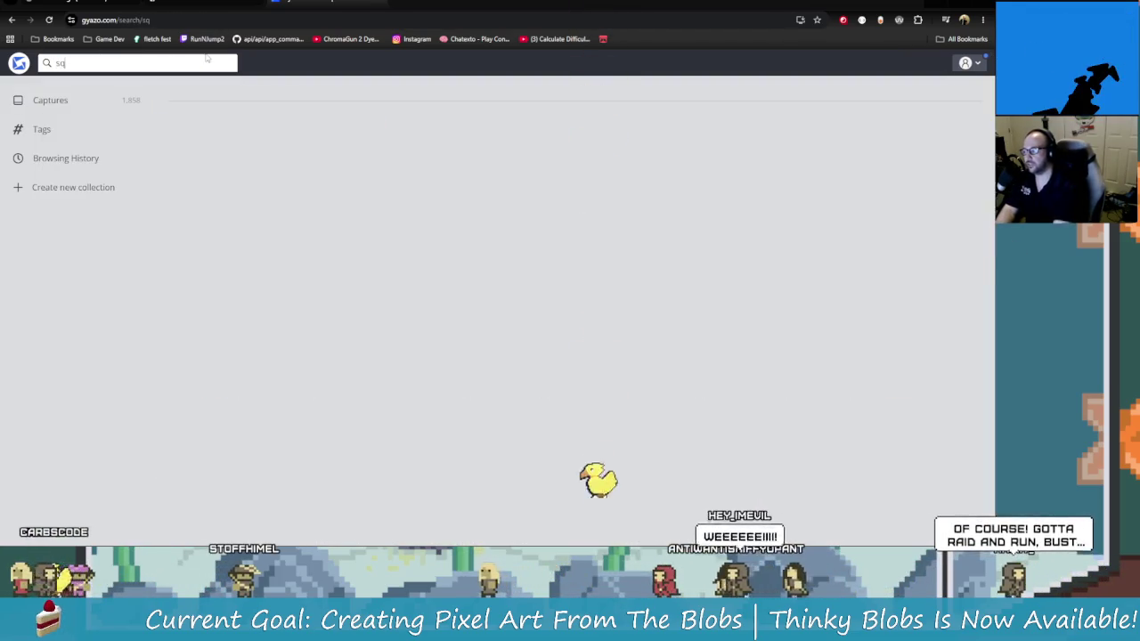
text(uiggle)
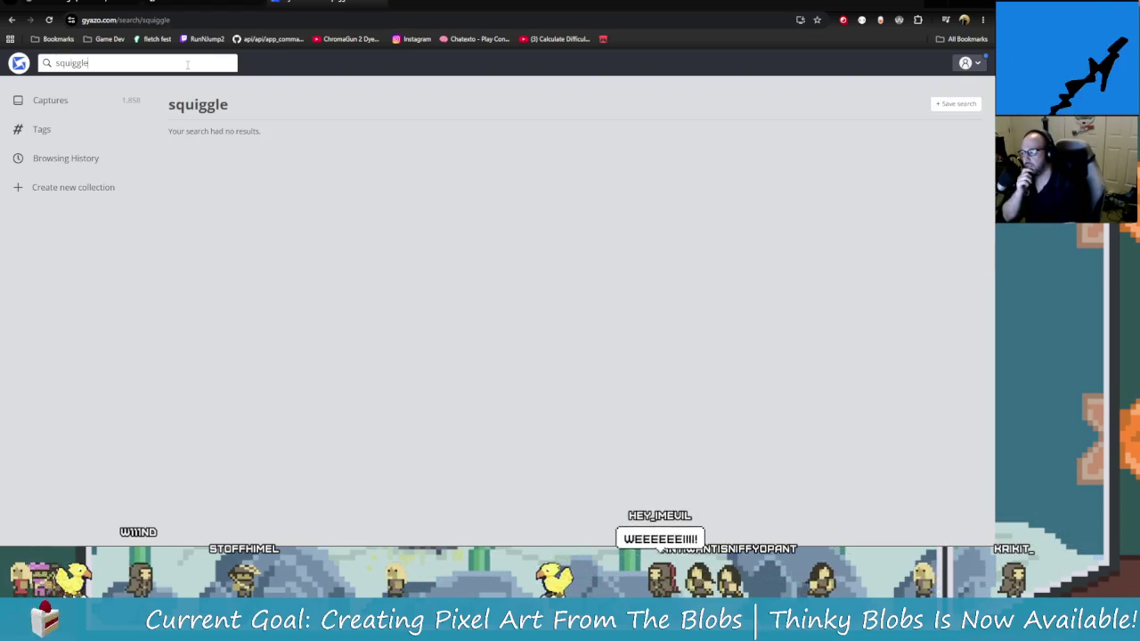
Search captures for 'starting', clear the search, and return to Aseprite
triple_click(187, 65)
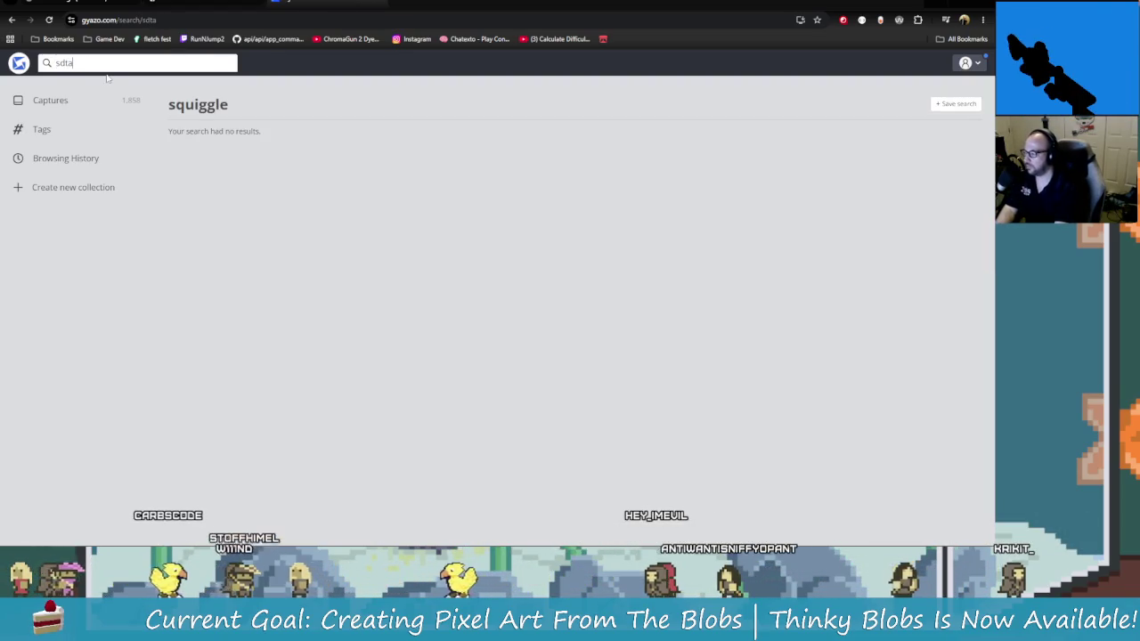
text(tarting)
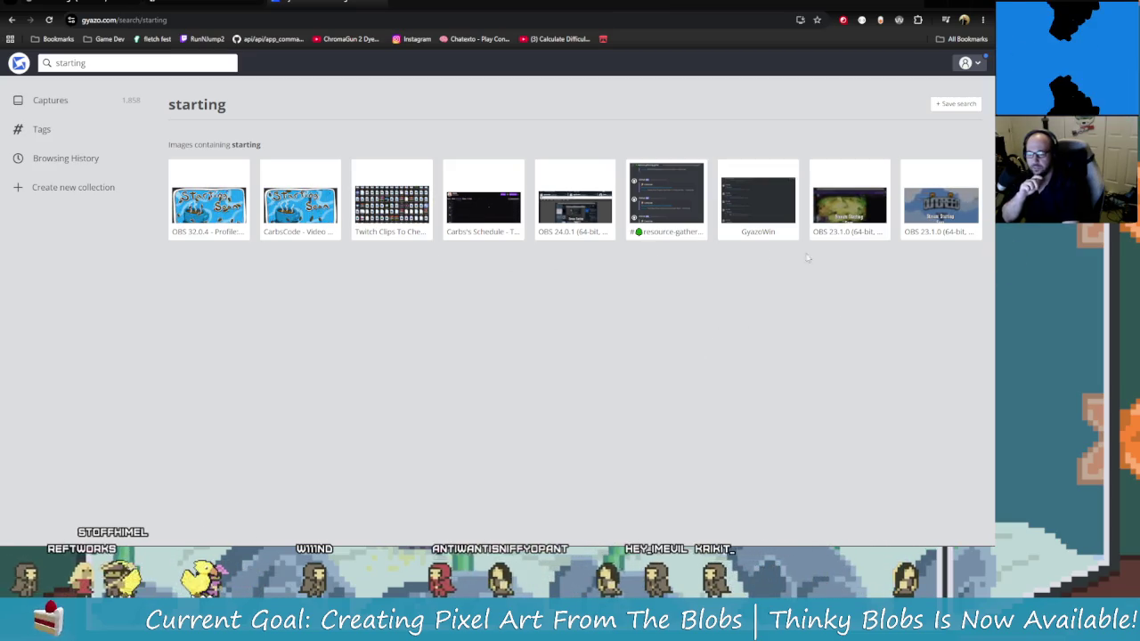
double_click(107, 63)
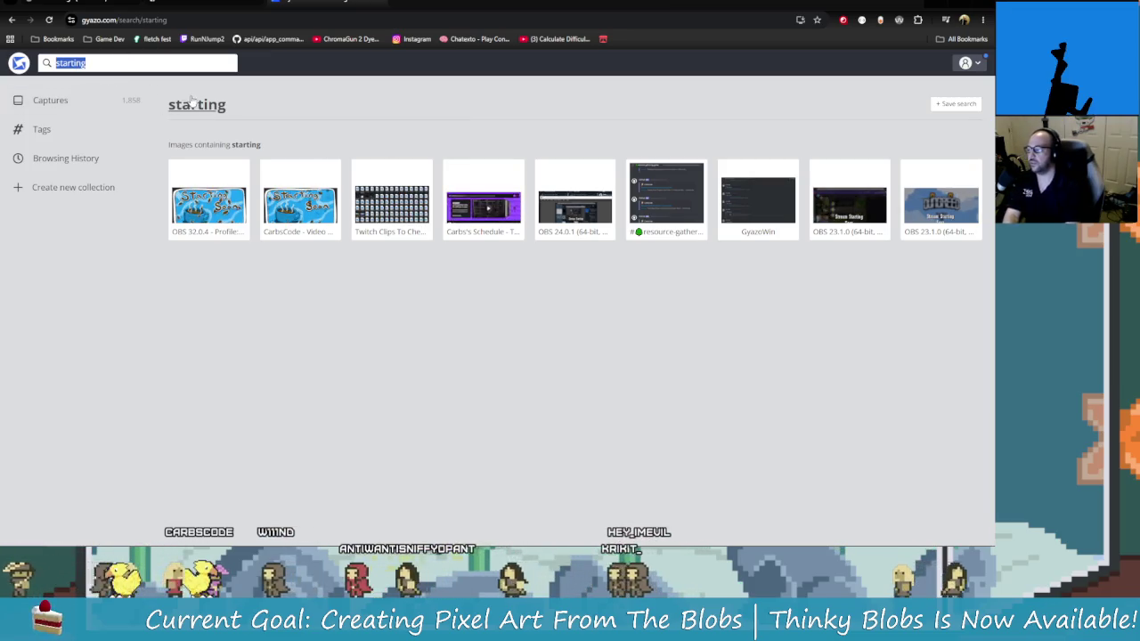
key(BackSpace)
click(523, 181)
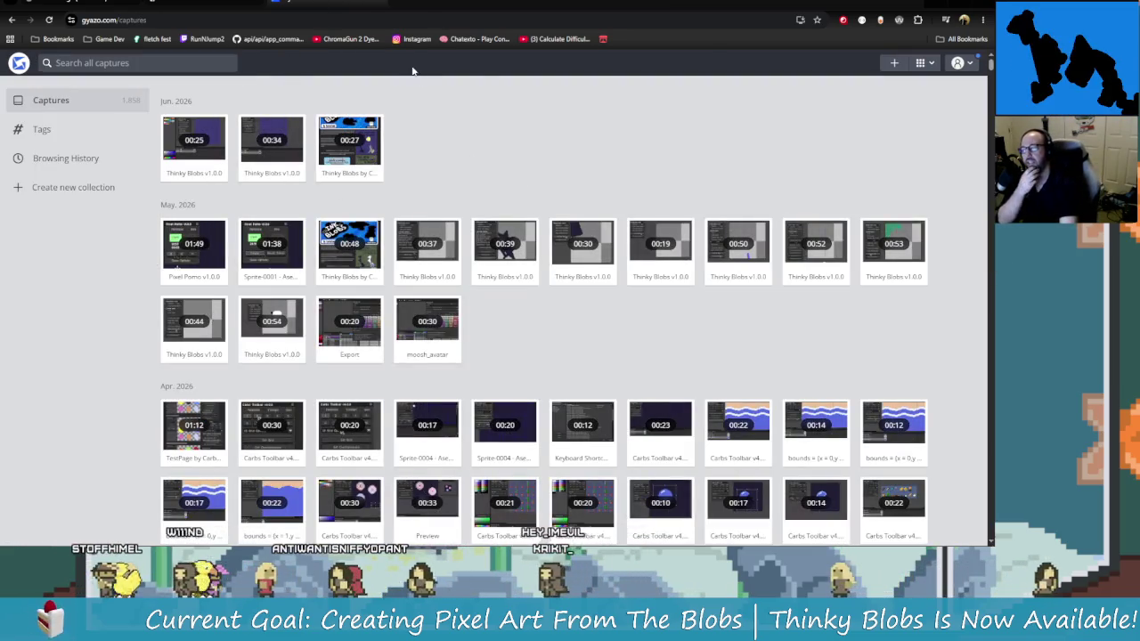
click(942, 5)
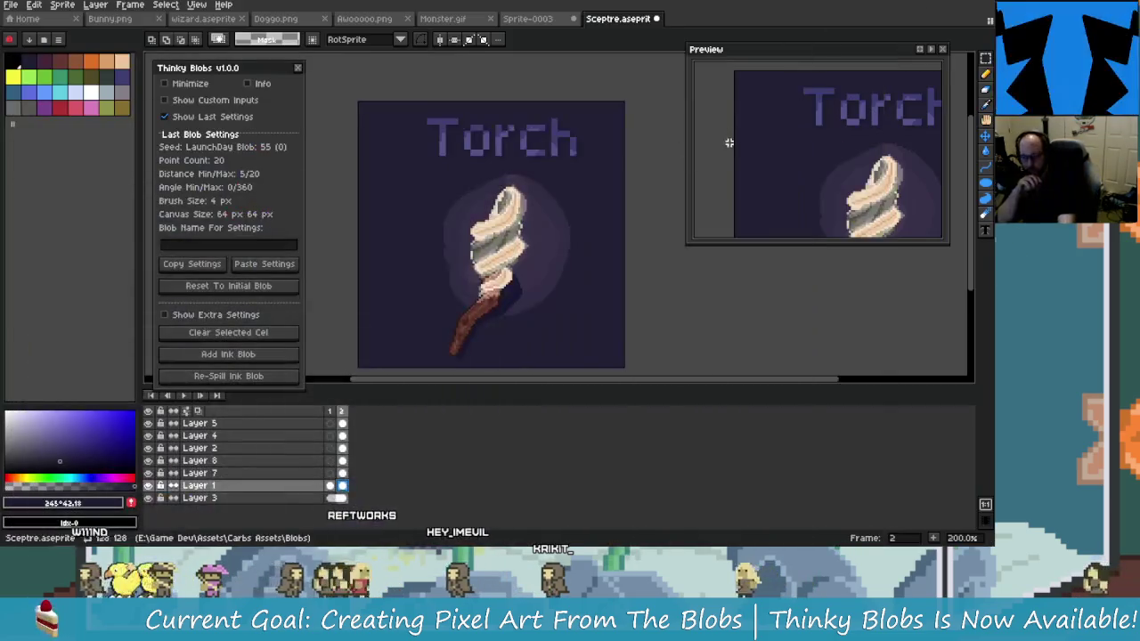
Open the Frame menu dropdown with the Torch sprite on the canvas
scroll(521, 303, down, 1)
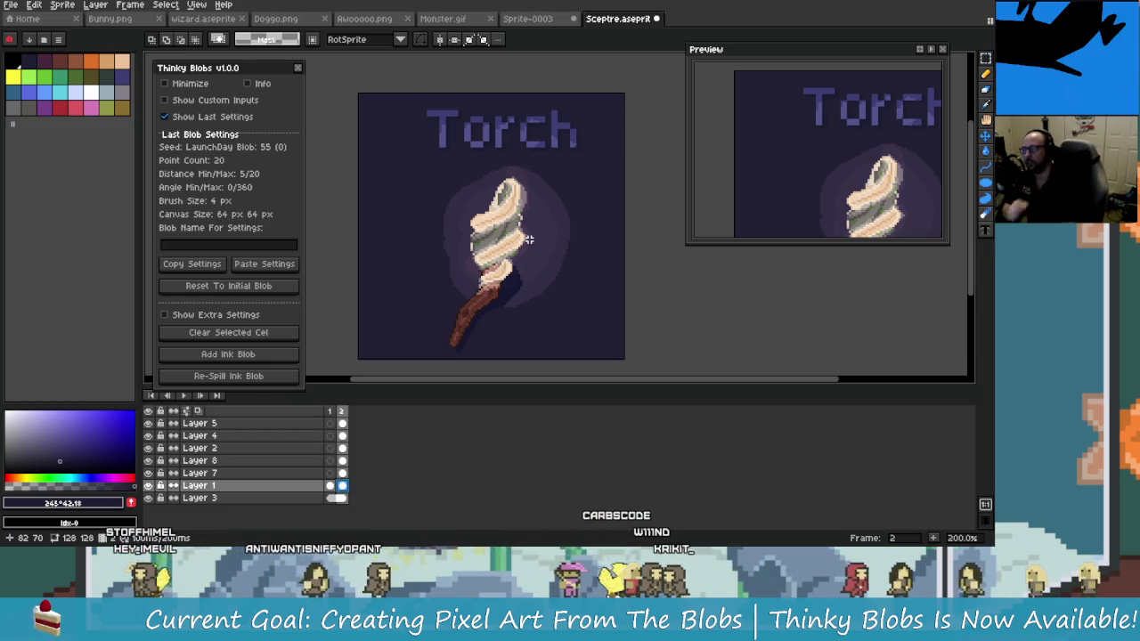
click(141, 5)
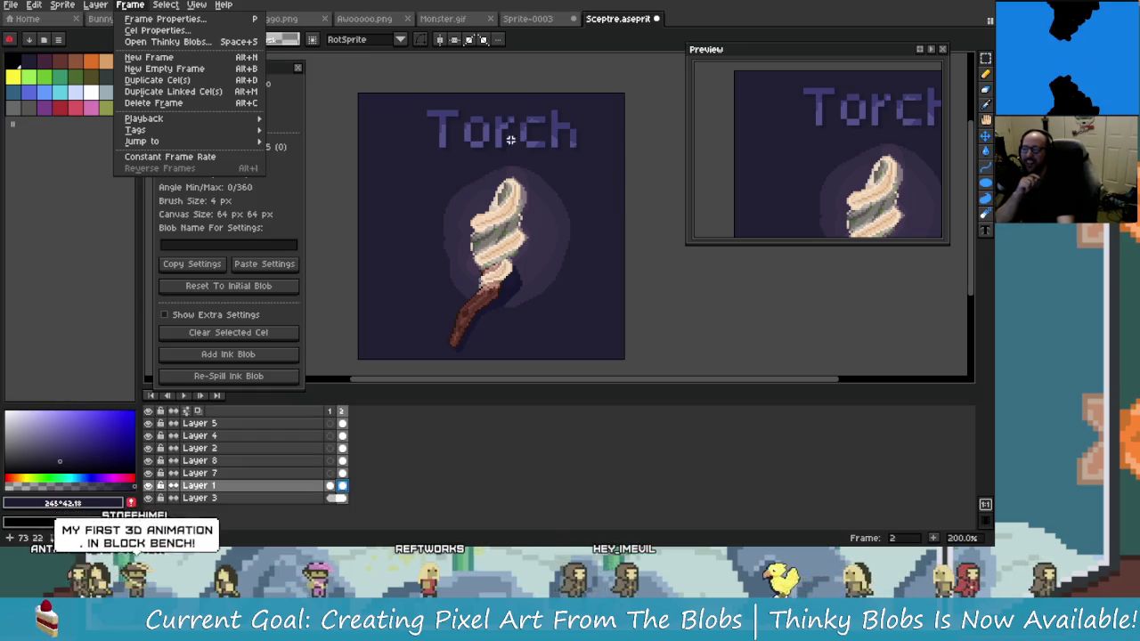
Dismiss the Frame menu and uncheck Show Last Settings to compact the Thinky Blobs panel
click(438, 152)
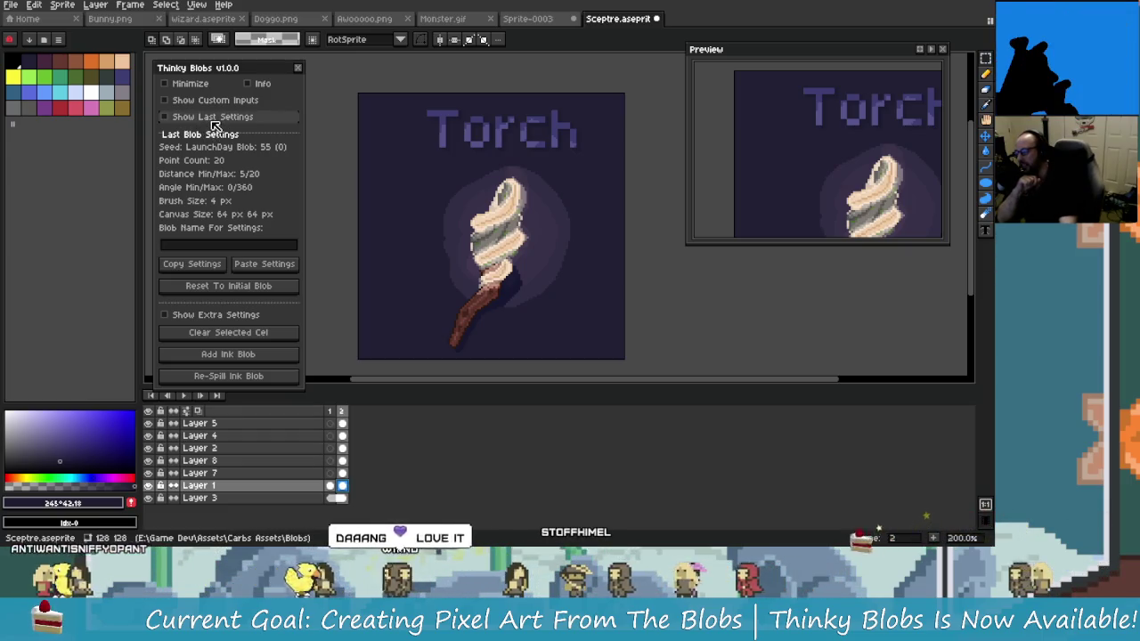
click(212, 117)
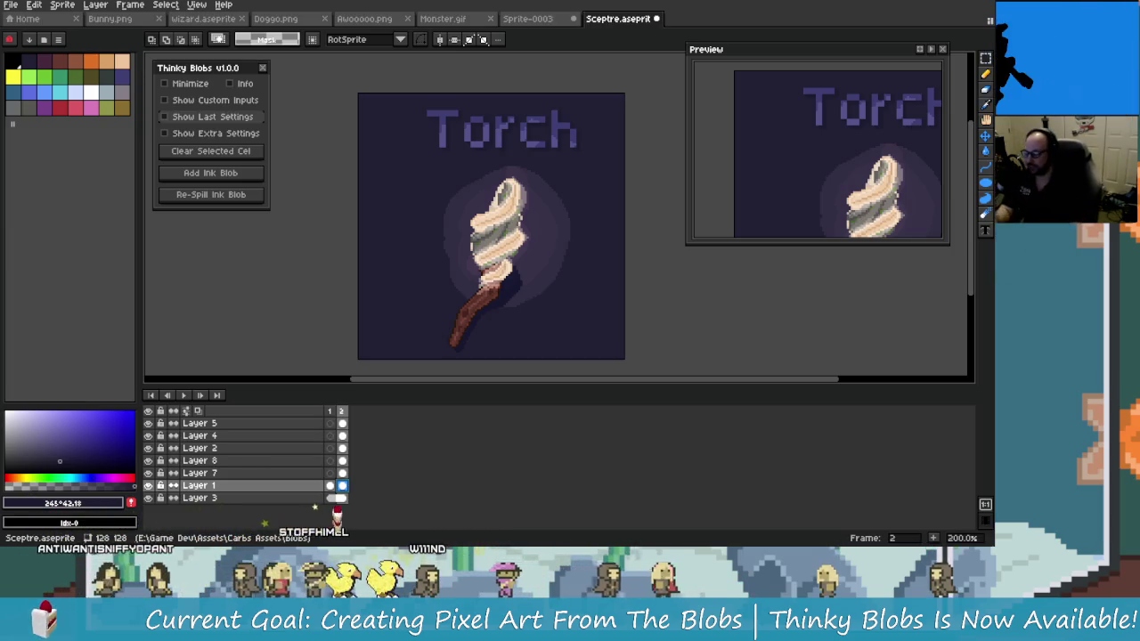
click(197, 4)
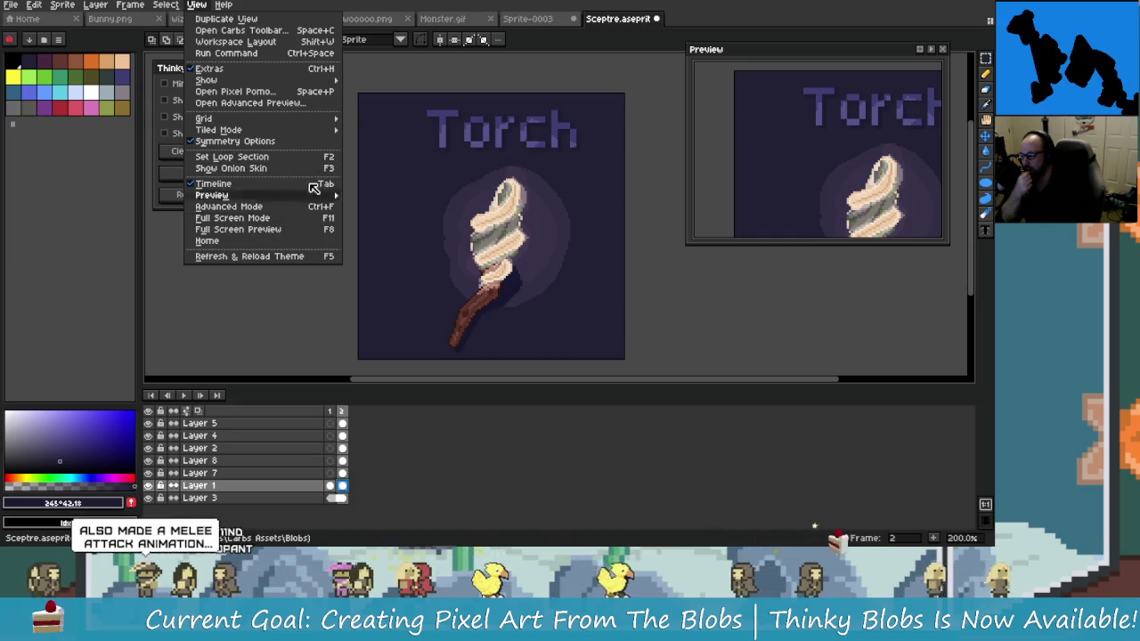
click(400, 10)
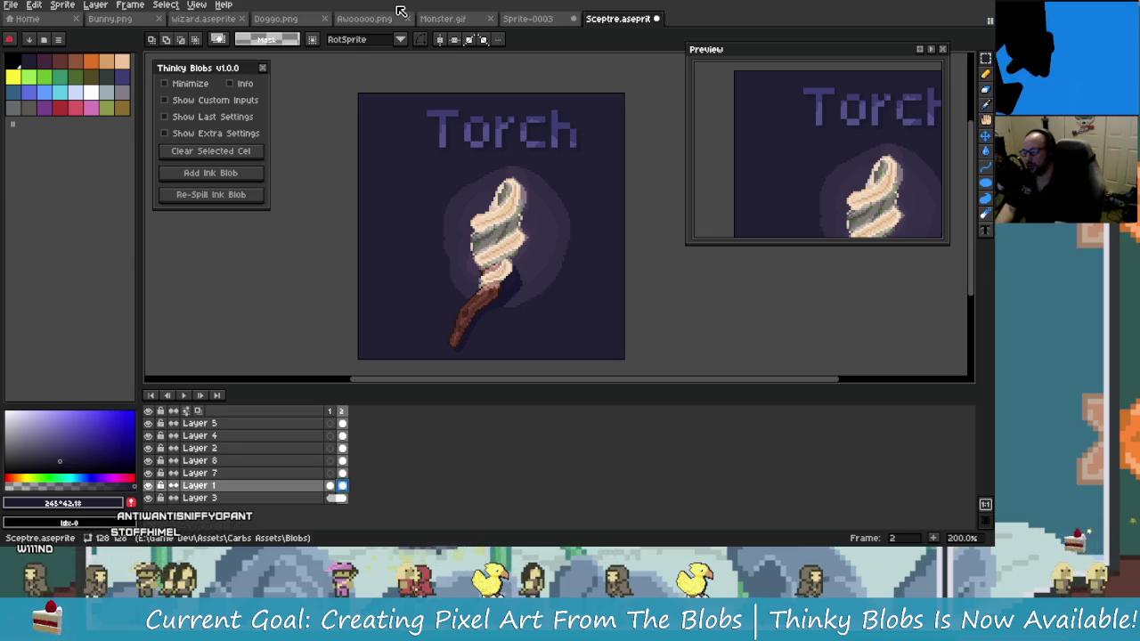
key(ctrl+space)
Run the starting-squiggle.lua script from Run Command and move its dialog off the torch
text(st)
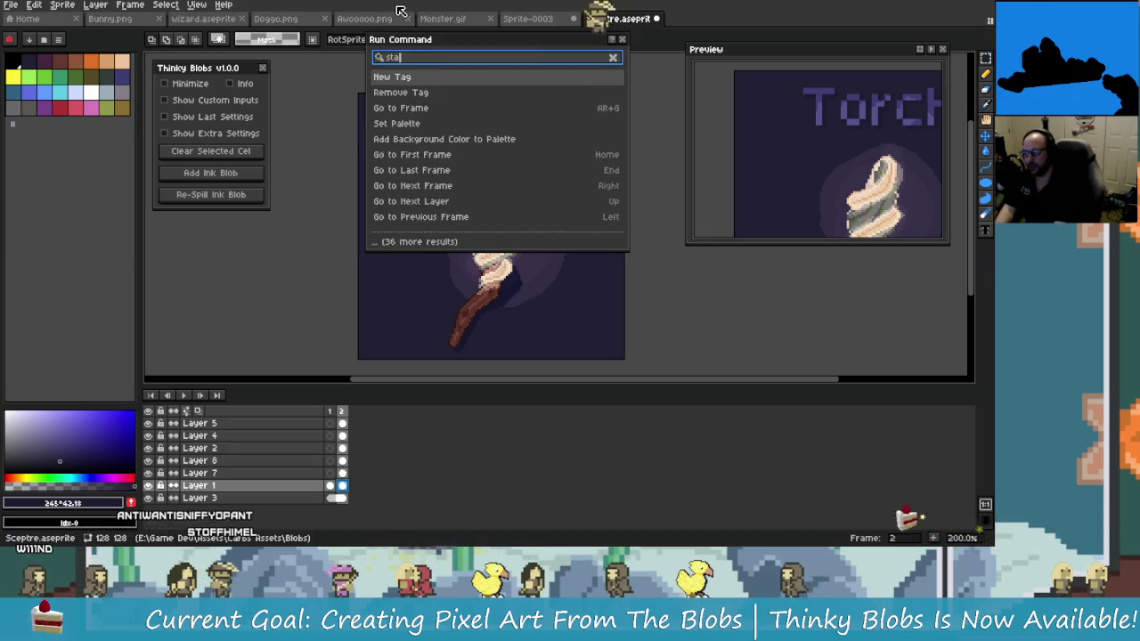
text(arting)
key(Down)
key(Up)
key(Down)
key(Return)
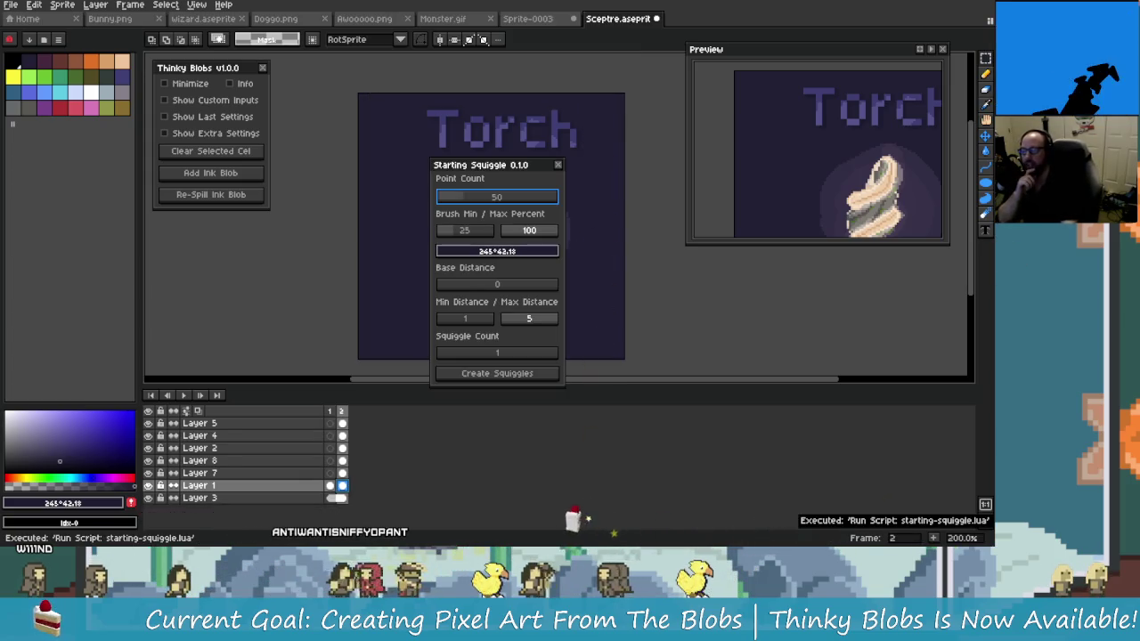
mouse_move(481, 165)
mouse_down()
mouse_move(255, 115)
mouse_move(292, 103)
mouse_up()
Create a new blank 128×128 sprite from the Home page
click(548, 22)
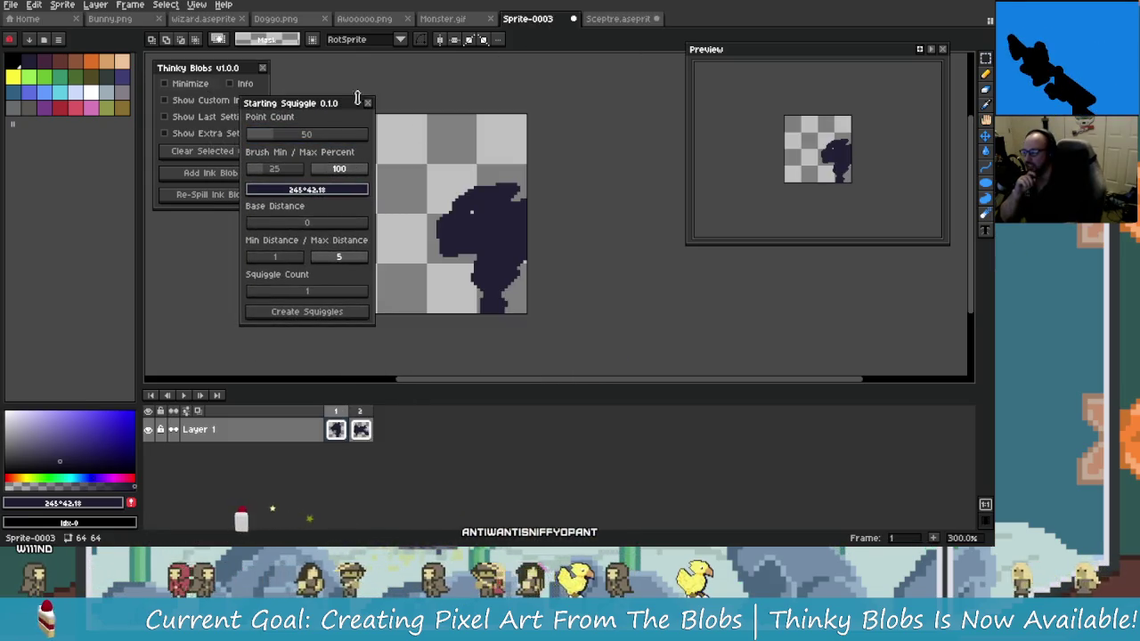
click(26, 19)
click(49, 44)
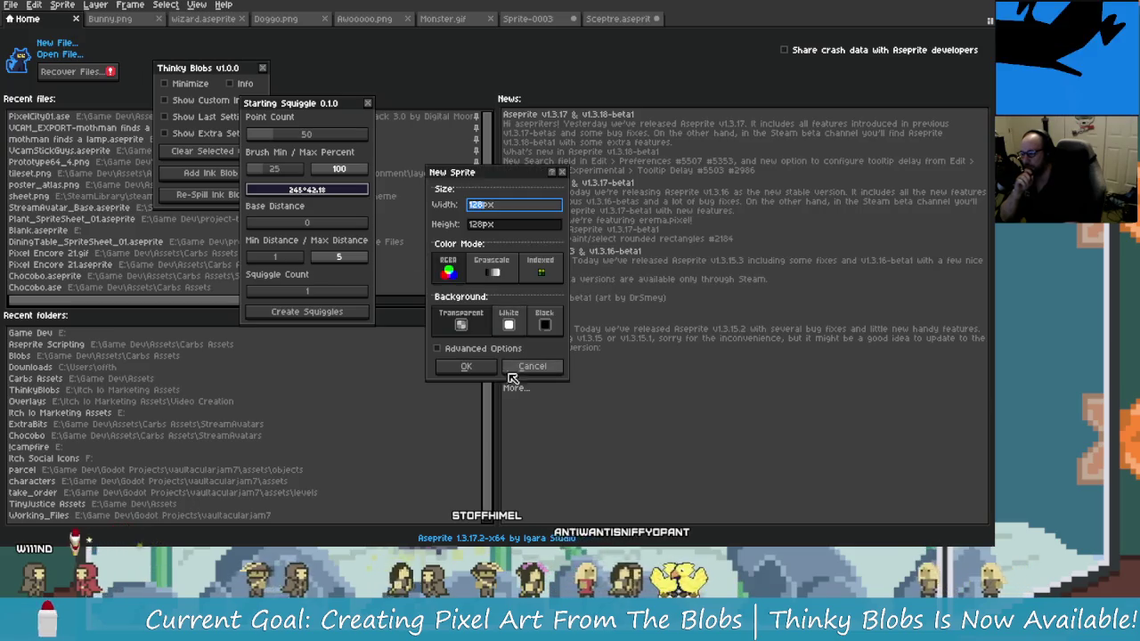
click(461, 364)
scroll(542, 237, up, 1)
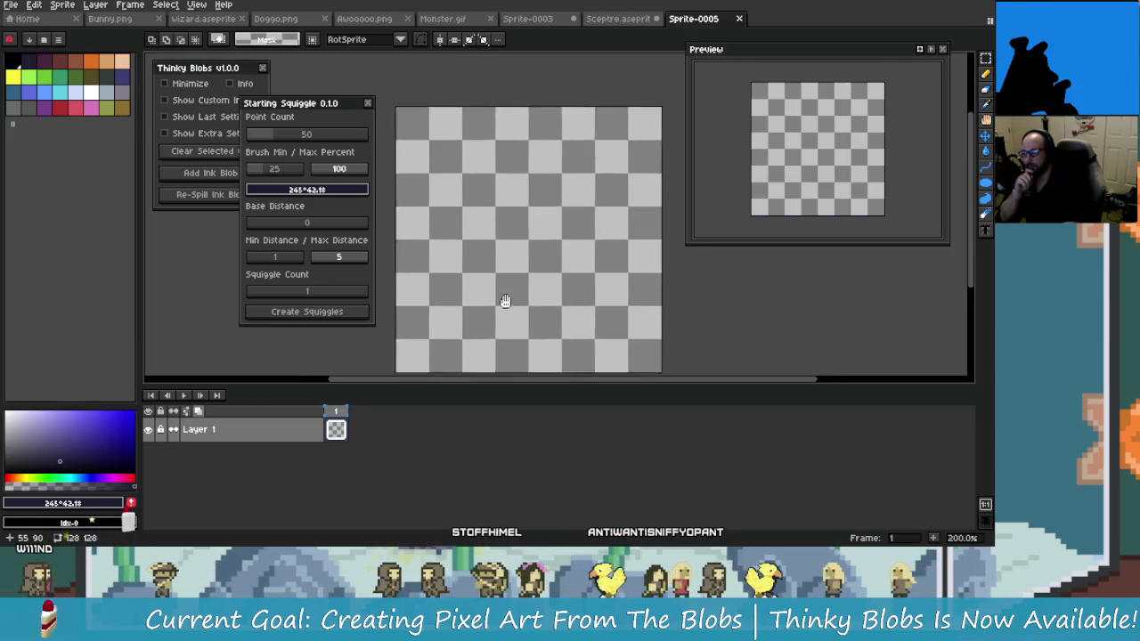
Reposition the Starting Squiggle dialog beside the canvas
click(347, 313)
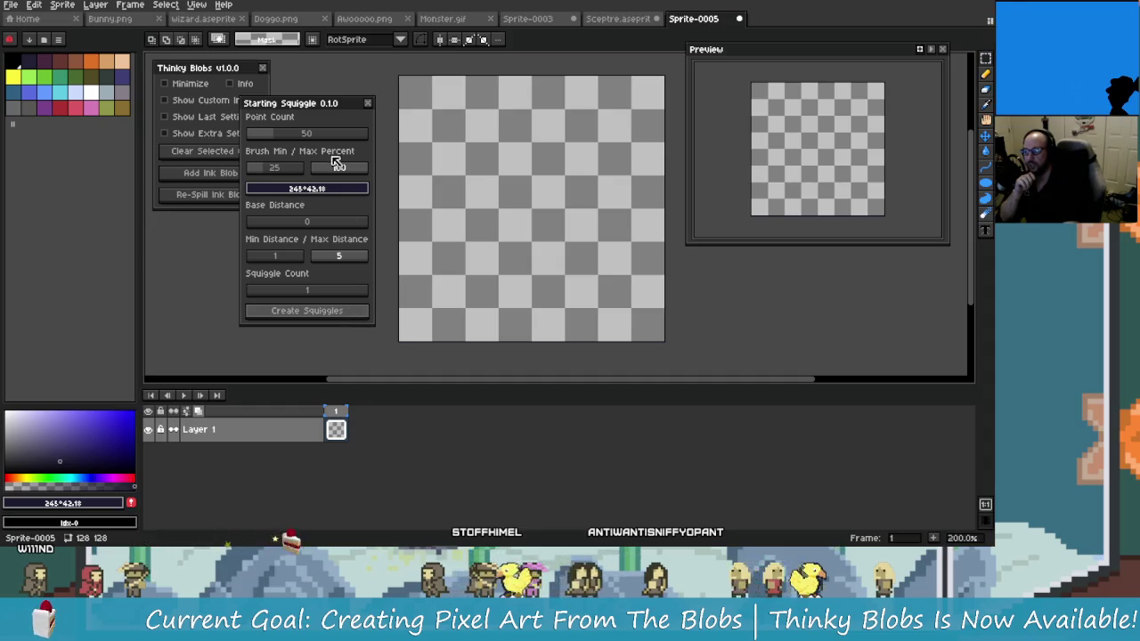
drag(340, 116, 273, 89)
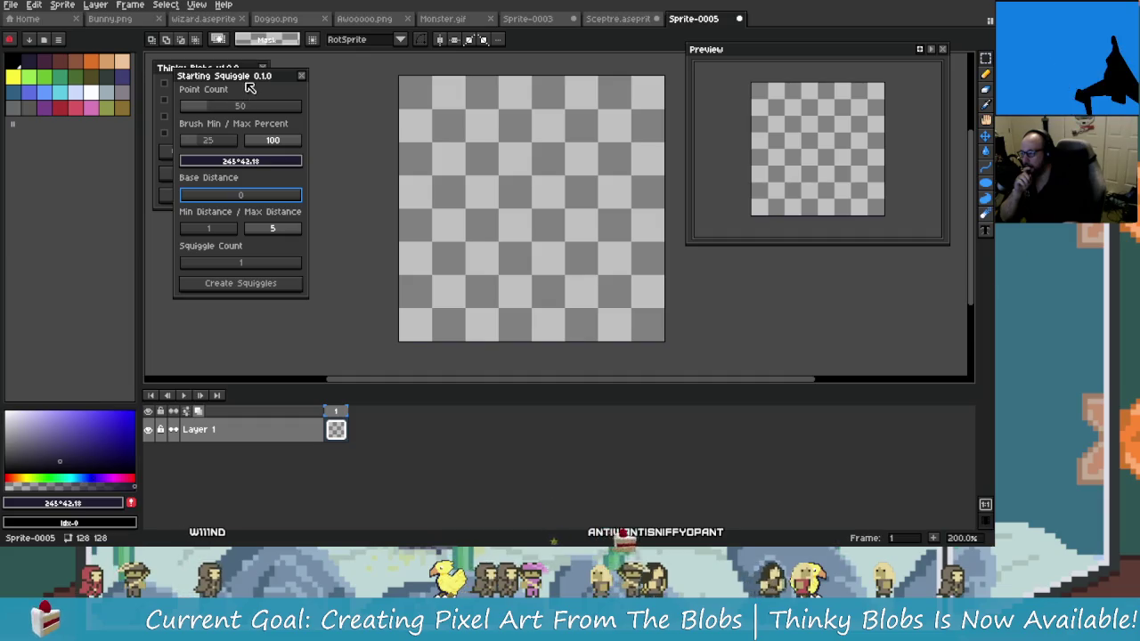
drag(251, 86, 283, 110)
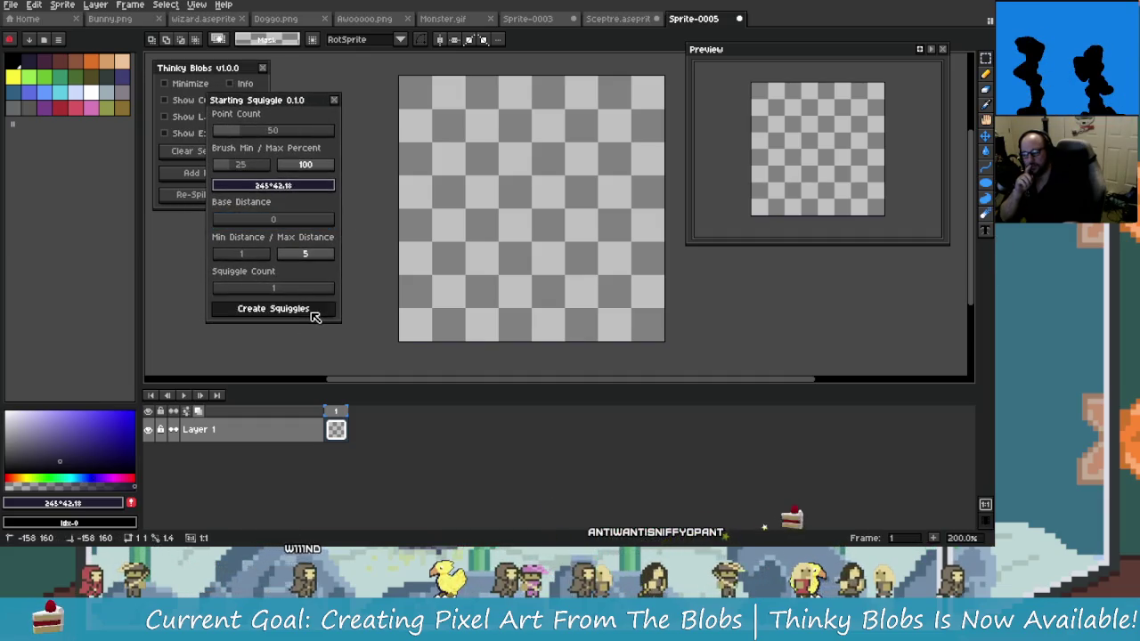
scroll(463, 288, left, 1)
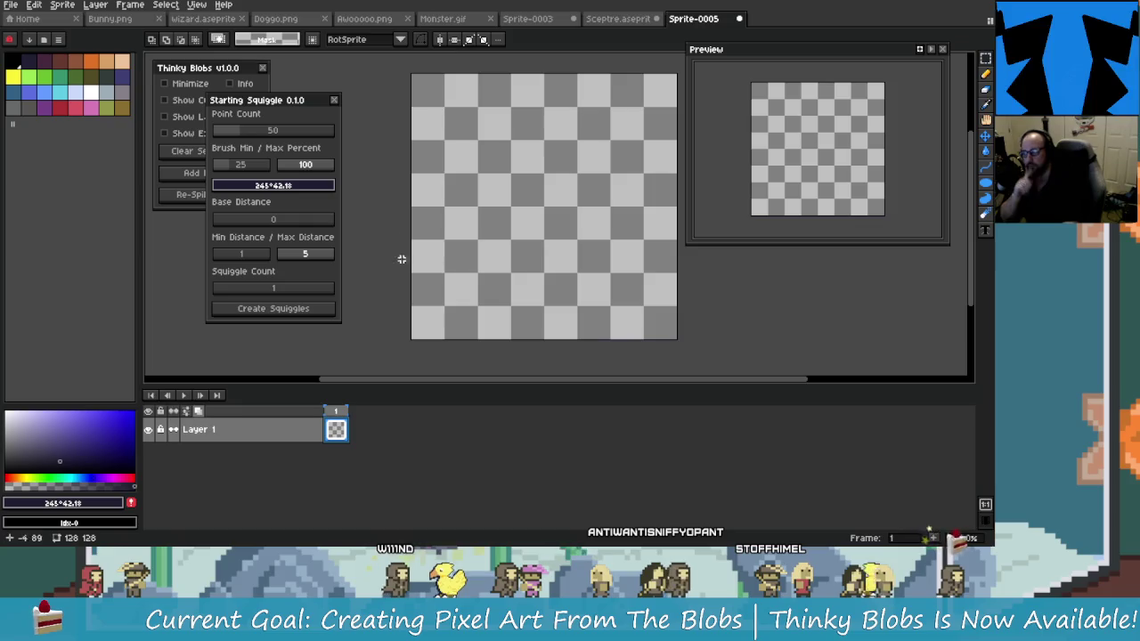
Pick the dark ink swatch with the Pencil, generate test squiggles, and undo them
click(25, 60)
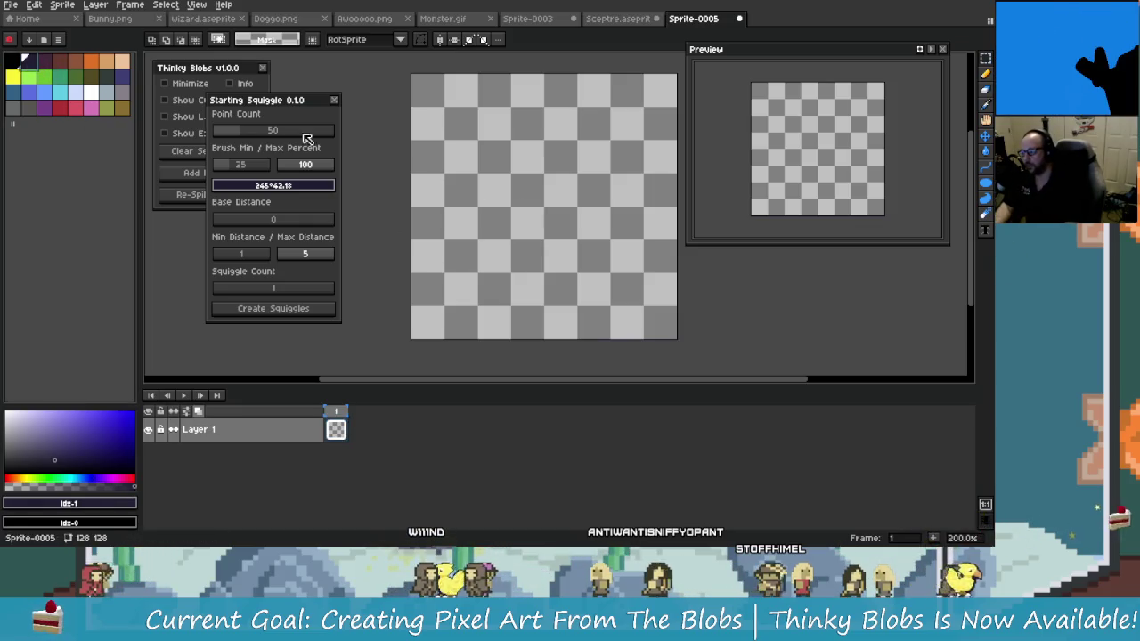
key(b)
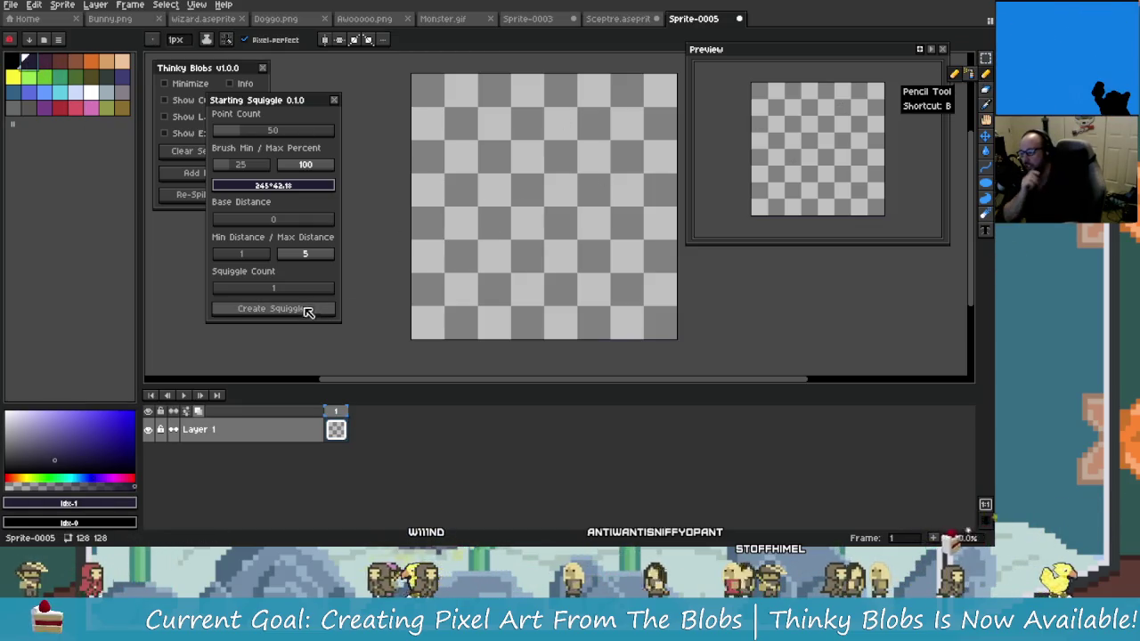
click(307, 309)
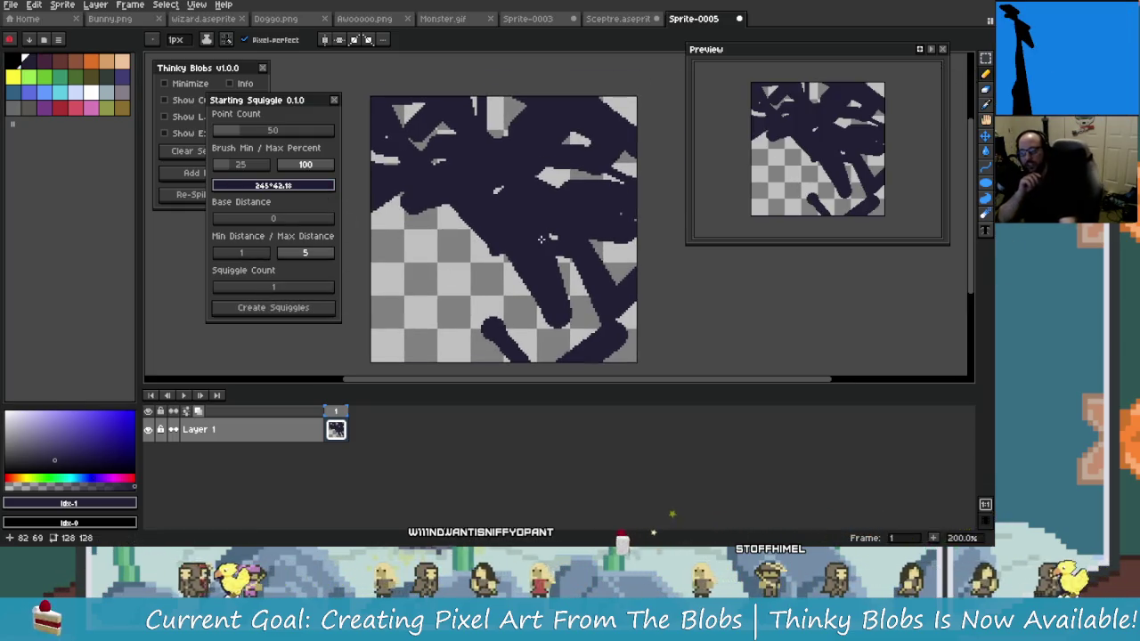
key(ctrl+z)
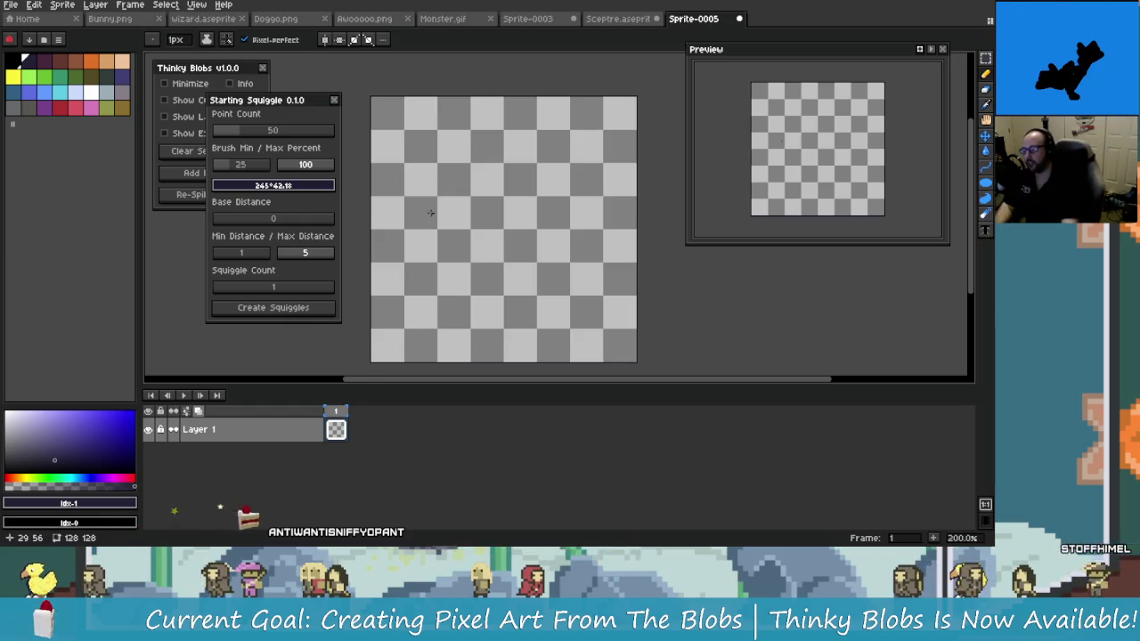
Raise the brush to 10 px and paint test dots, undoing most of them
scroll(430, 212, up, 9)
click(430, 173)
click(472, 184)
key(ctrl+z)
click(449, 145)
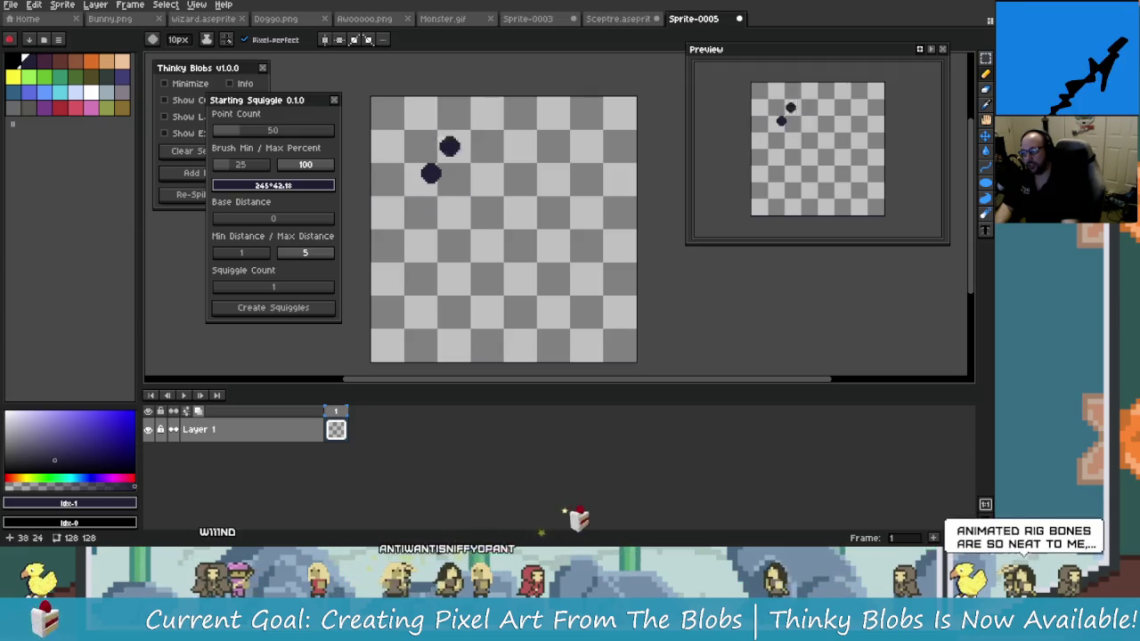
key(ctrl+z)
click(456, 196)
key(ctrl+z)
click(482, 158)
click(570, 300)
key(ctrl+z)
click(504, 163)
key(ctrl+z)
click(489, 166)
Draw test strokes, dots and a question mark, then undo them all
drag(431, 173, 472, 166)
key(ctrl+z)
key(ctrl+z)
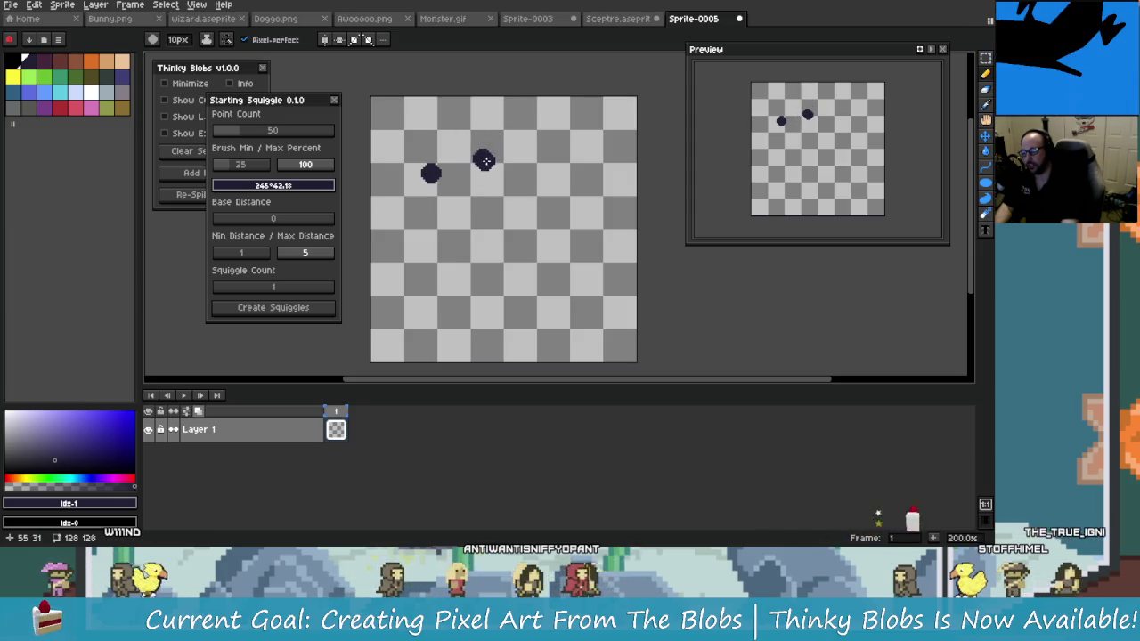
click(469, 140)
key(ctrl+z)
click(451, 168)
key(ctrl+z)
click(521, 207)
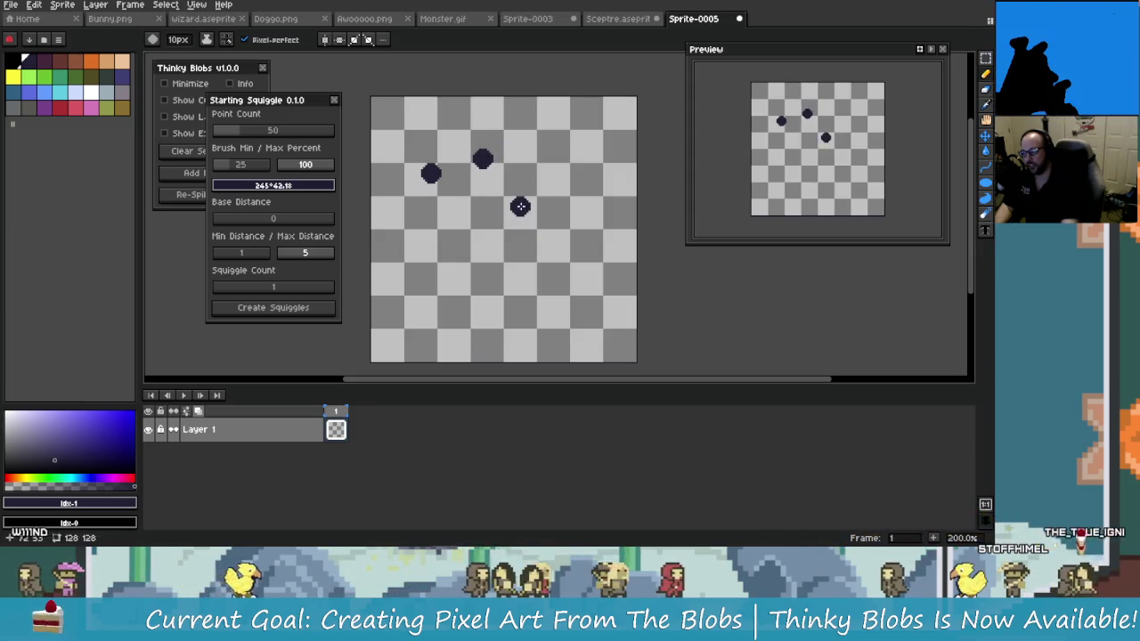
click(522, 267)
key(ctrl+z)
click(534, 184)
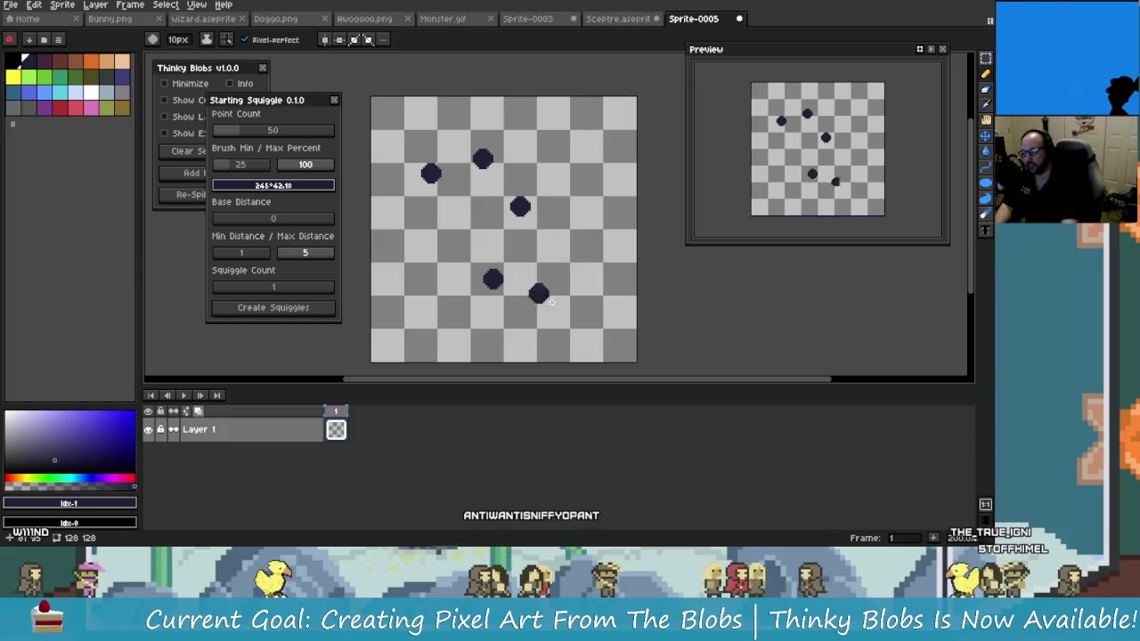
key(ctrl+z)
click(454, 178)
drag(459, 169, 490, 260)
click(565, 316)
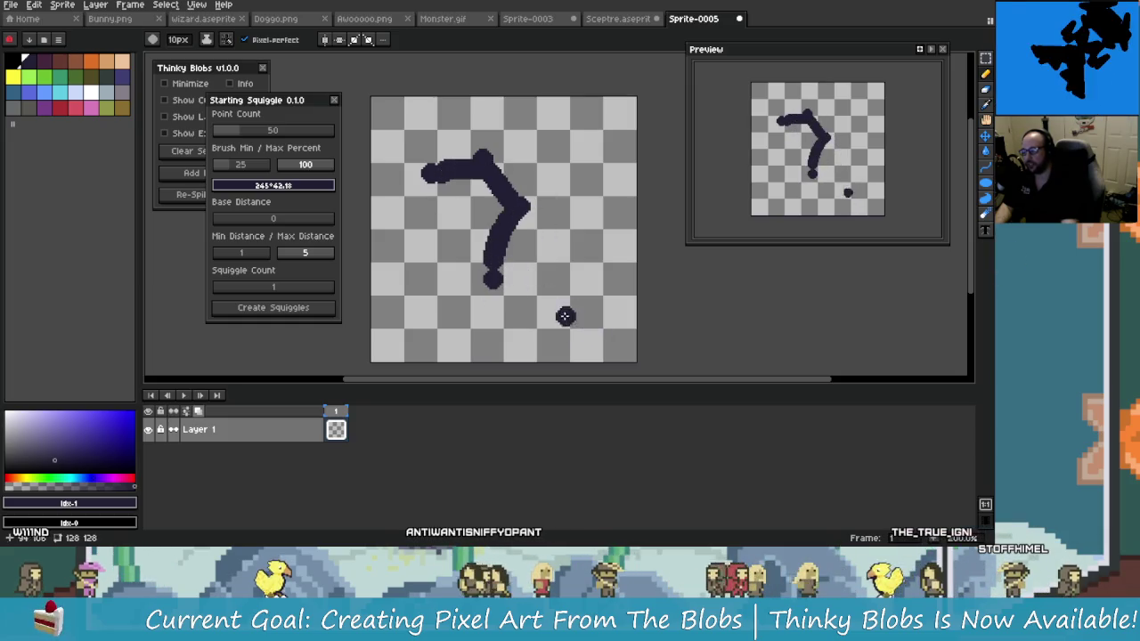
key(ctrl+z)
key(ctrl+z)
key(ctrl+z)
key(ctrl+z)
key(ctrl+z)
key(ctrl+z)
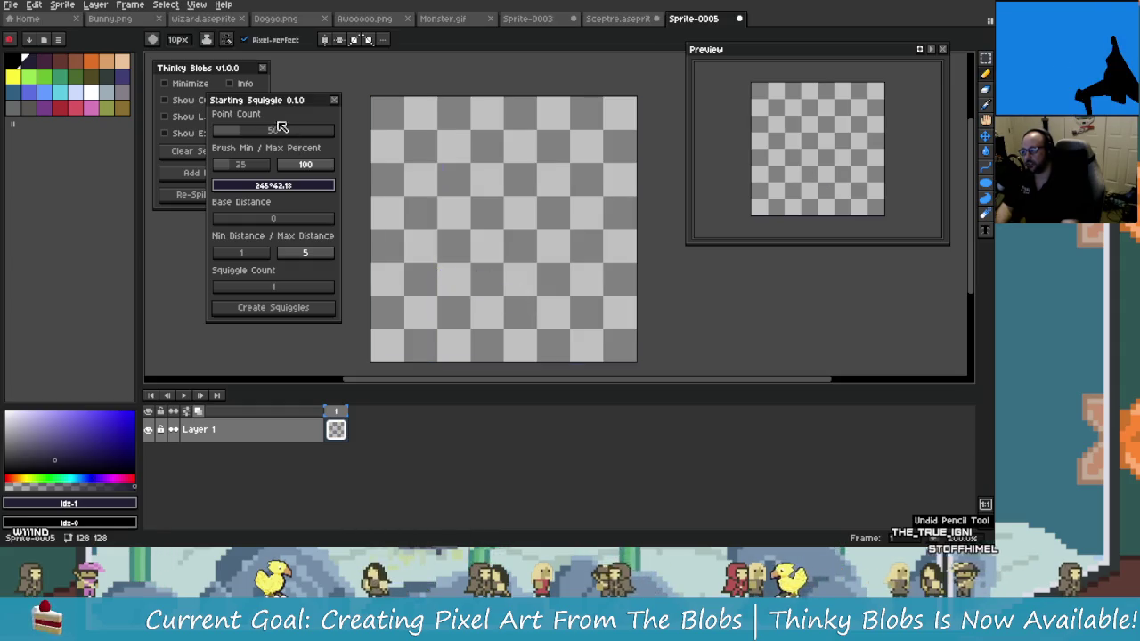
Generate random squiggles twice, clearing and undoing each batch to leave the canvas empty
drag(288, 103, 309, 105)
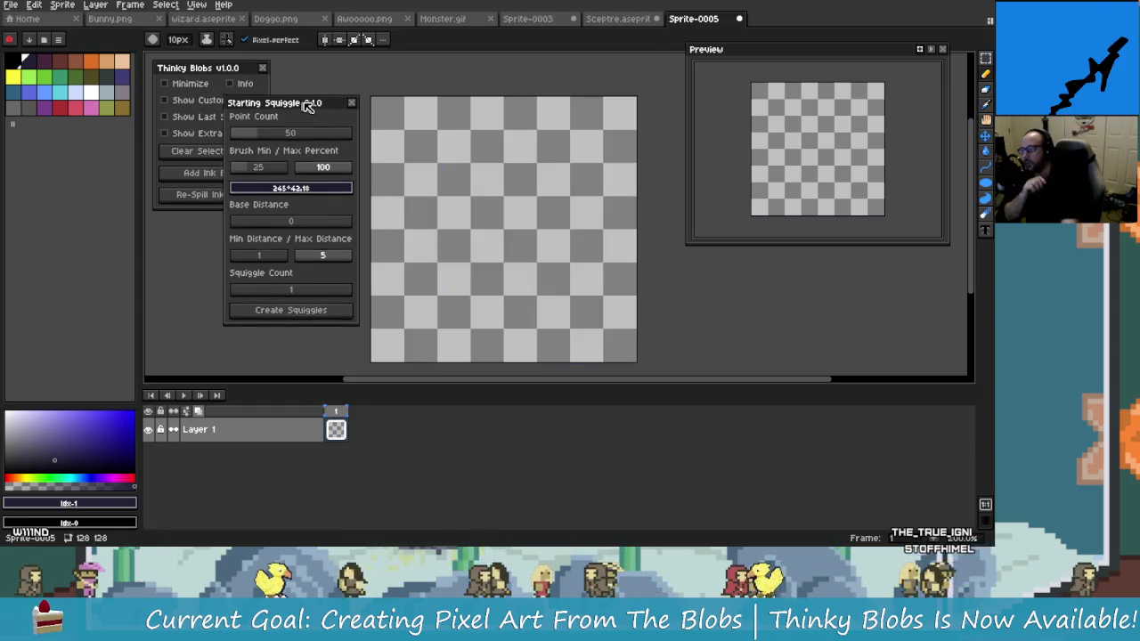
click(333, 311)
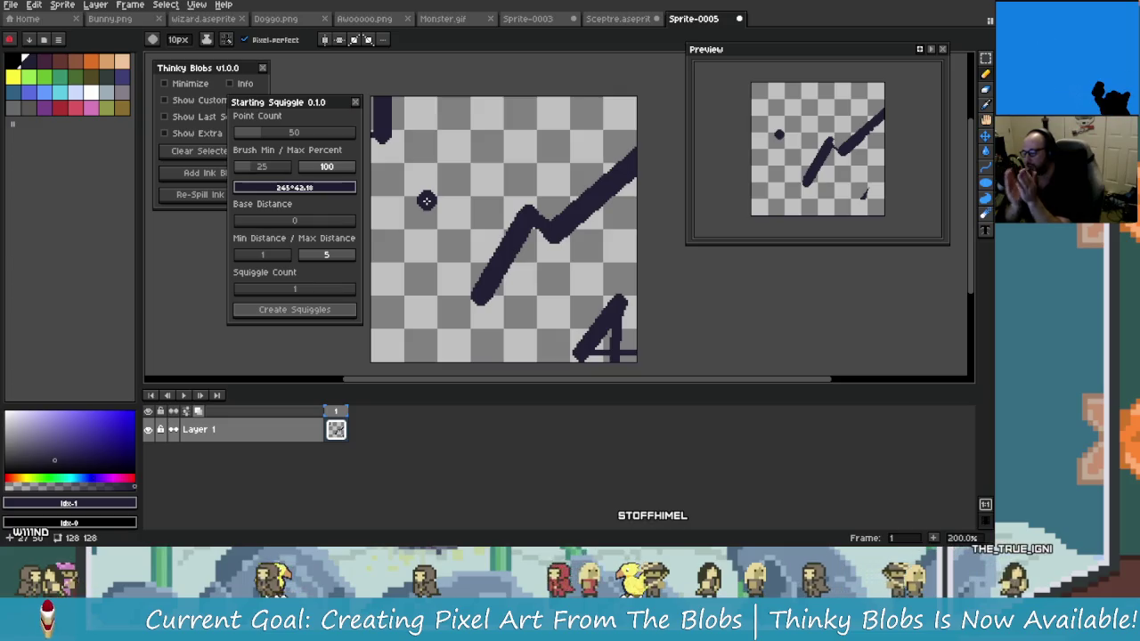
key(ctrl+a)
key(Delete)
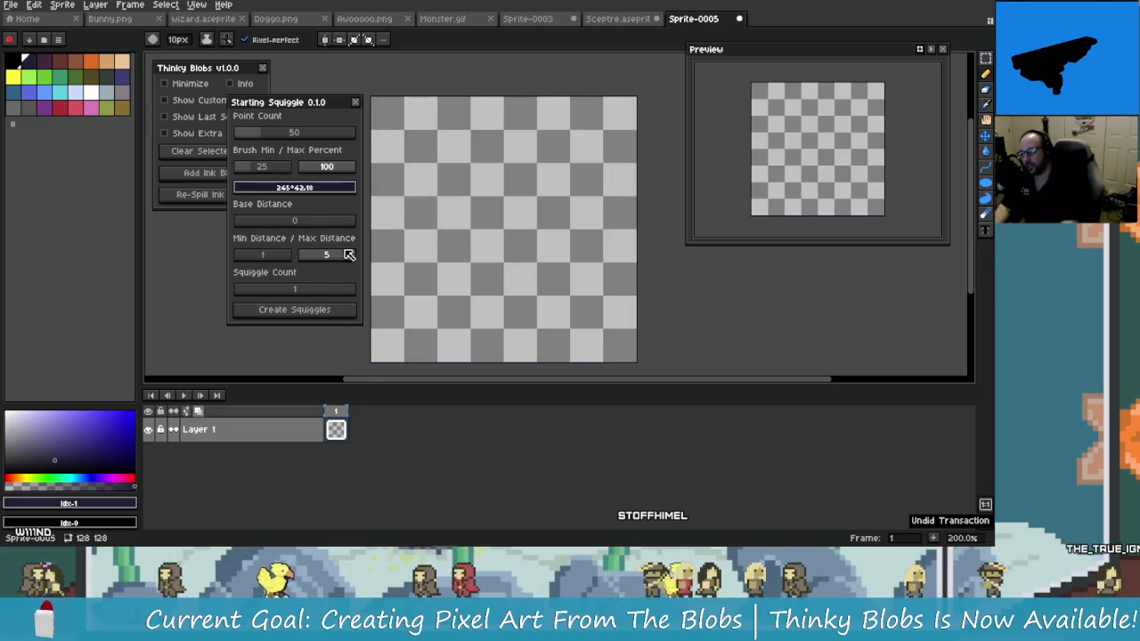
click(326, 309)
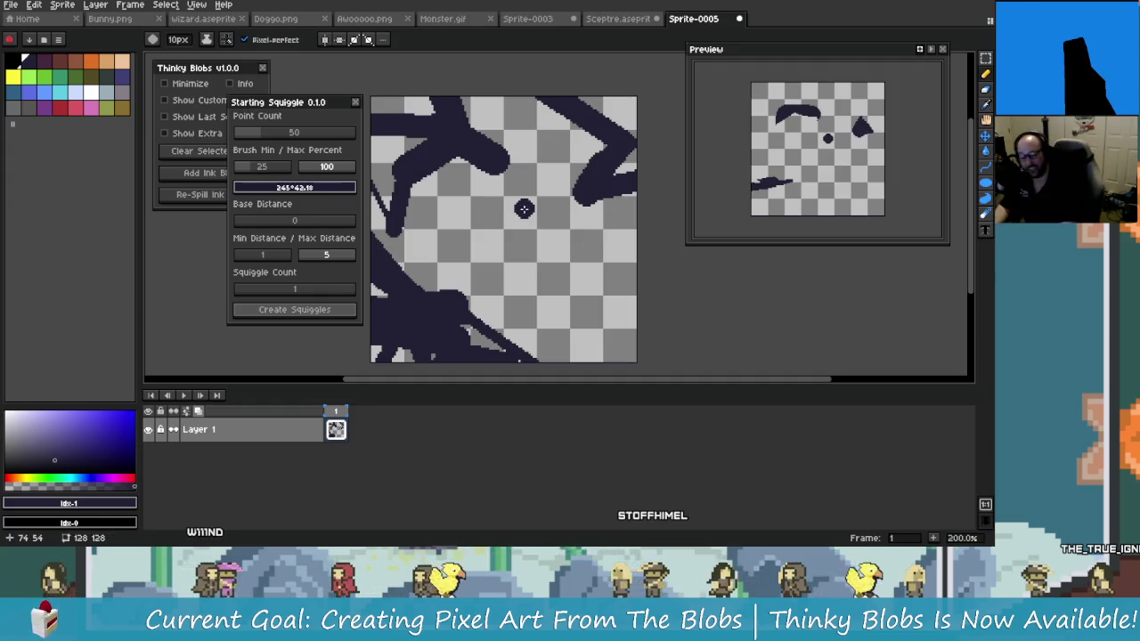
key(ctrl+z)
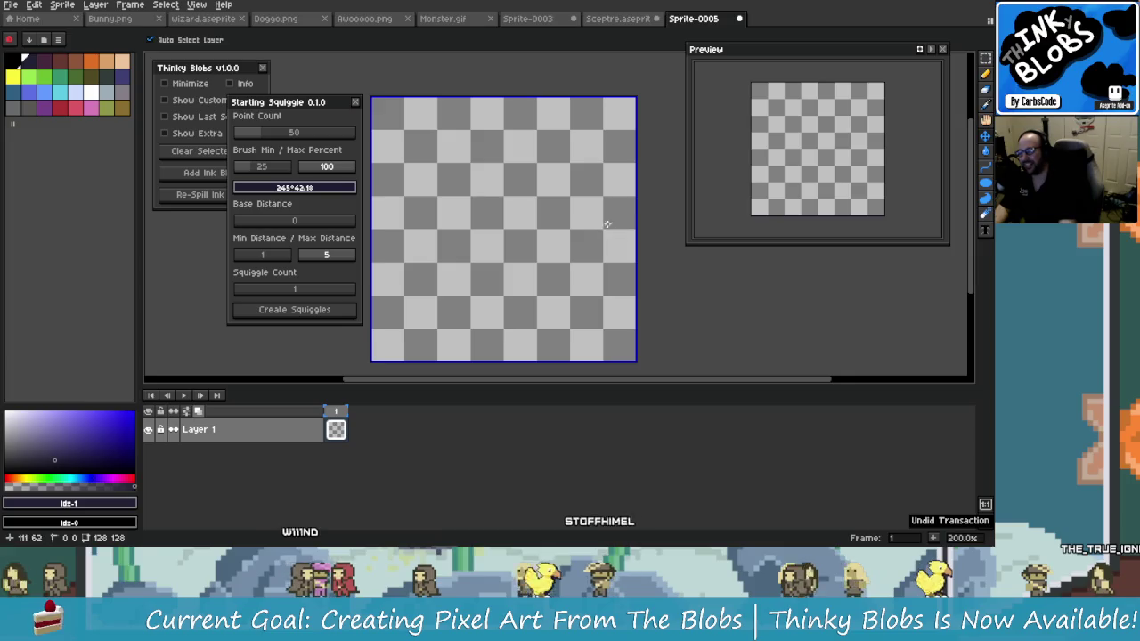
Collapse custom inputs, generate dark squiggles across the canvas, close the generator, and undo them
drag(300, 102, 359, 68)
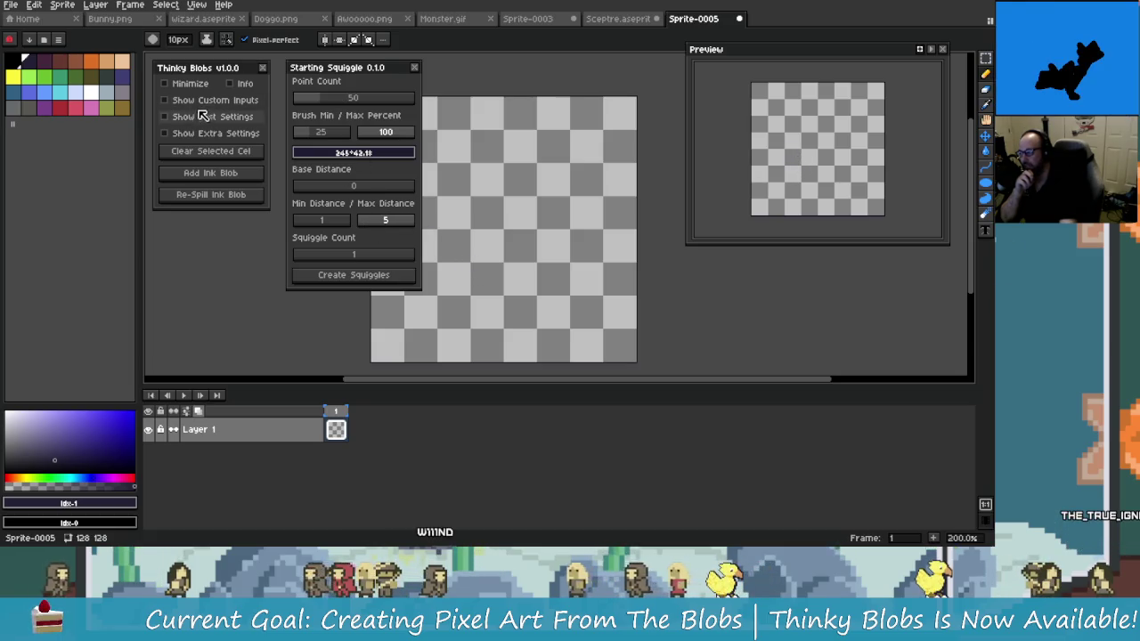
click(218, 100)
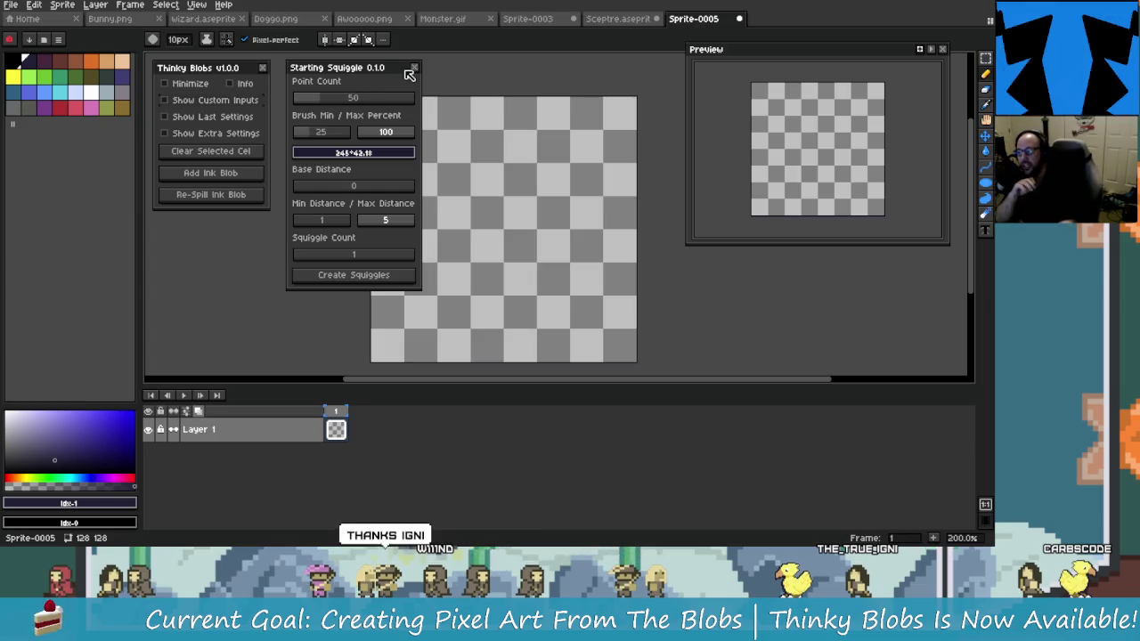
click(410, 273)
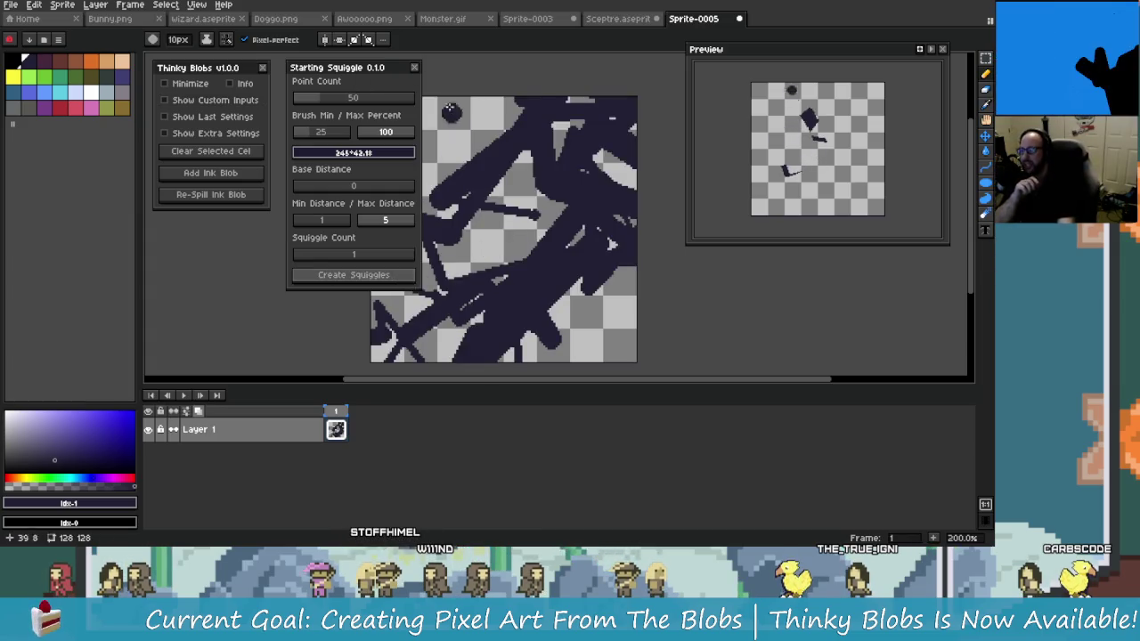
click(414, 68)
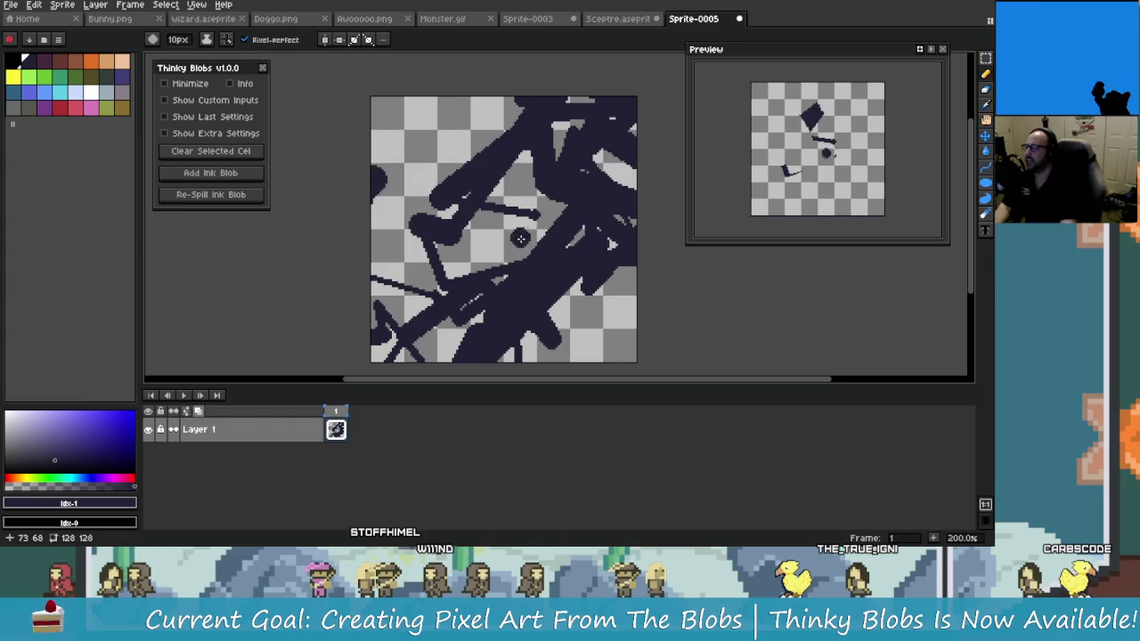
key(ctrl+z)
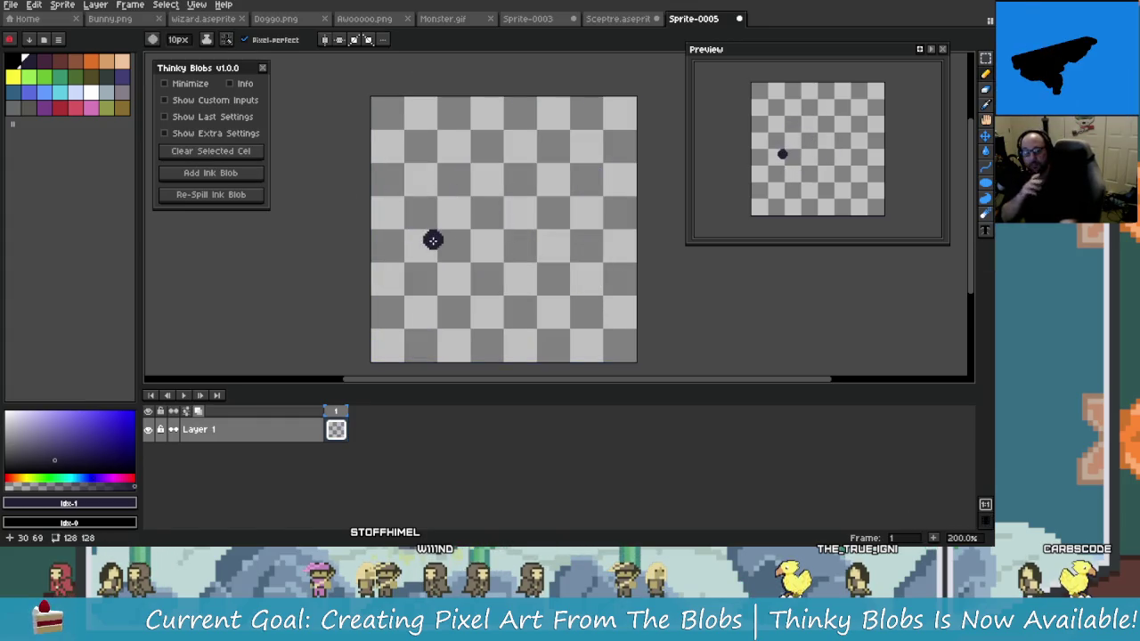
mouse_move(985, 198)
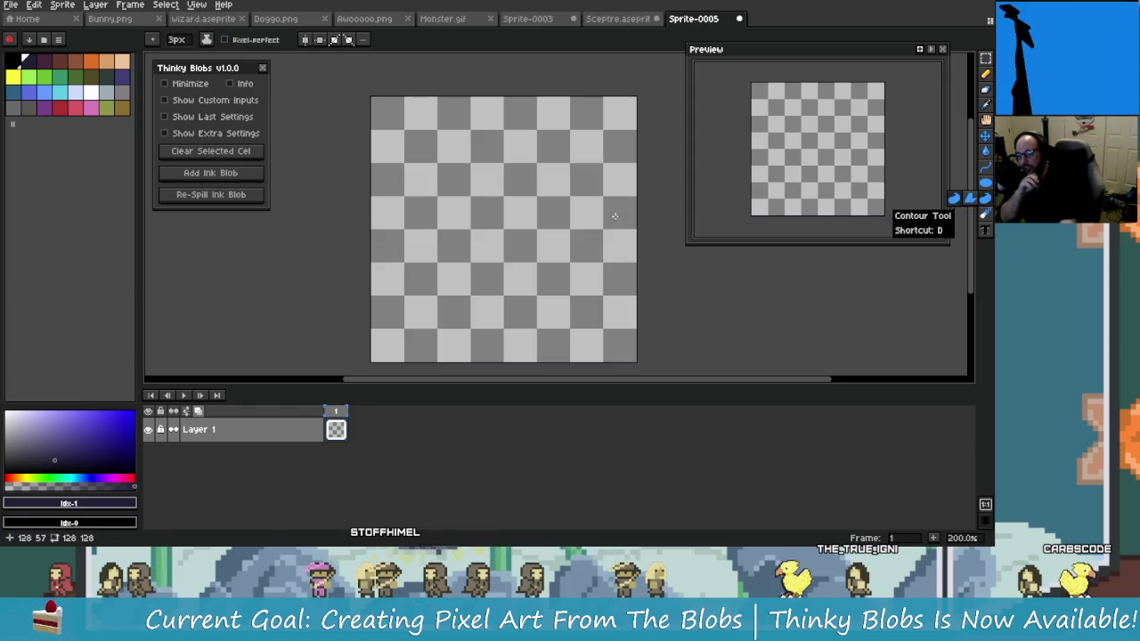
Draw three hand-drawn contour shapes on the canvas and undo each one
mouse_move(512, 260)
mouse_down()
mouse_move(450, 254)
mouse_move(411, 189)
mouse_up()
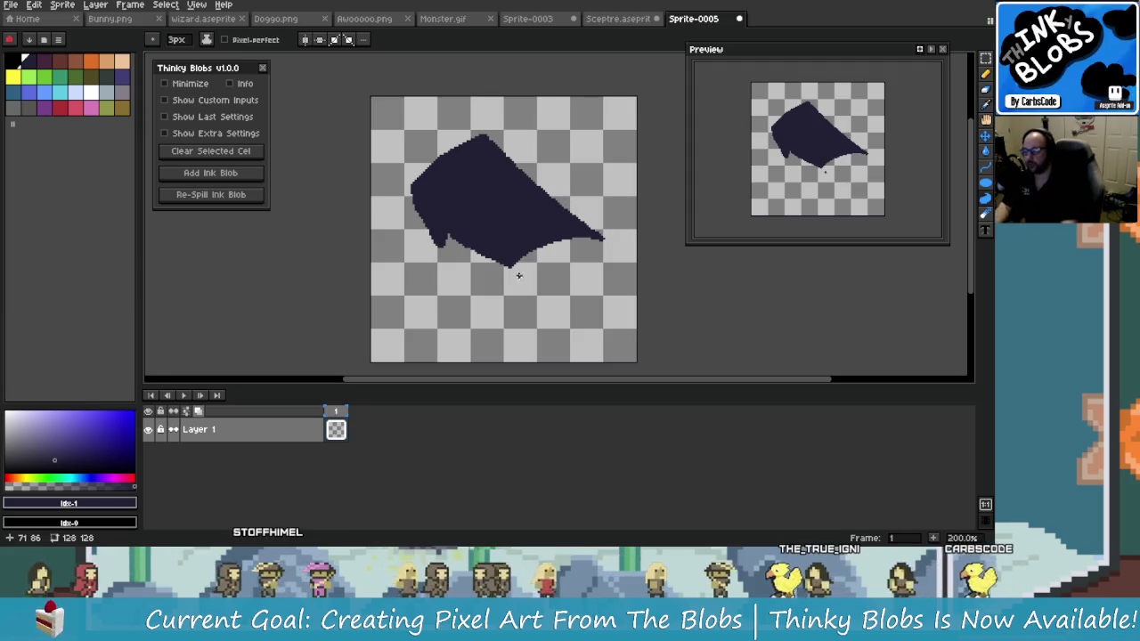
key(ctrl+z)
mouse_move(399, 192)
mouse_down()
mouse_move(490, 162)
mouse_move(614, 275)
mouse_move(557, 336)
mouse_move(481, 263)
mouse_move(388, 206)
mouse_up()
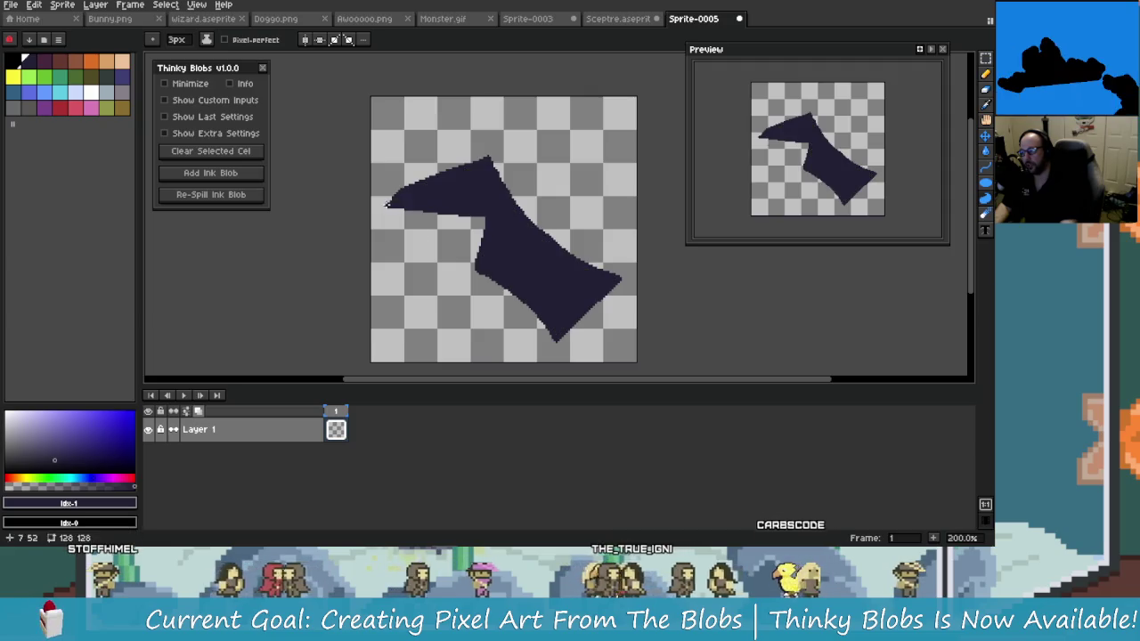
key(ctrl+z)
mouse_move(440, 237)
mouse_down()
mouse_move(603, 195)
mouse_move(443, 315)
mouse_up()
key(ctrl+z)
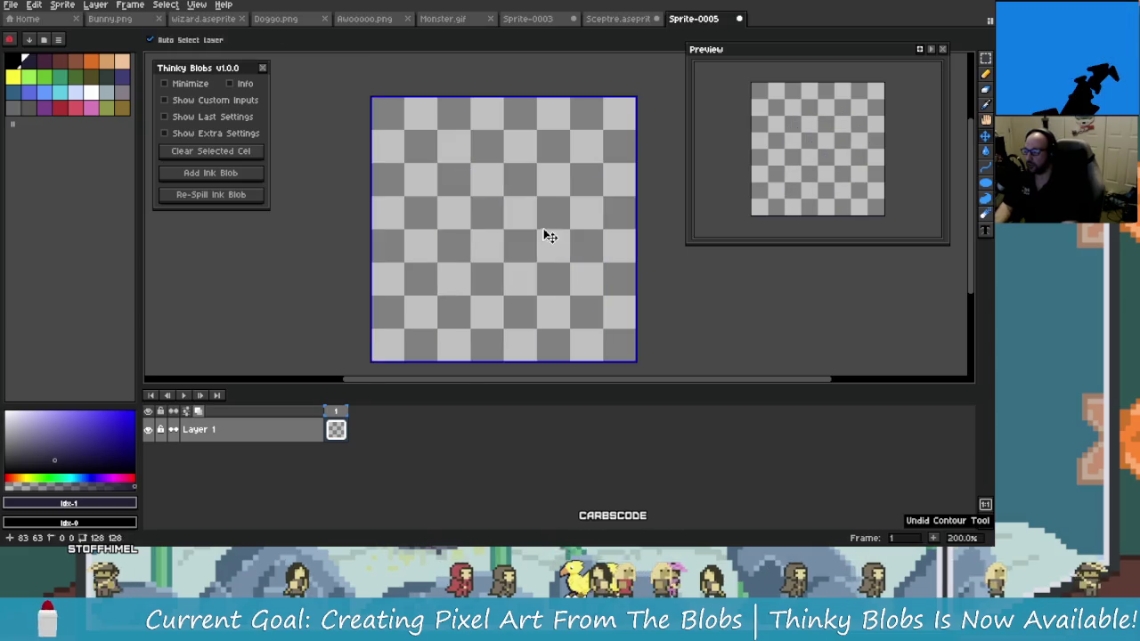
Add an ink blob and re-spill it repeatedly until a usable dark blob sits upper-left
click(238, 179)
click(242, 196)
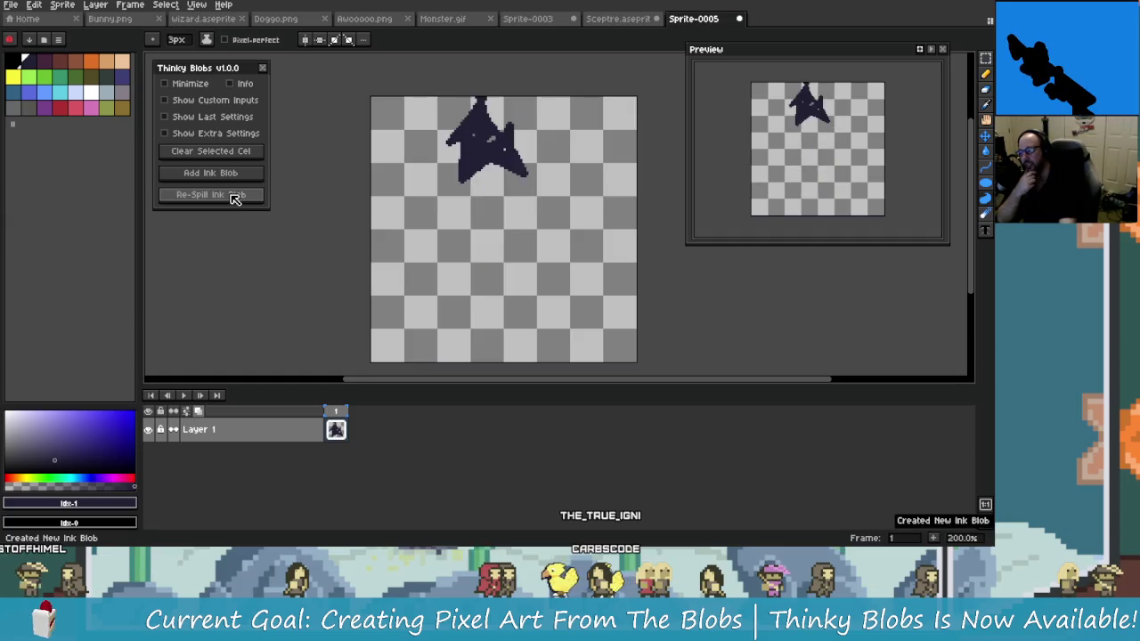
click(234, 196)
click(234, 195)
click(235, 196)
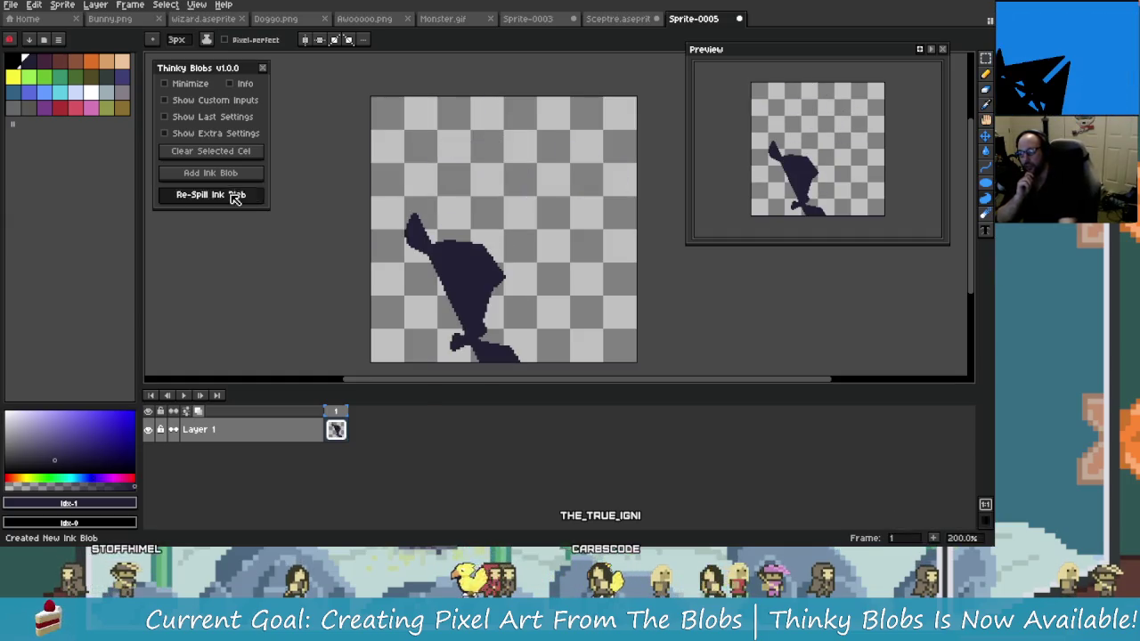
click(234, 196)
click(234, 196)
click(236, 197)
click(240, 197)
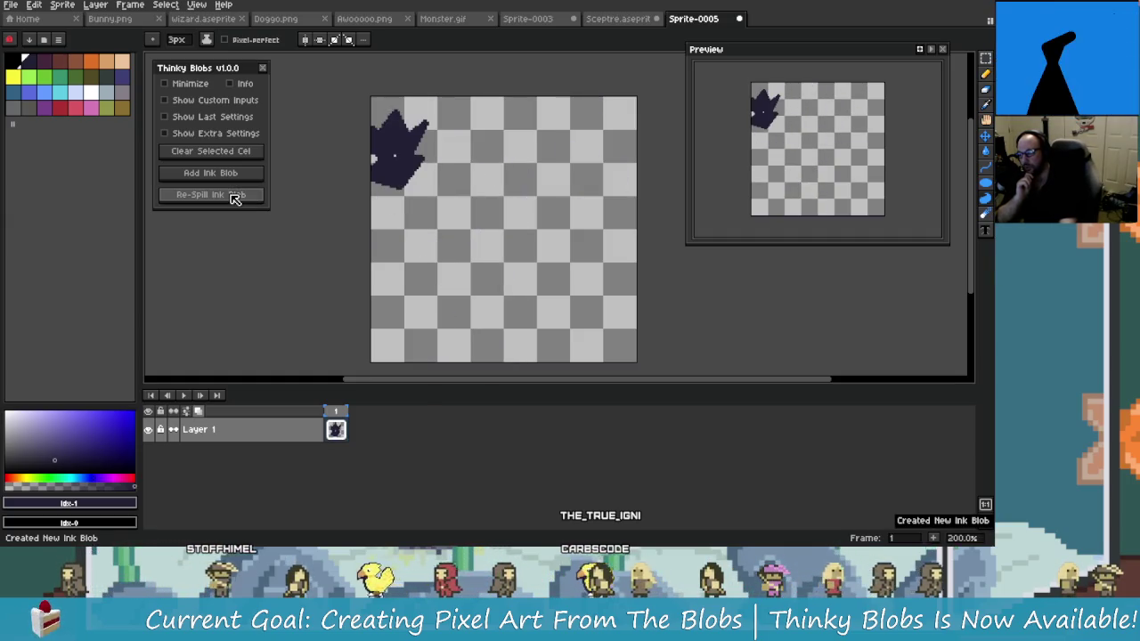
click(244, 200)
click(246, 200)
click(248, 201)
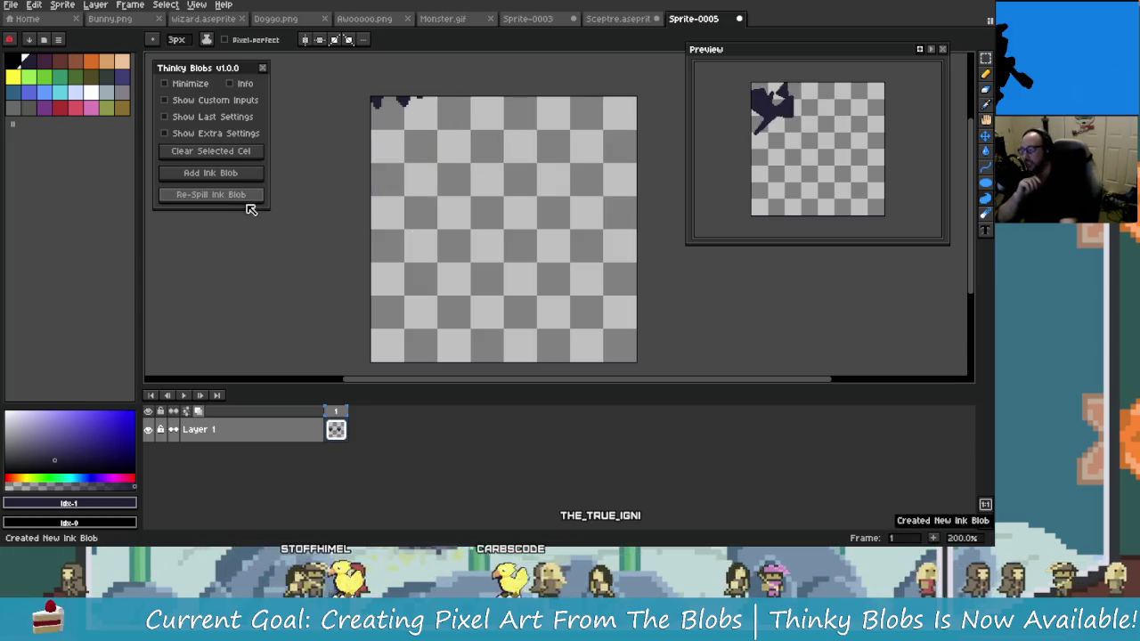
click(251, 201)
click(253, 201)
click(254, 201)
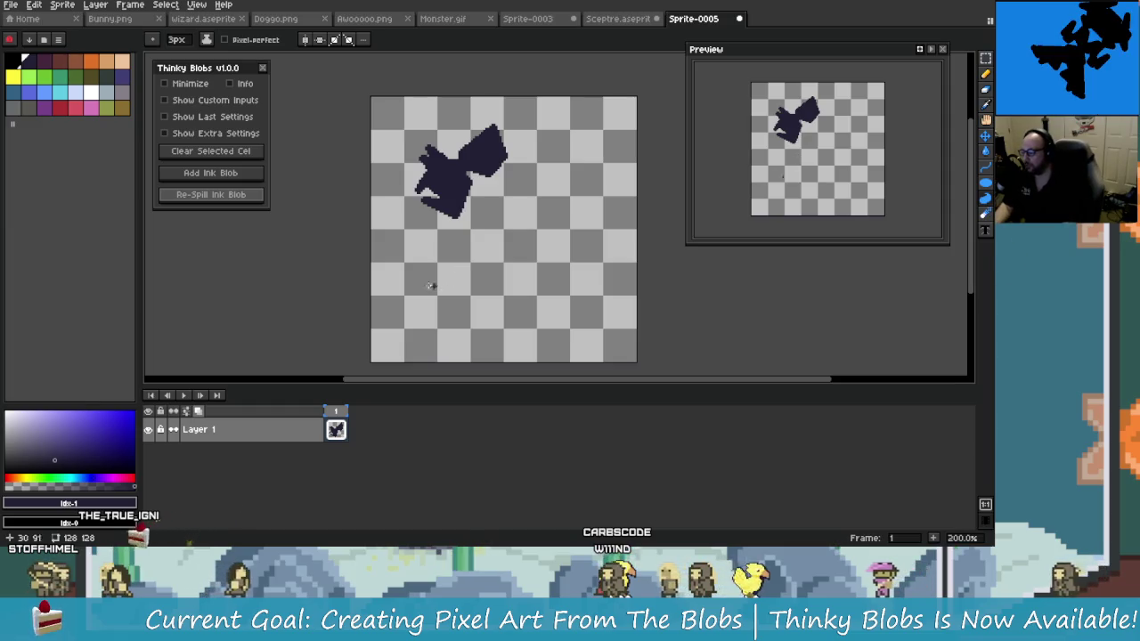
key(alt+Tab)
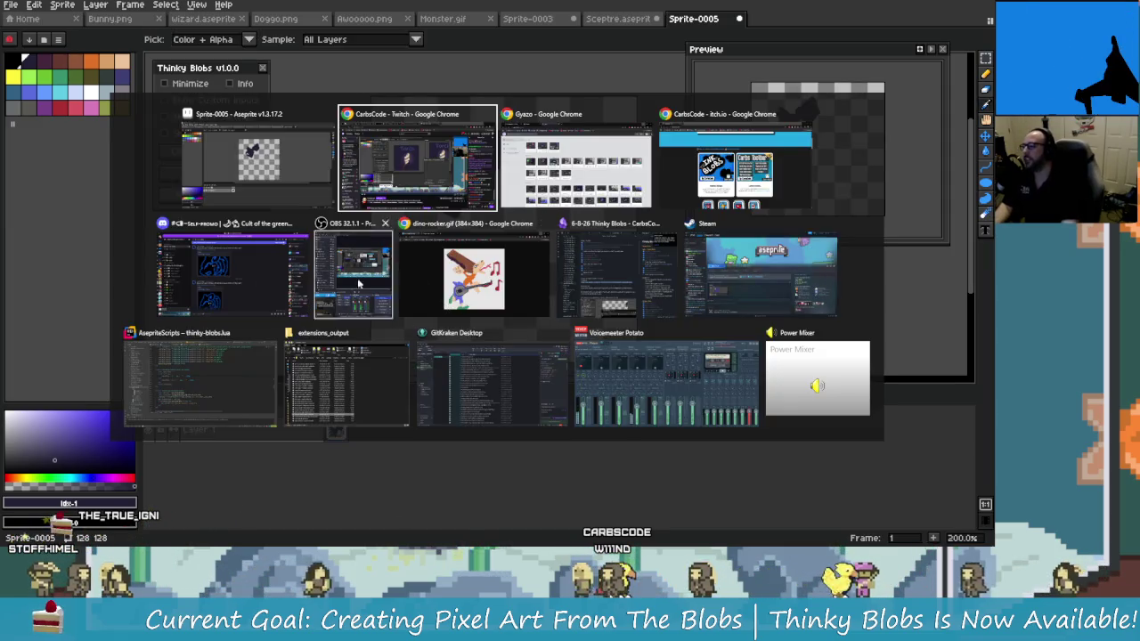
Switch to Obsidian and open the 5-6-26 Thinky Blobs (Starting Shapes) recap
key(Escape)
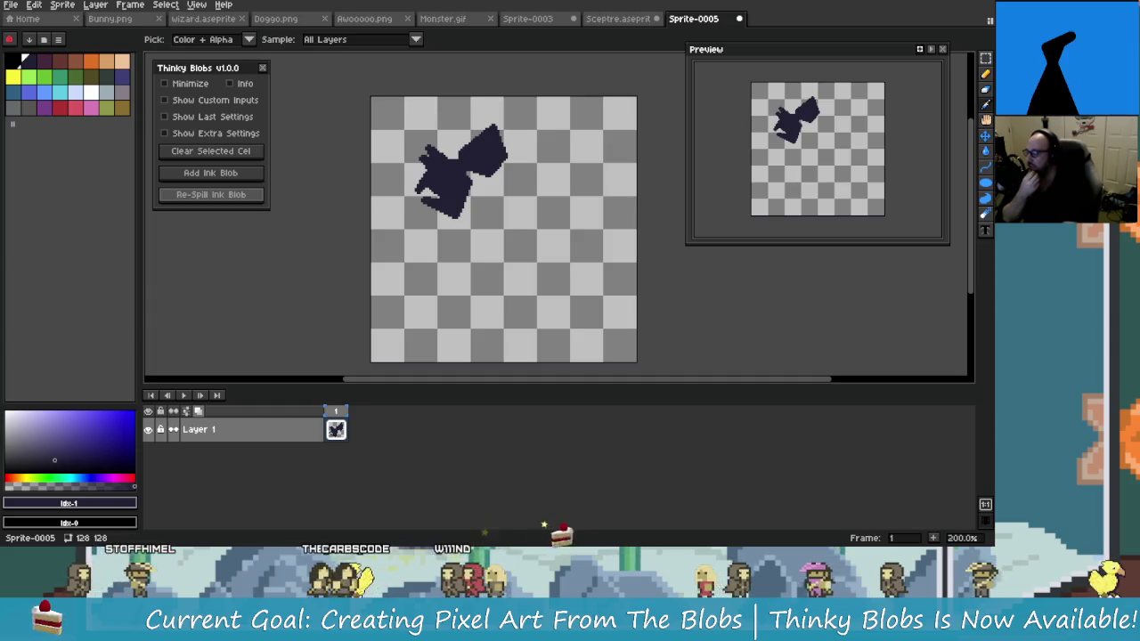
key(alt+Tab)
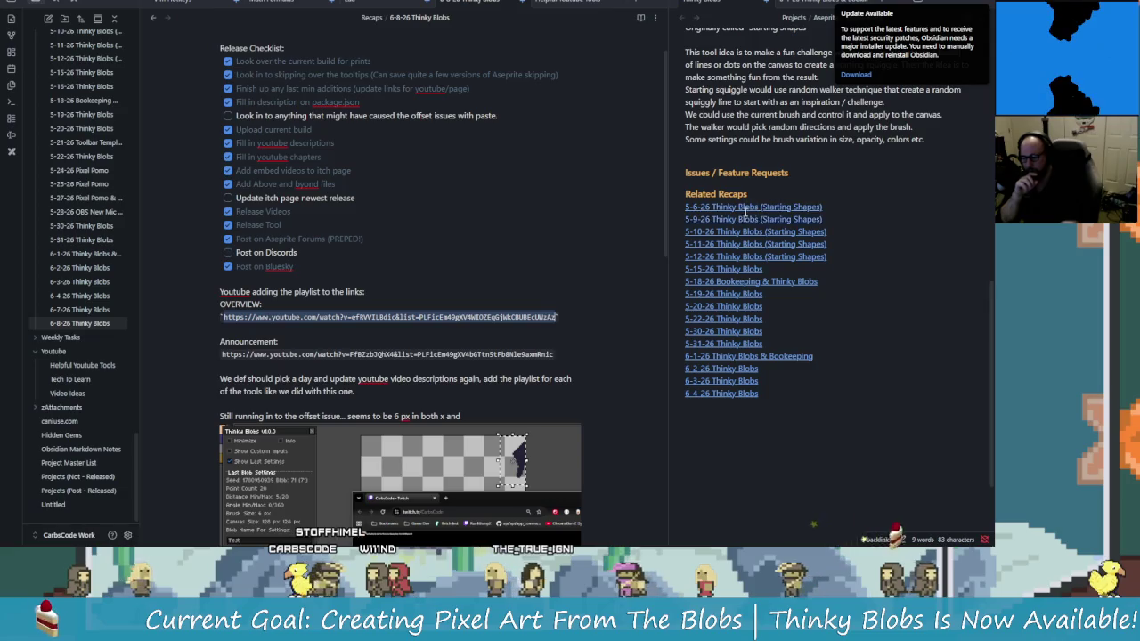
click(763, 210)
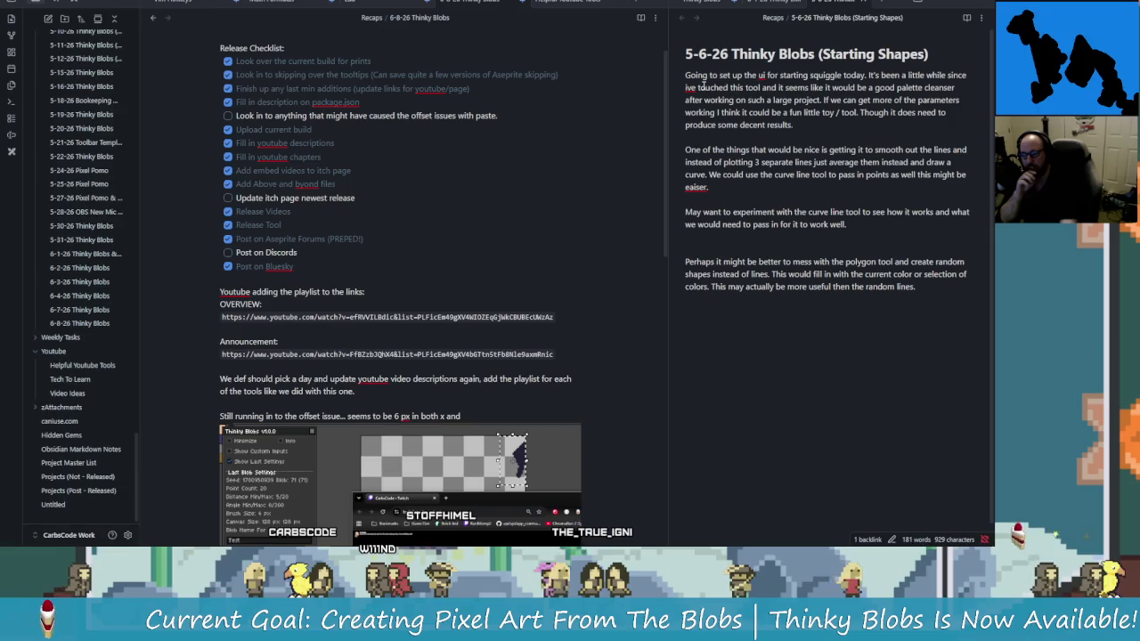
Highlight passages of the recap while reading, ending on the polygon tool idea
drag(711, 79, 842, 77)
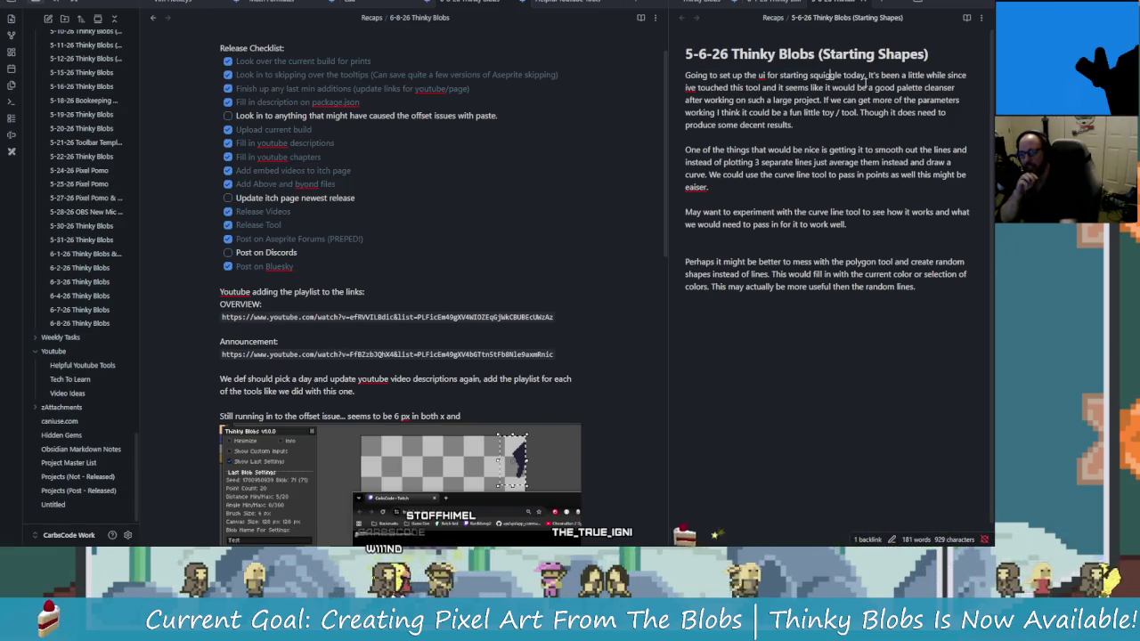
click(777, 87)
drag(777, 87, 920, 100)
click(920, 100)
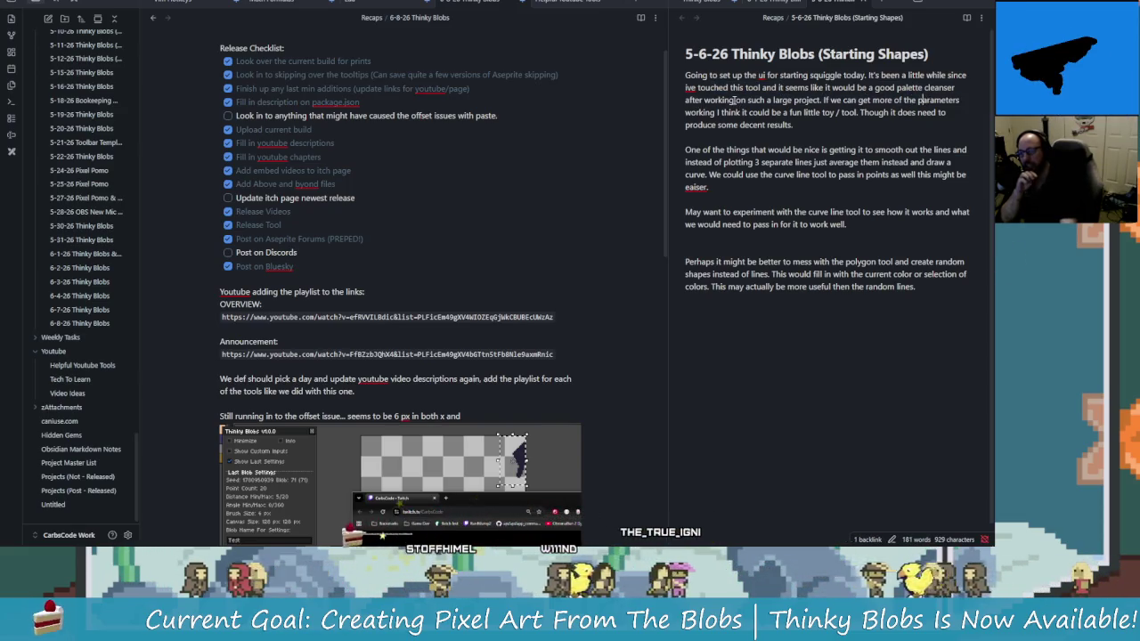
click(818, 100)
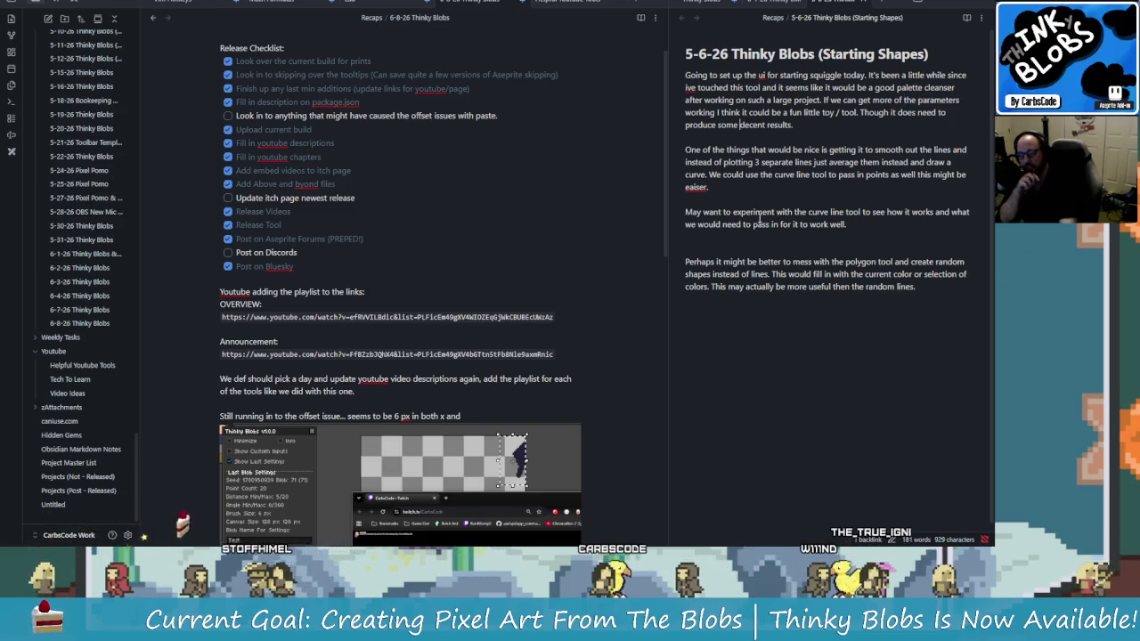
drag(907, 163, 951, 150)
click(950, 149)
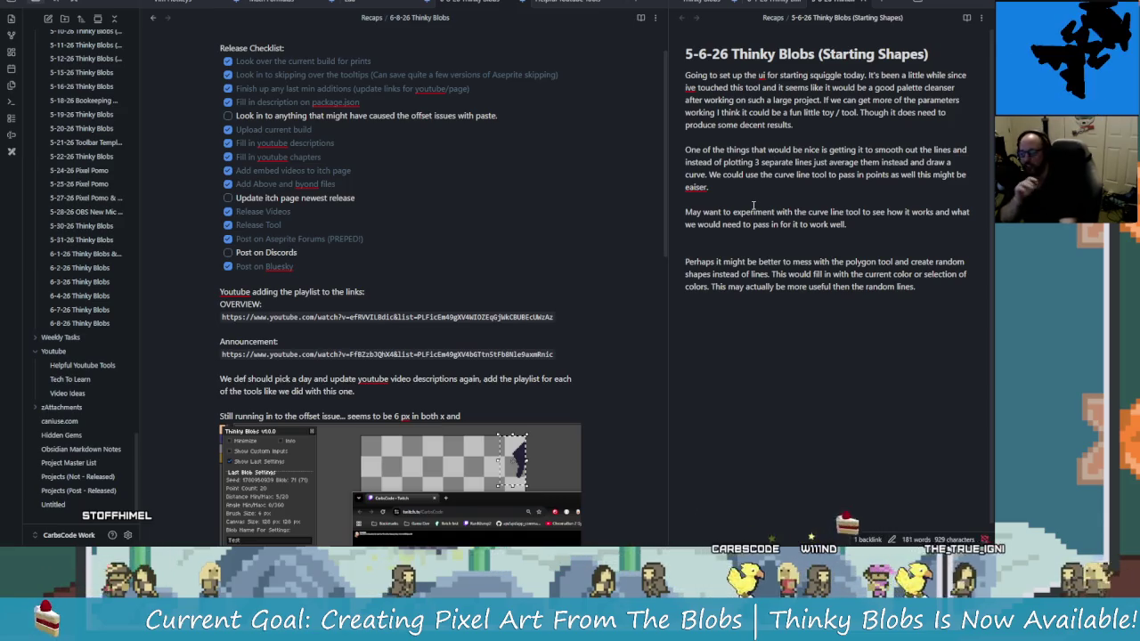
mouse_move(926, 212)
mouse_down()
mouse_move(839, 256)
mouse_move(905, 262)
mouse_up()
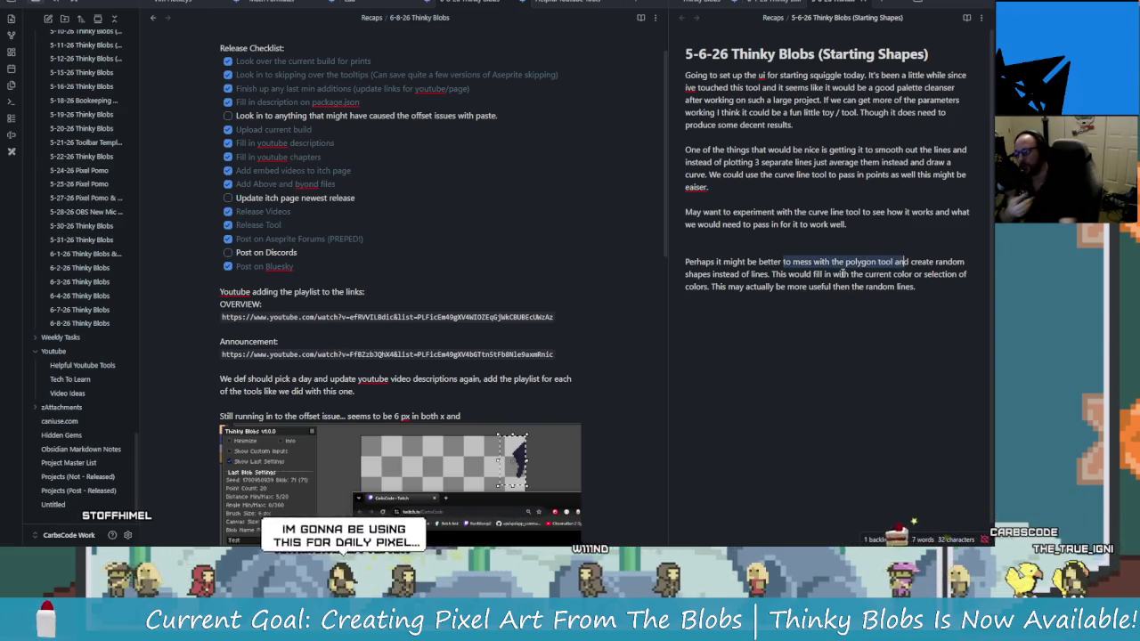
click(926, 287)
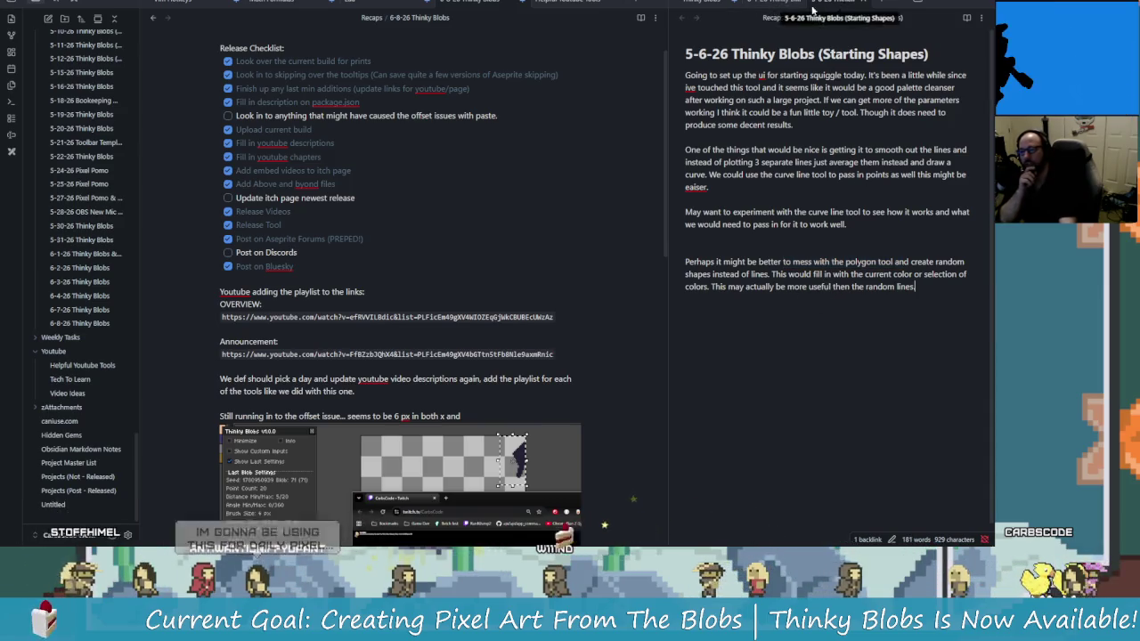
click(716, 7)
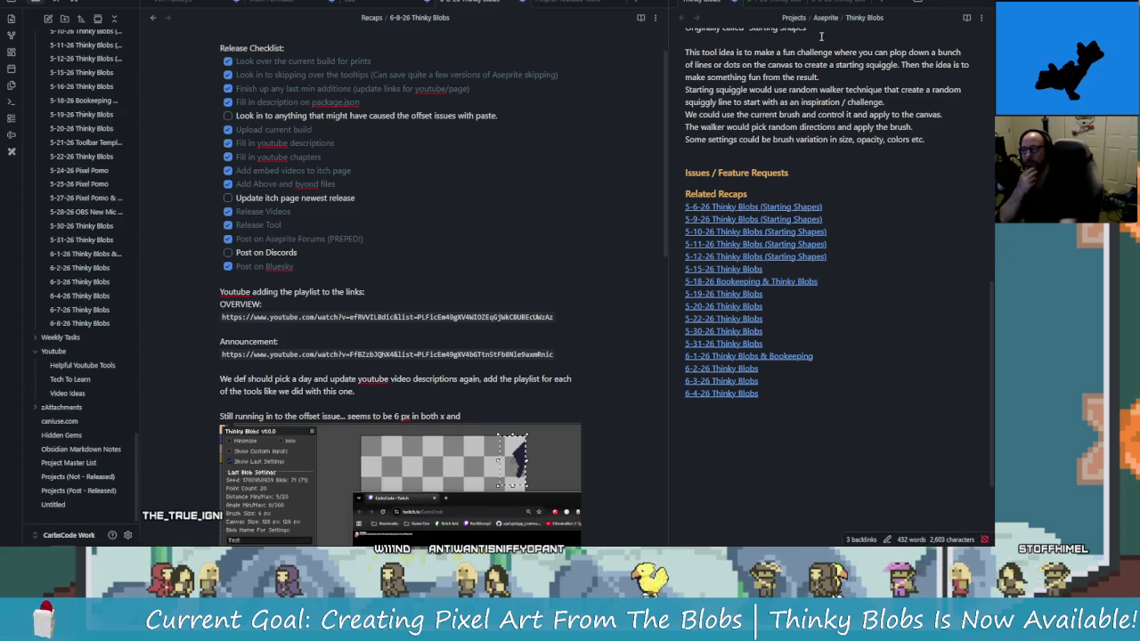
click(855, 7)
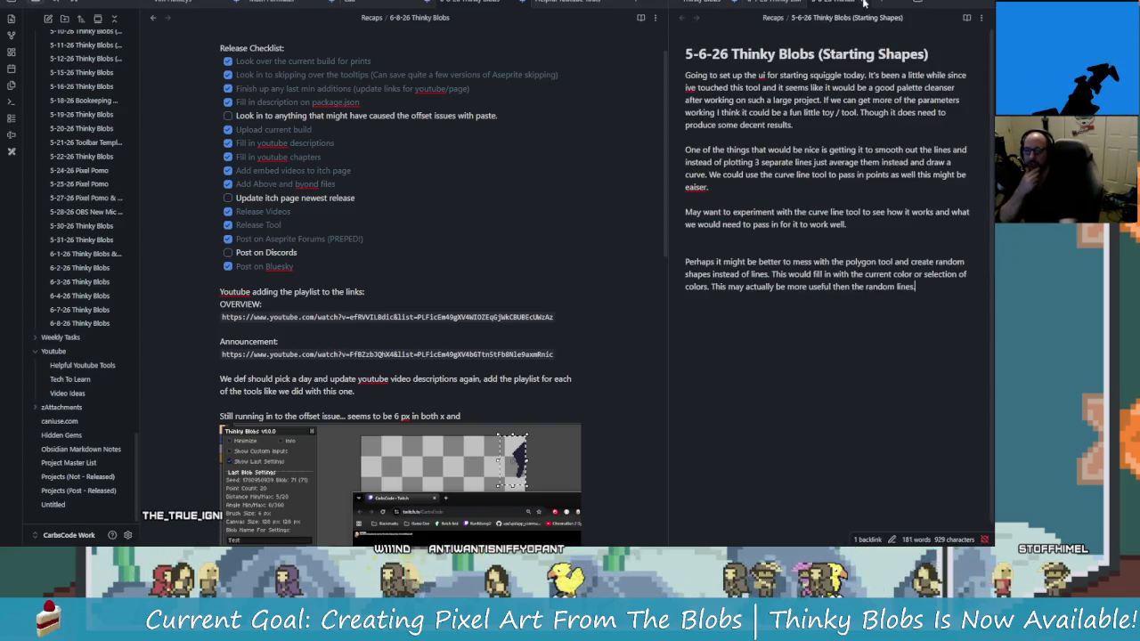
Glance at the 6-1-26 note, return to the Thinky Blobs note, then switch to Chrome
click(797, 7)
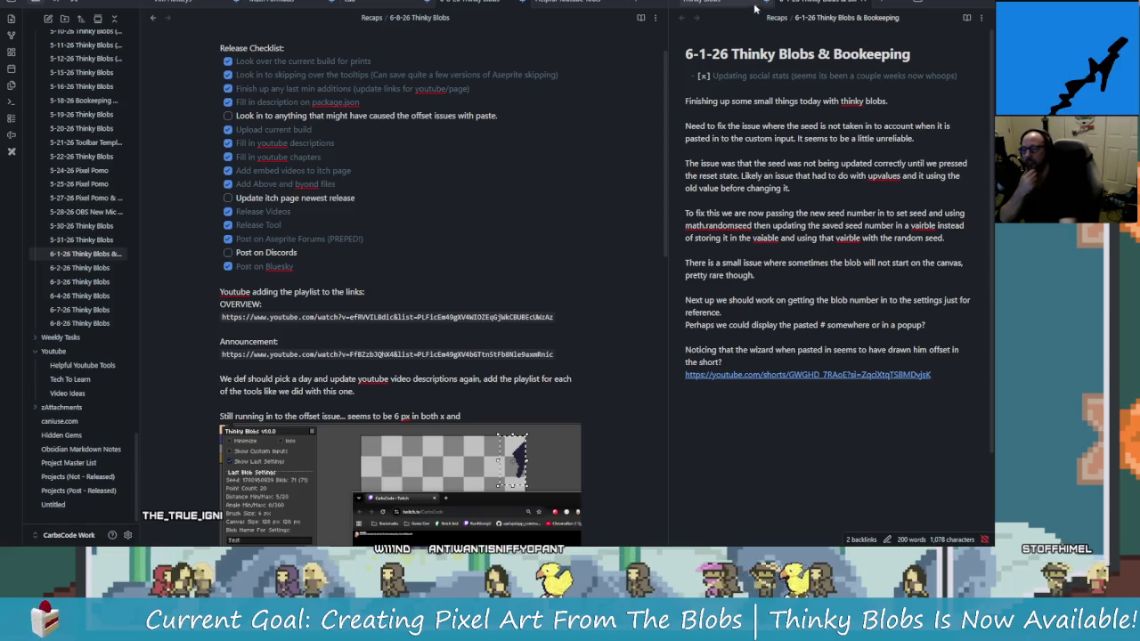
click(754, 5)
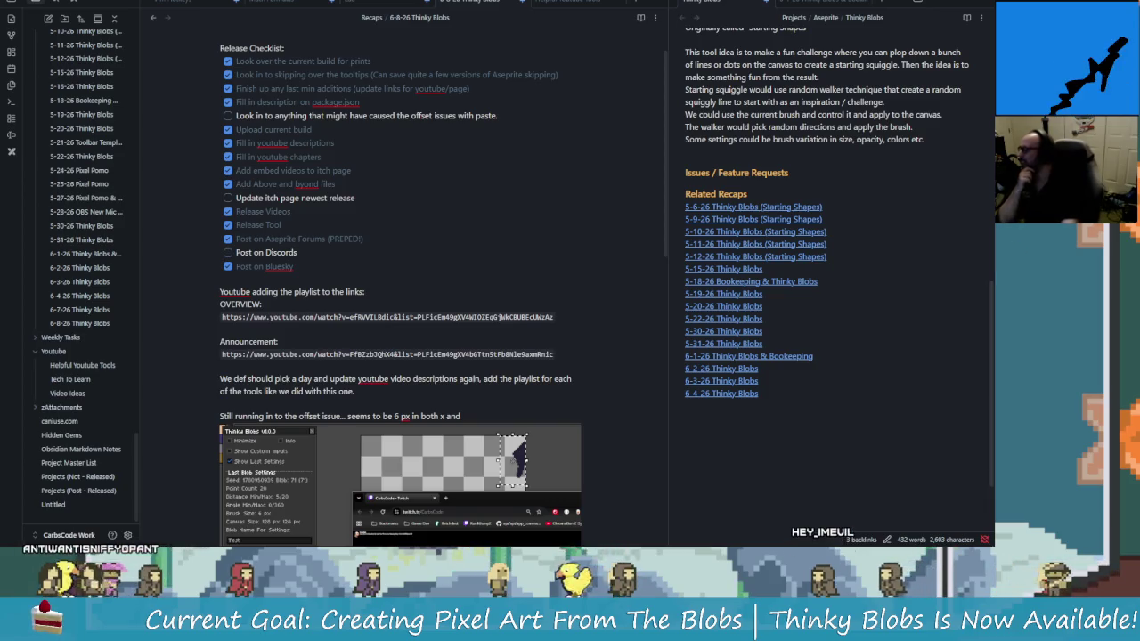
key(alt+Tab)
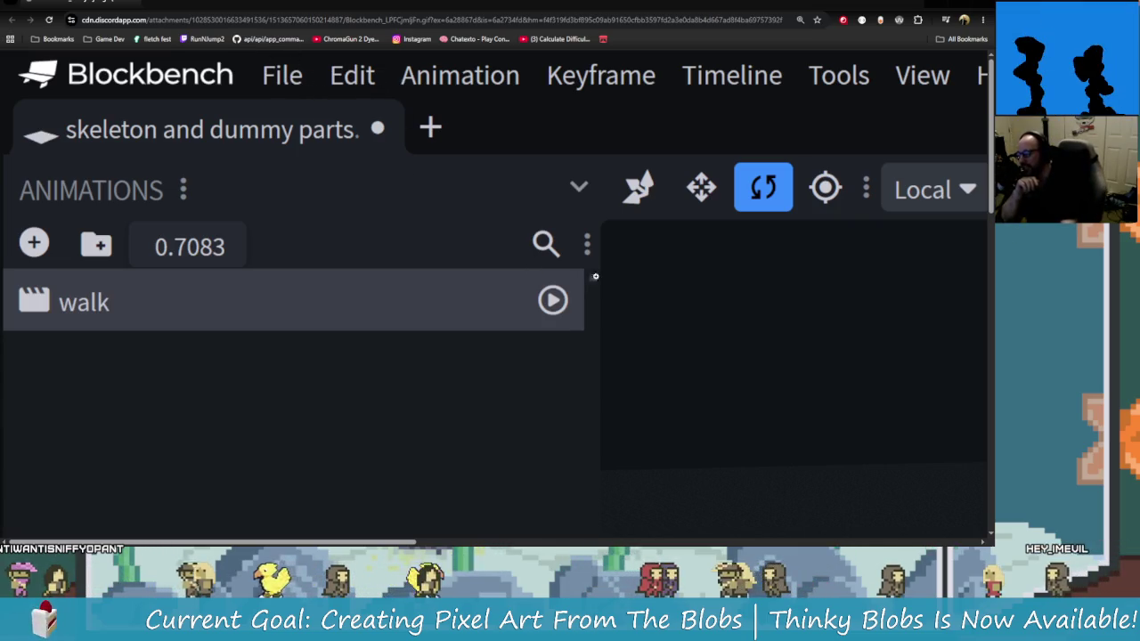
Zoom the Chrome page from 110% to 100% to fit the Blockbench image, then return to Aseprite
scroll(665, 356, down, 1)
scroll(665, 357, down, 4)
scroll(668, 330, down, 1)
scroll(669, 303, down, 1)
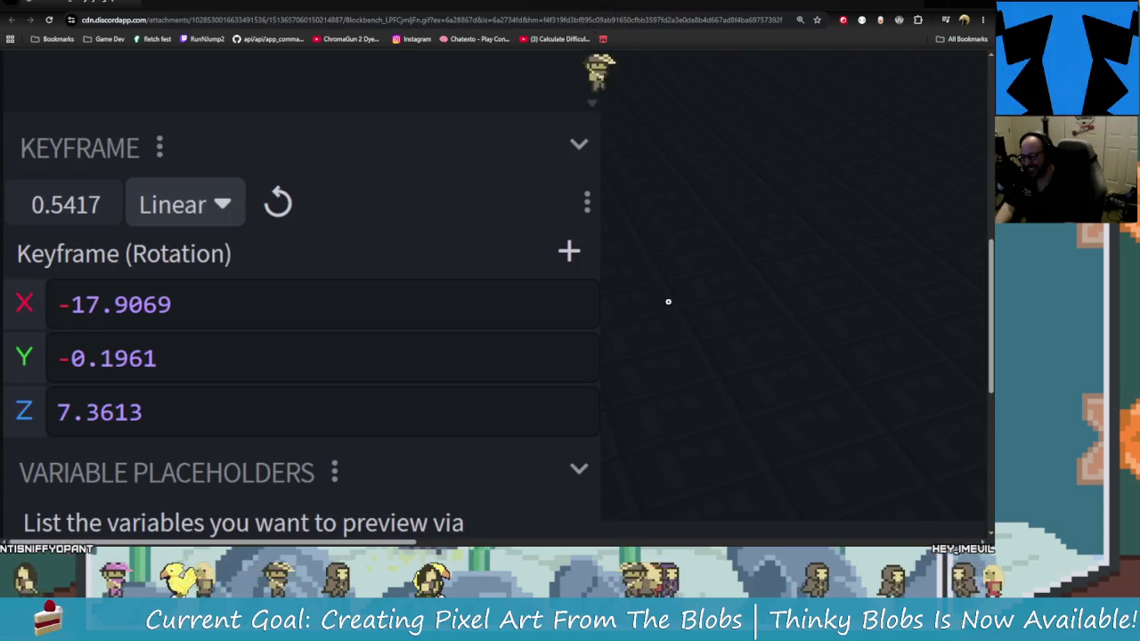
ctrl+scroll(679, 310, down, 4)
scroll(704, 338, up, 2)
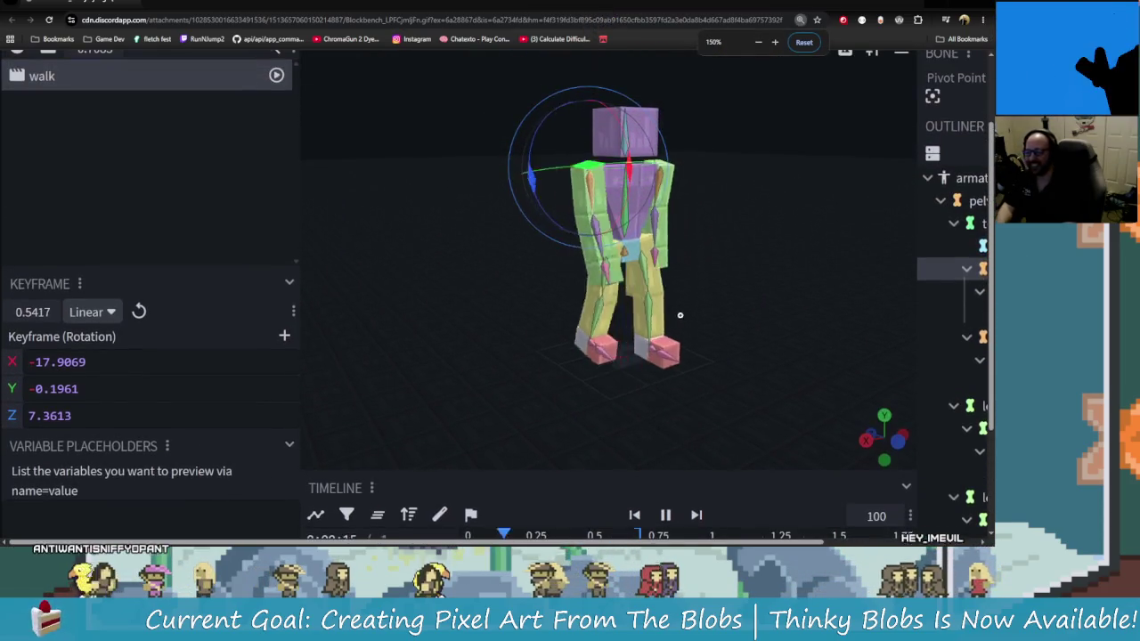
scroll(756, 345, down, 1)
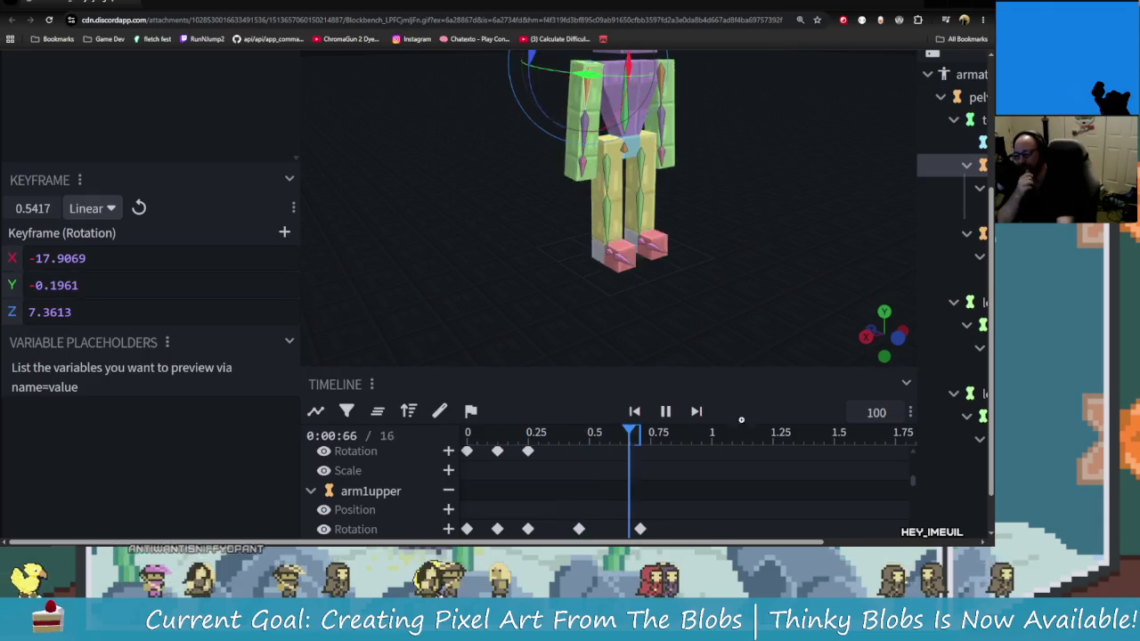
scroll(709, 422, up, 1)
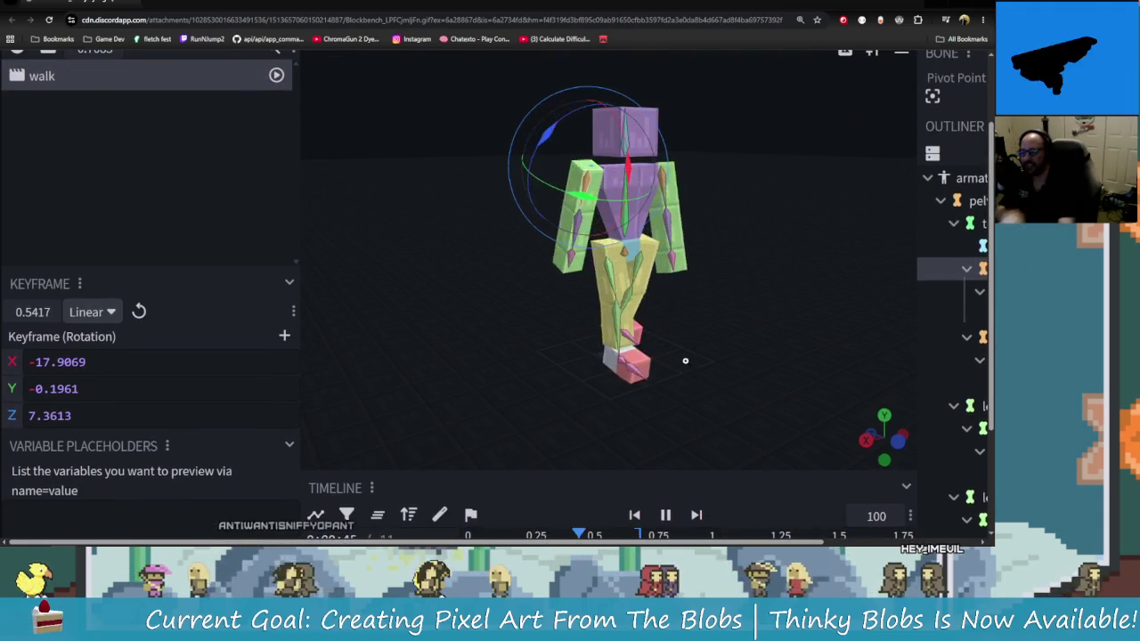
ctrl+scroll(555, 366, down, 1)
ctrl+scroll(555, 365, down, 1)
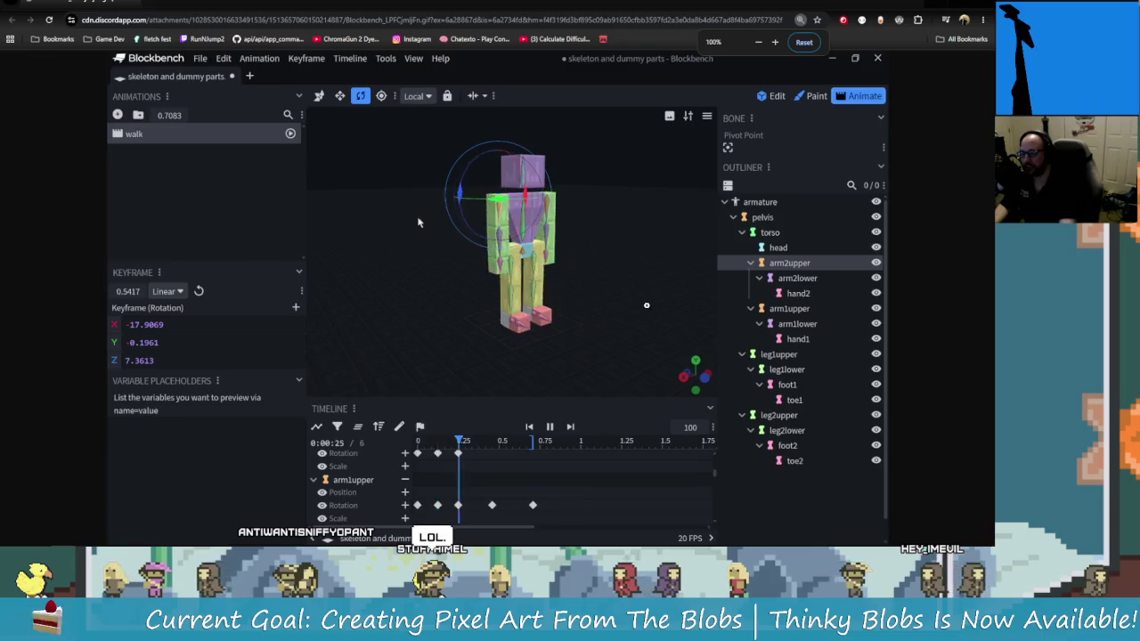
ctrl+scroll(556, 366, down, 1)
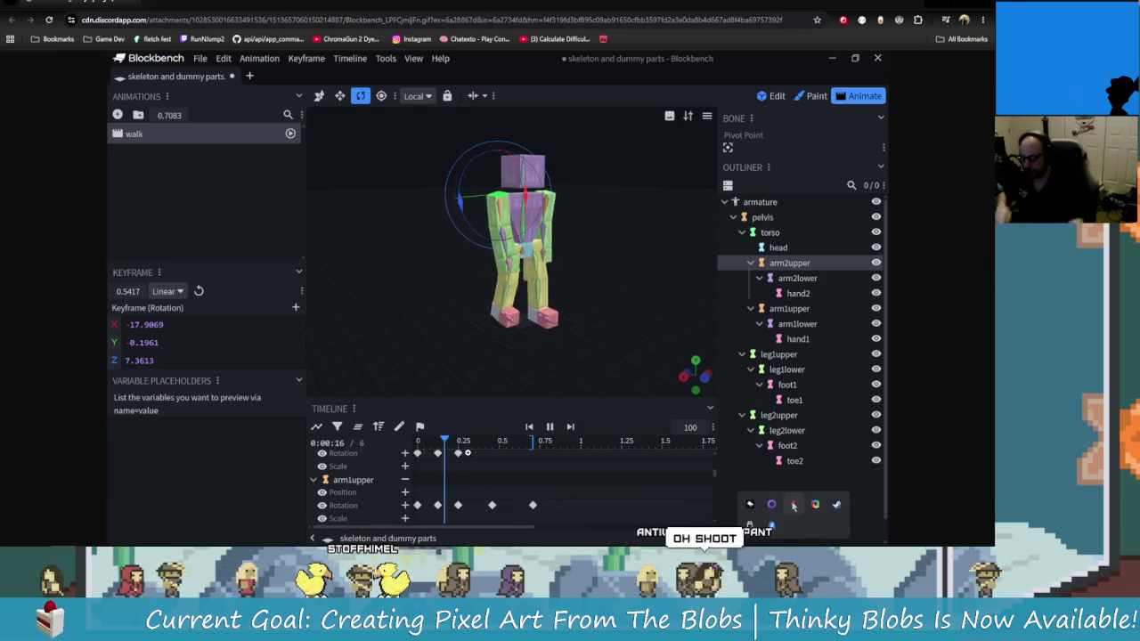
key(alt+Tab)
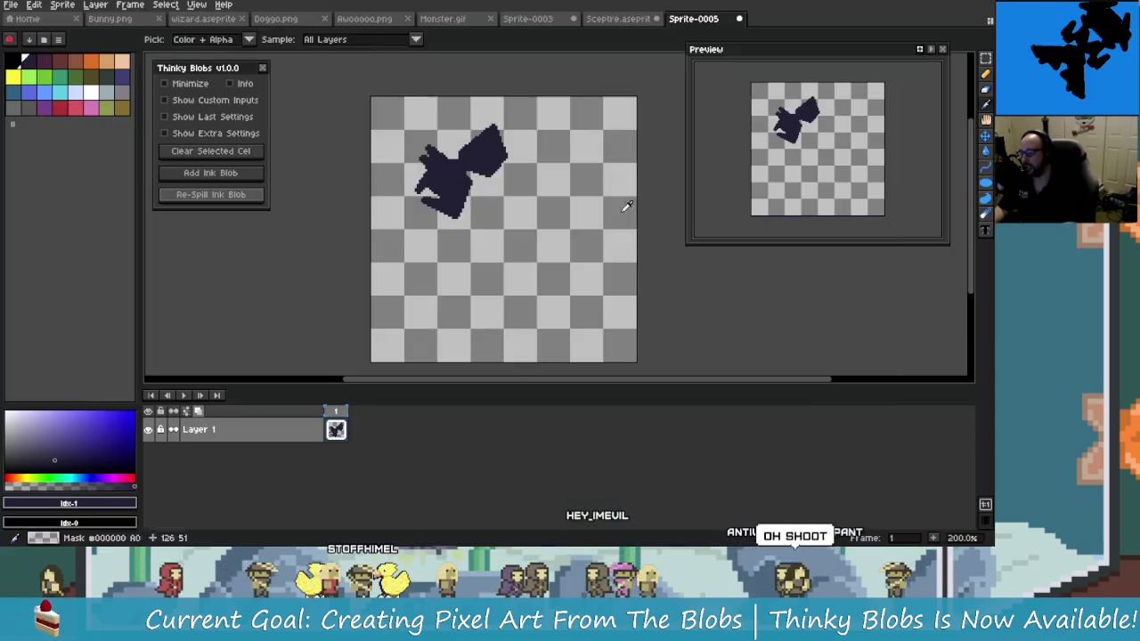
Show the Thinky Blobs v1.0.0 help, cancel the YouTube Overview prompt, and toggle Show Custom Inputs
click(231, 83)
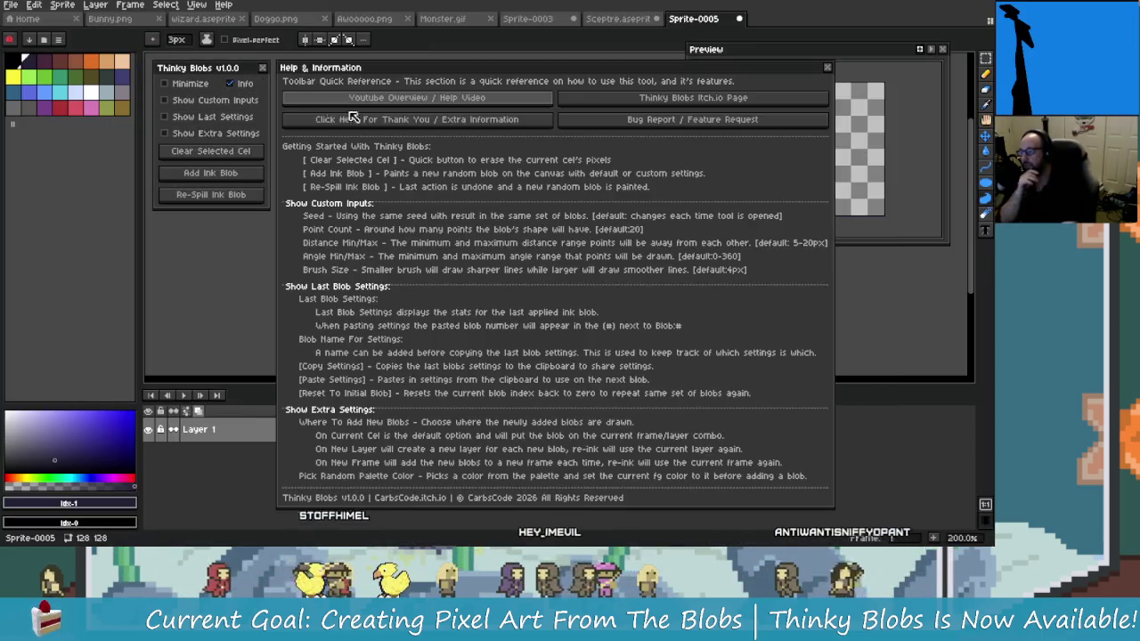
click(437, 98)
click(443, 335)
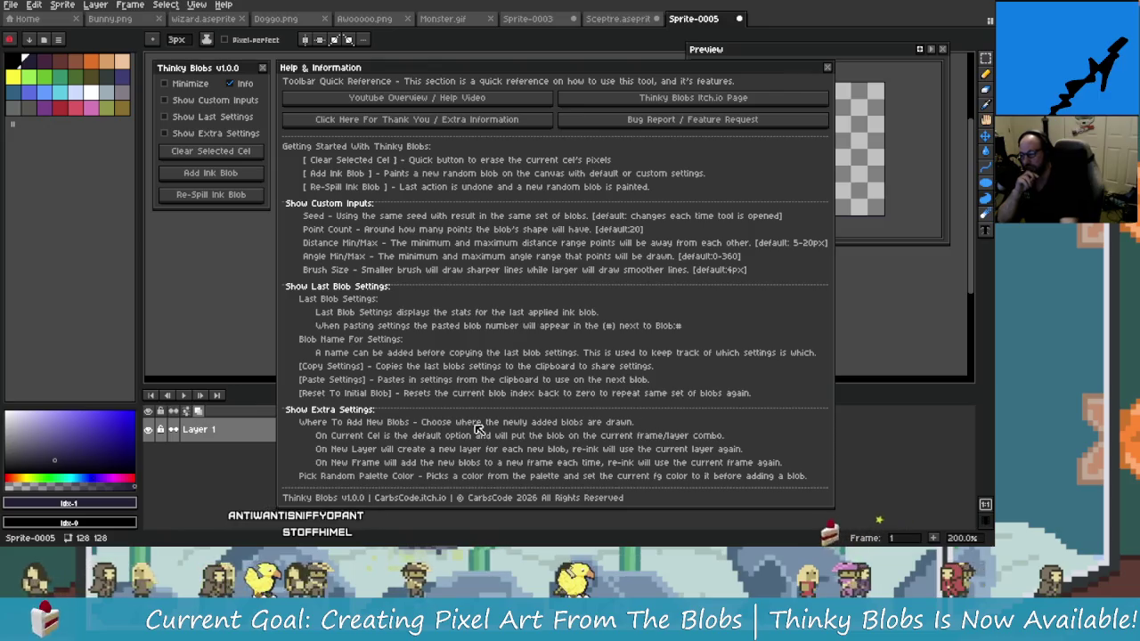
click(166, 100)
click(166, 100)
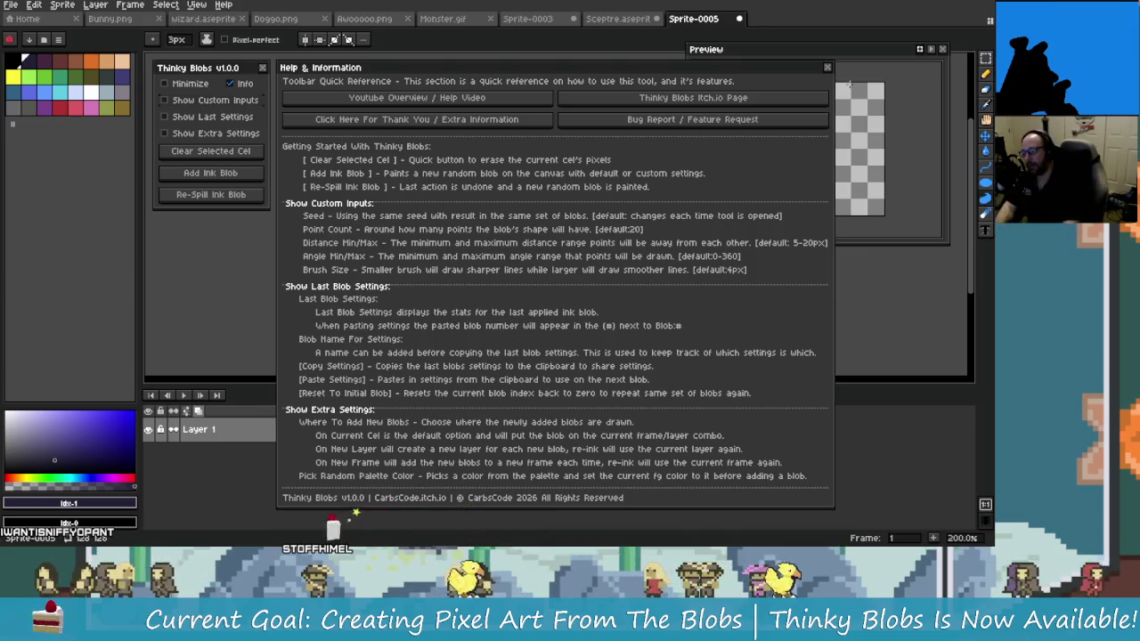
Close the Help & Information window and undo the test ink stamps on the canvas
click(828, 68)
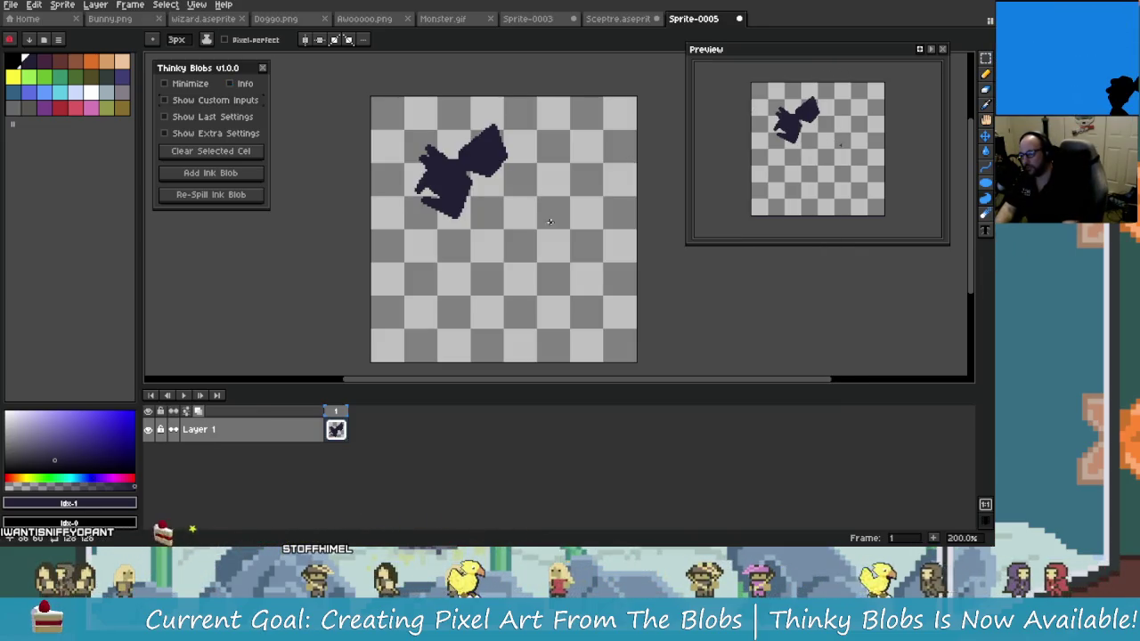
scroll(550, 221, up, 4)
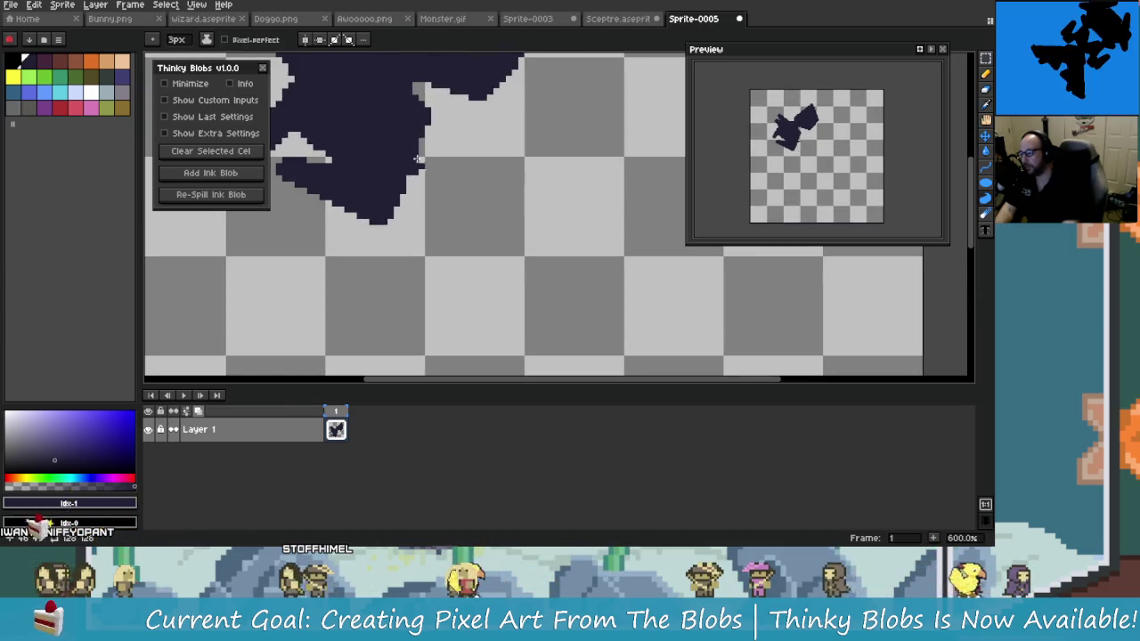
scroll(497, 194, left, 2)
scroll(430, 205, right, 3)
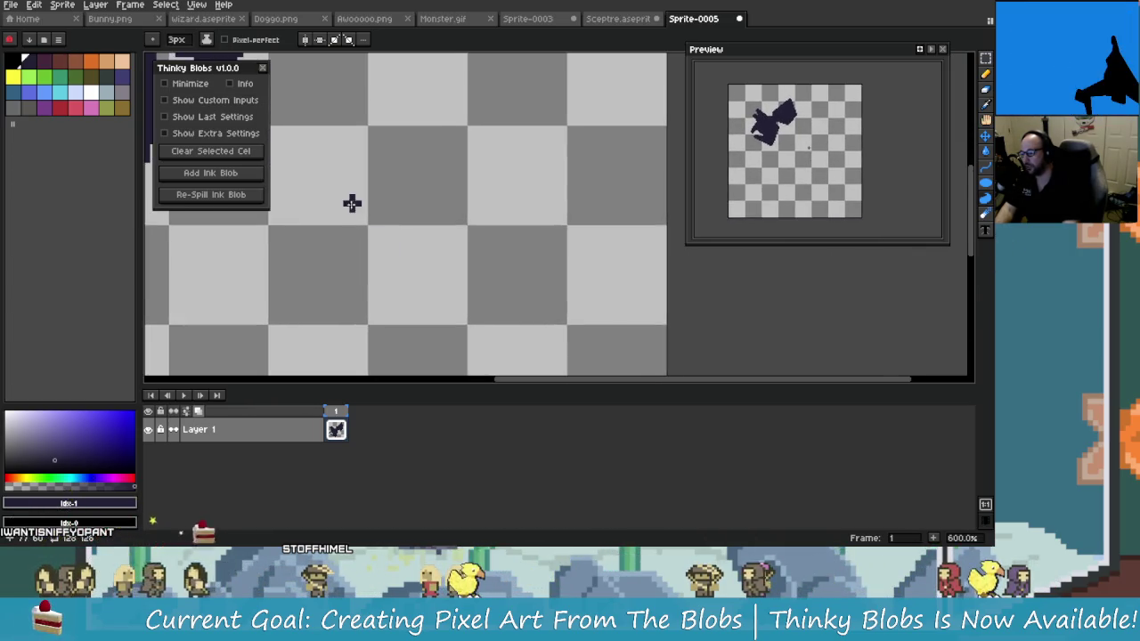
scroll(489, 223, left, 2)
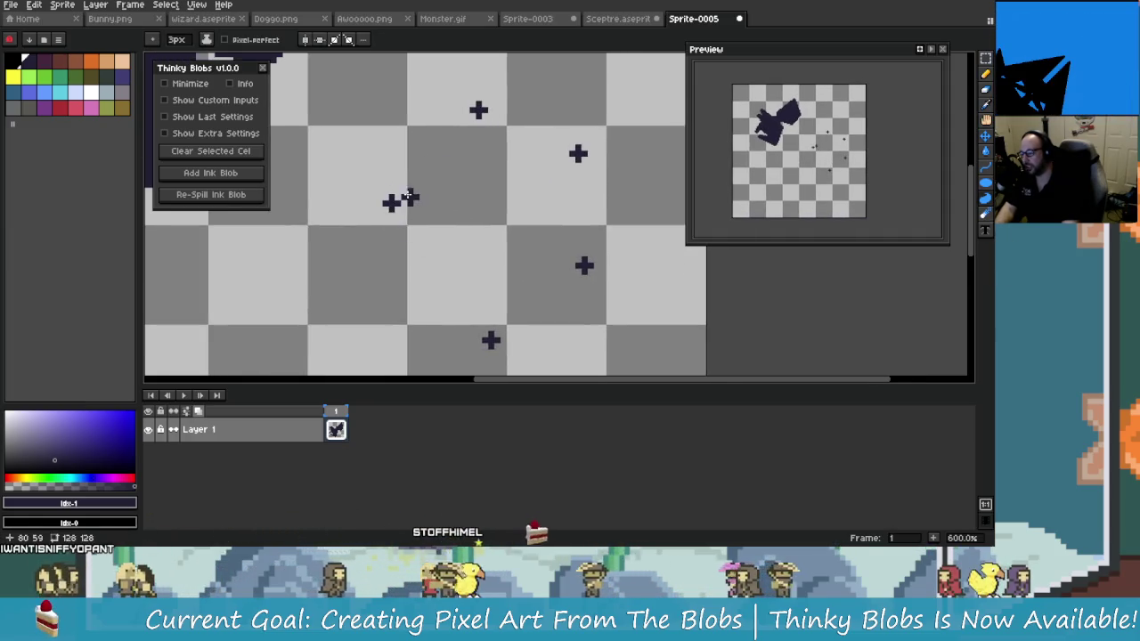
click(454, 134)
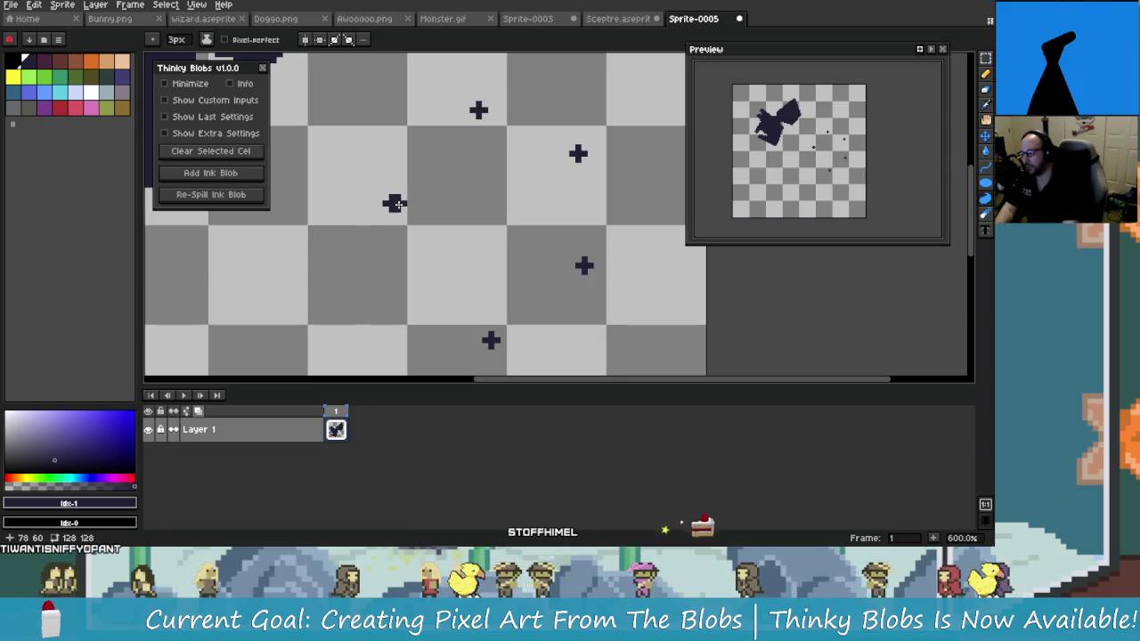
key(ctrl+z)
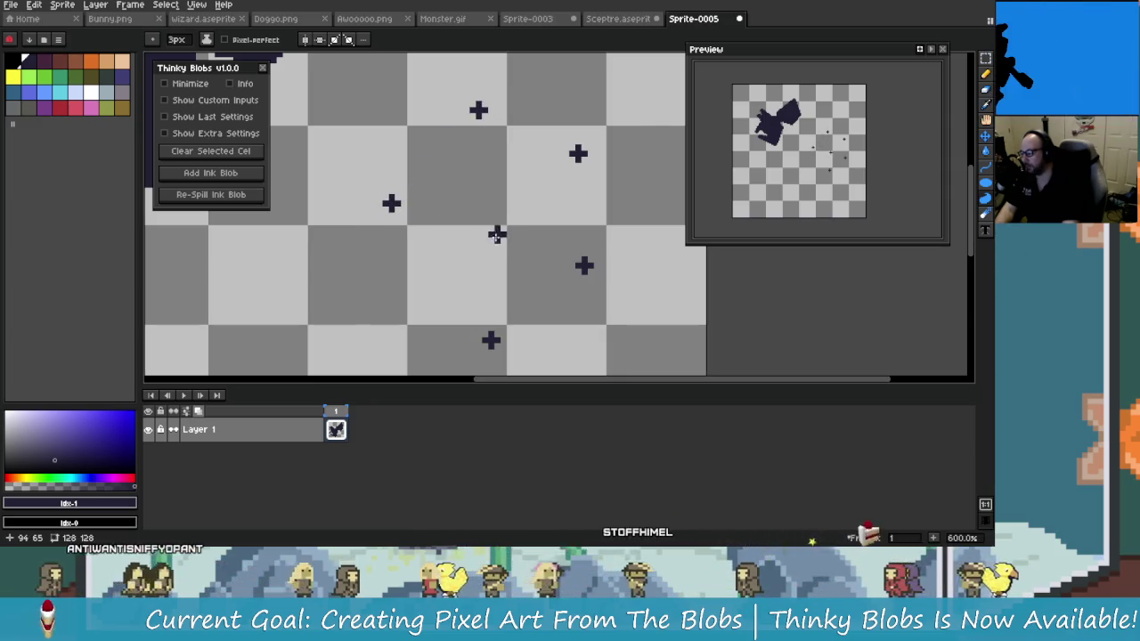
key(ctrl+z)
key(ctrl+z)
key(ctrl+z)
key(ctrl+z)
Switch to the pencil with a 4px brush
key(b)
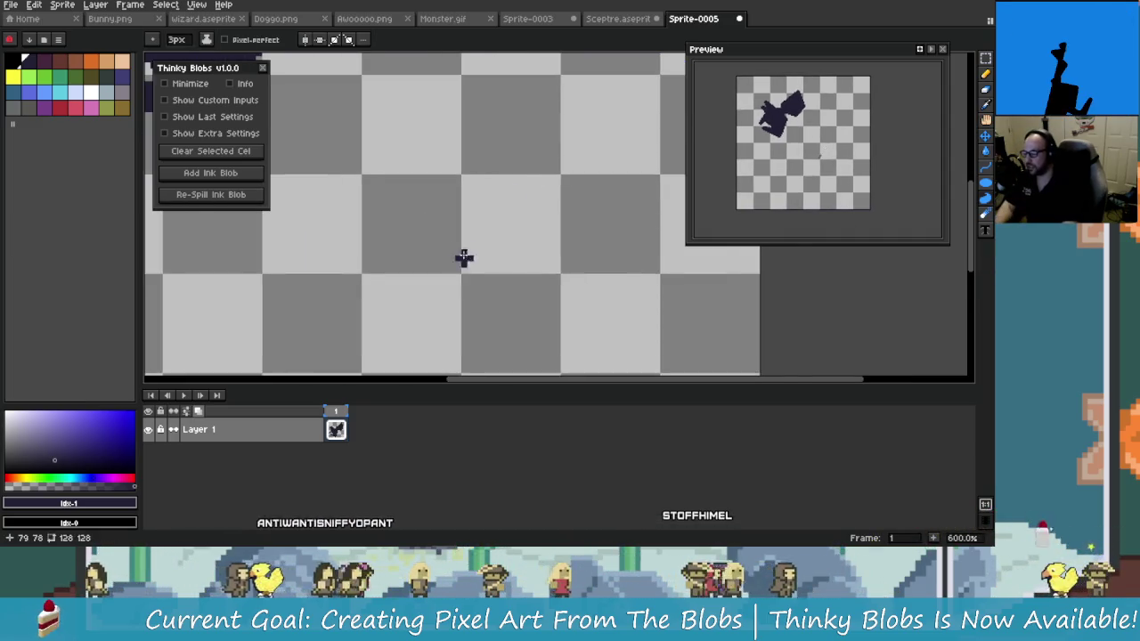
key(minus)
key(minus)
key(plus)
key(plus)
key(plus)
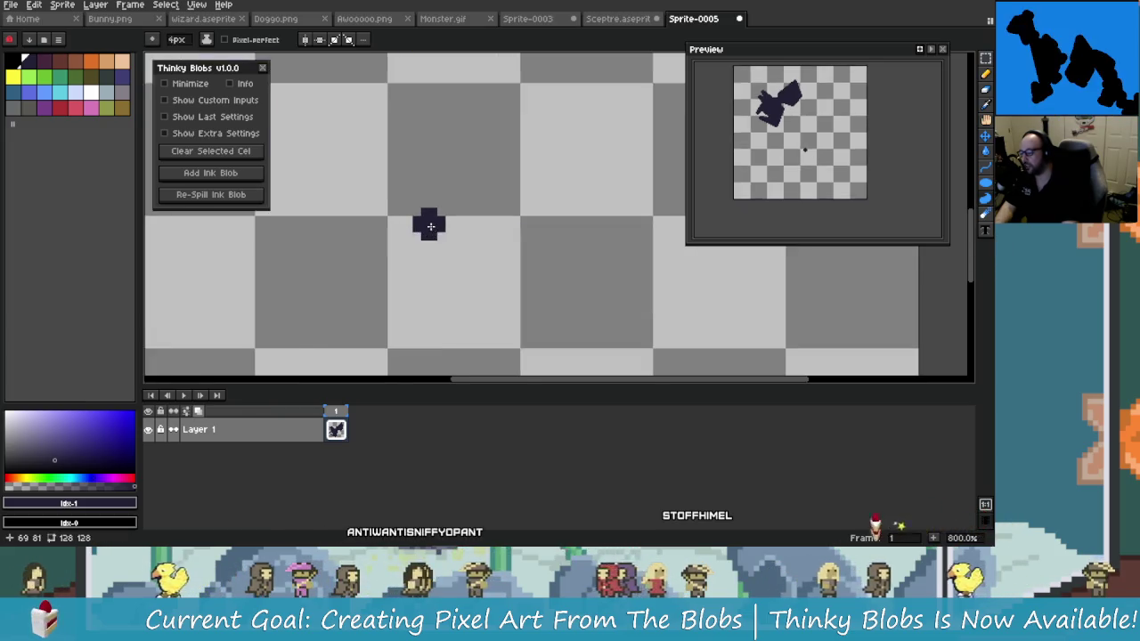
scroll(454, 242, down, 2)
scroll(460, 247, down, 2)
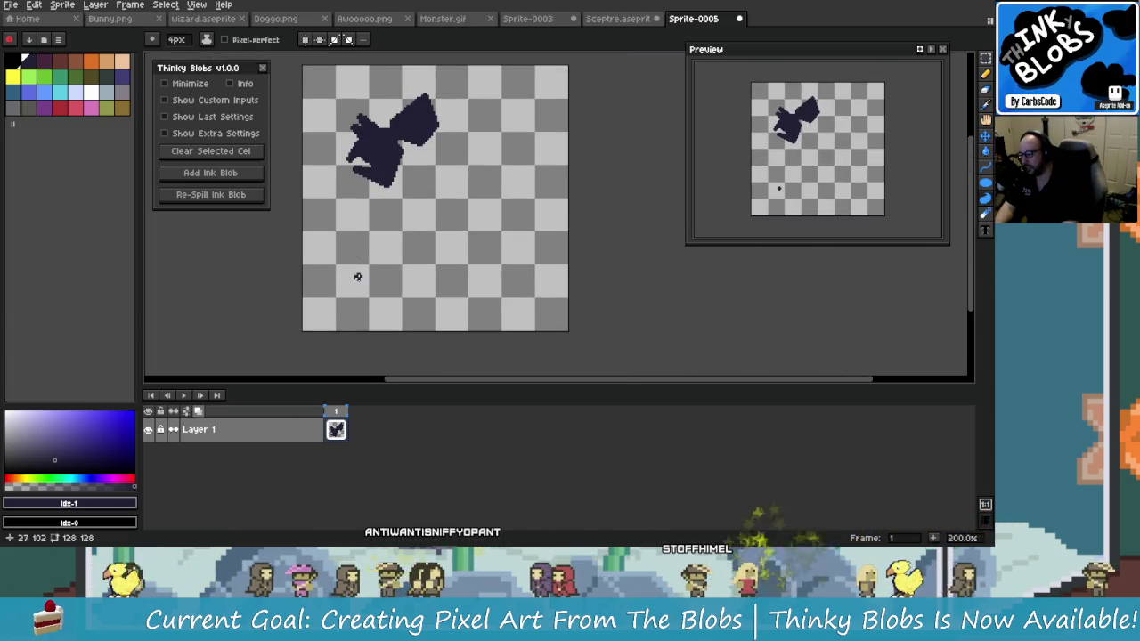
click(490, 174)
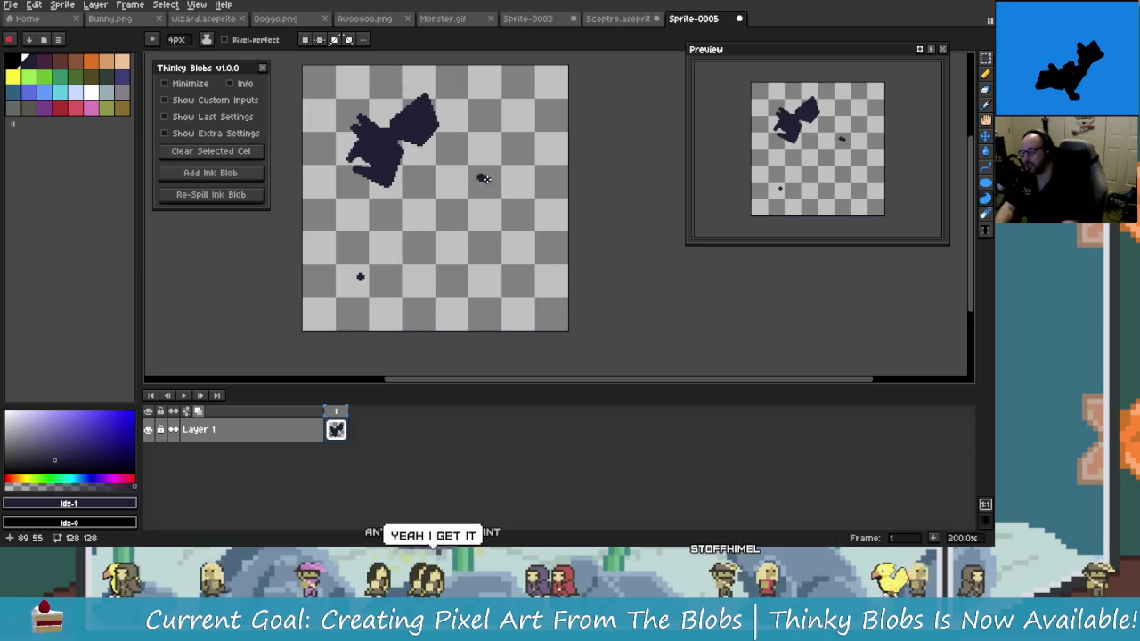
click(547, 274)
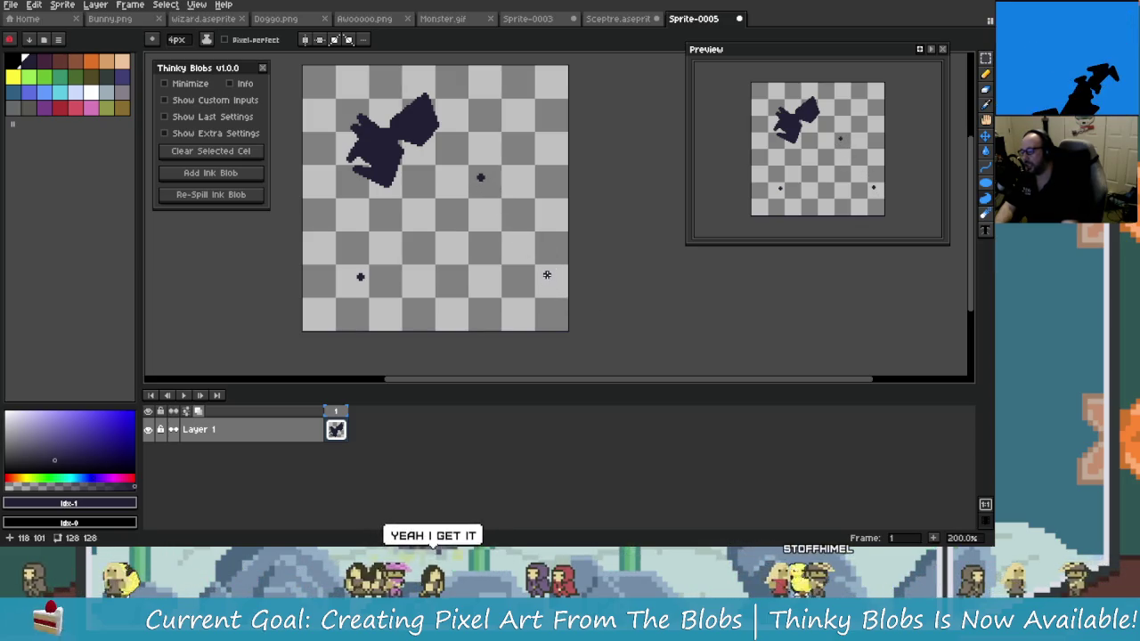
click(452, 285)
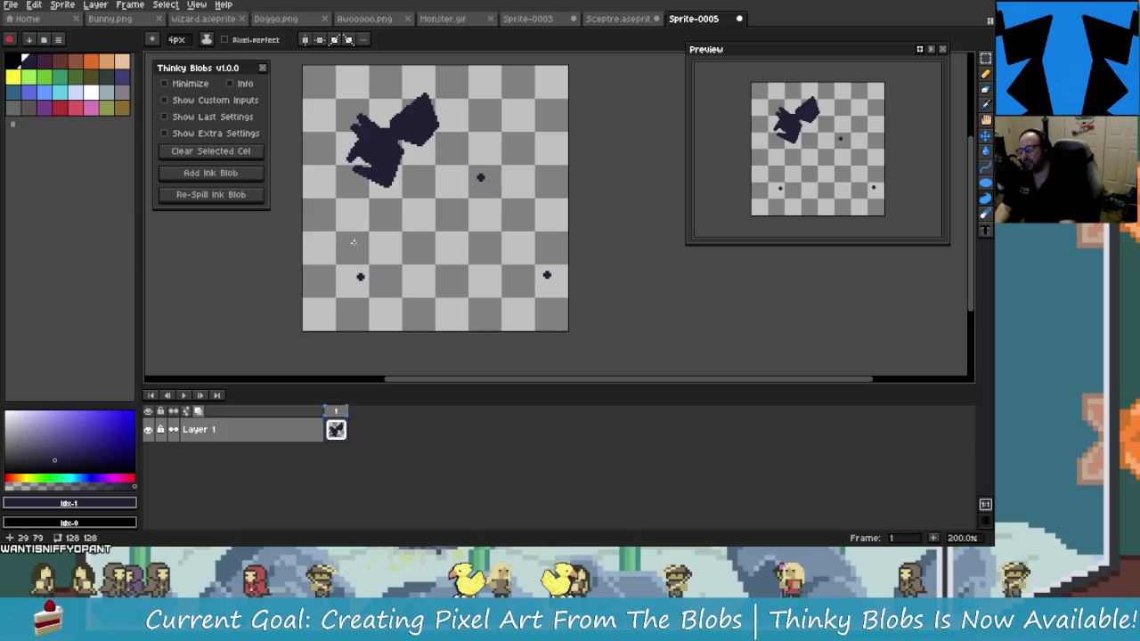
mouse_move(359, 276)
mouse_down()
mouse_move(472, 182)
mouse_move(512, 265)
mouse_up()
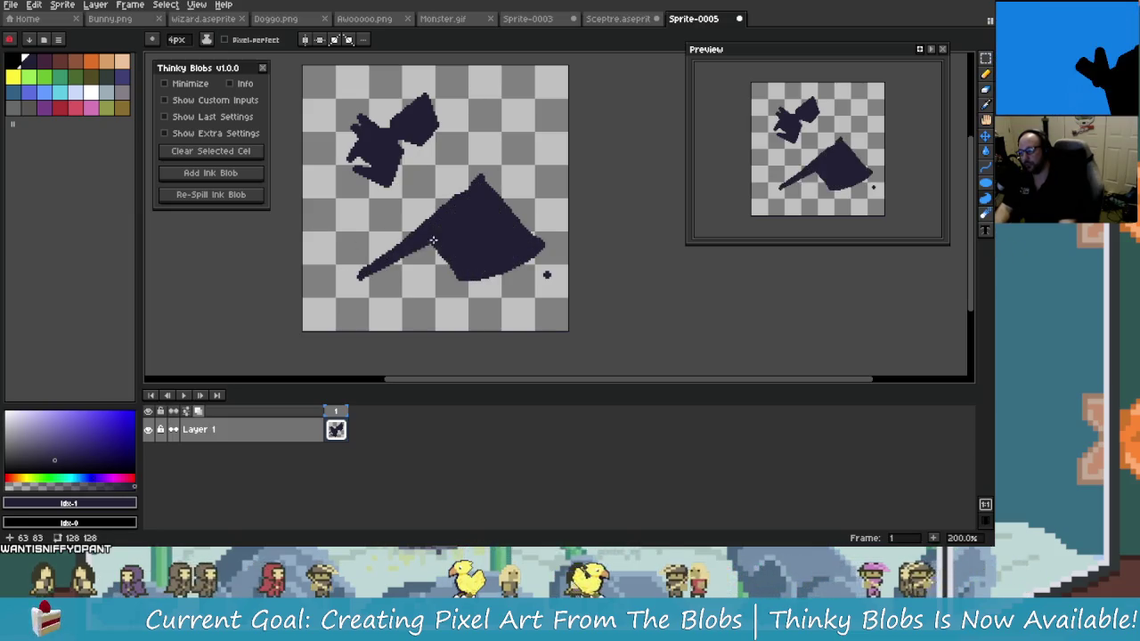
key(ctrl+z)
key(v)
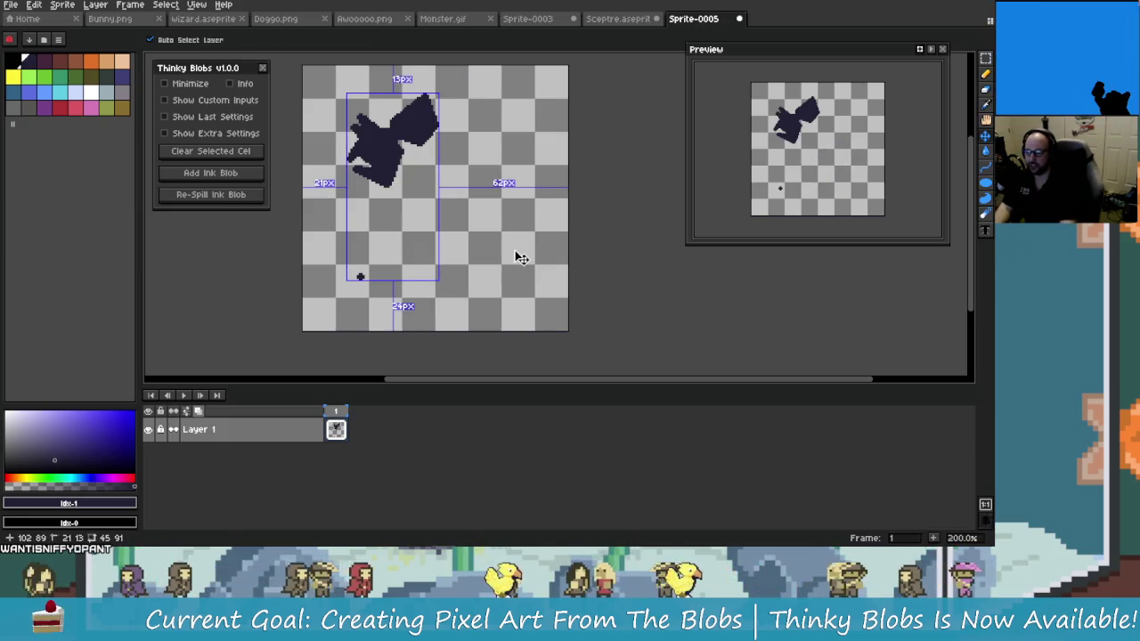
key(b)
click(433, 271)
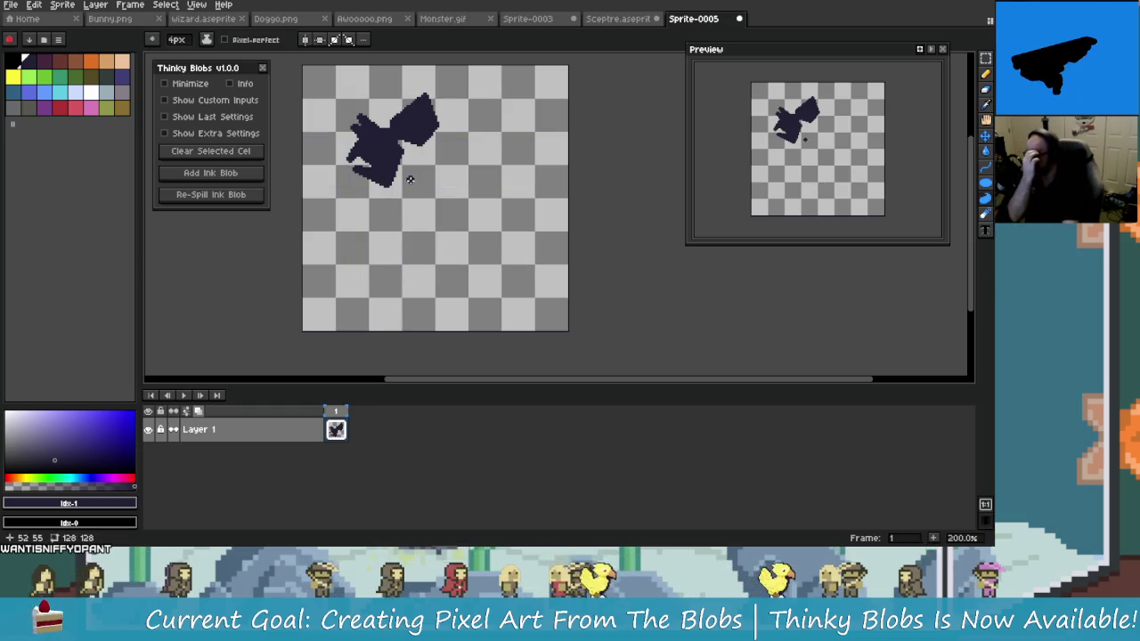
key(ctrl+z)
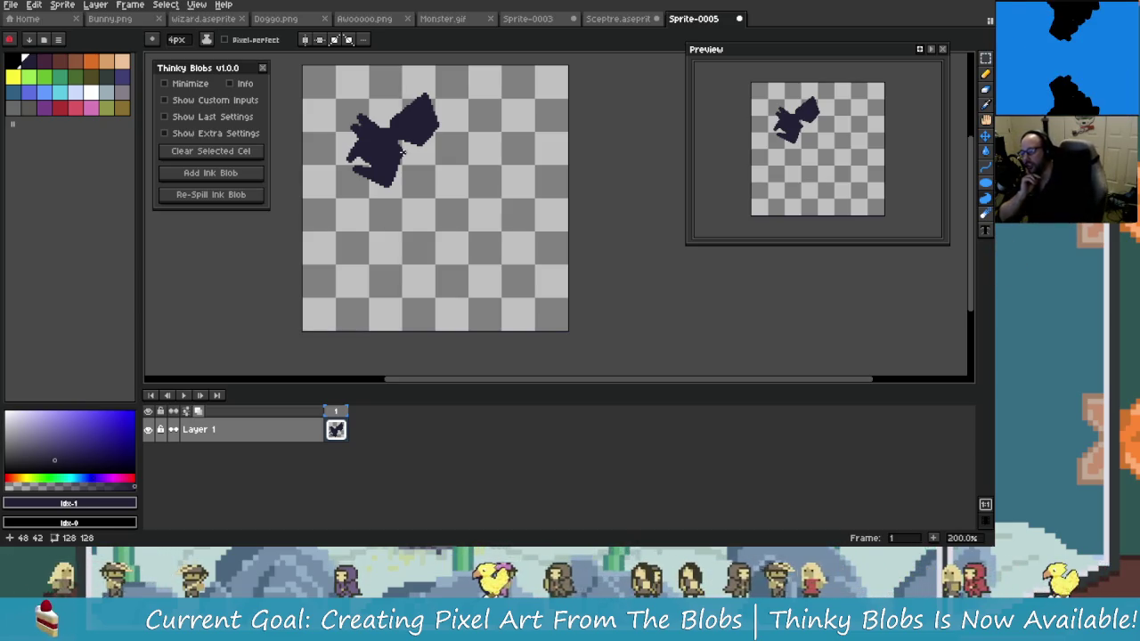
Open Sceptre.aseprite and flip between frame 1 (Blob) and frame 2 (Torch), ending on Torch
click(634, 19)
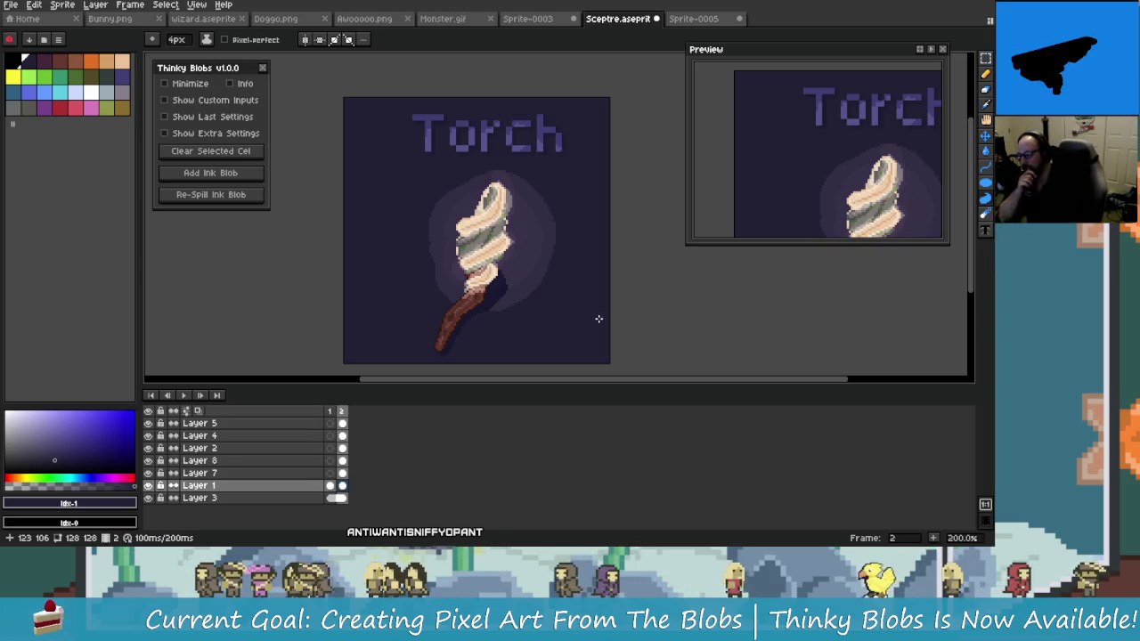
key(Left)
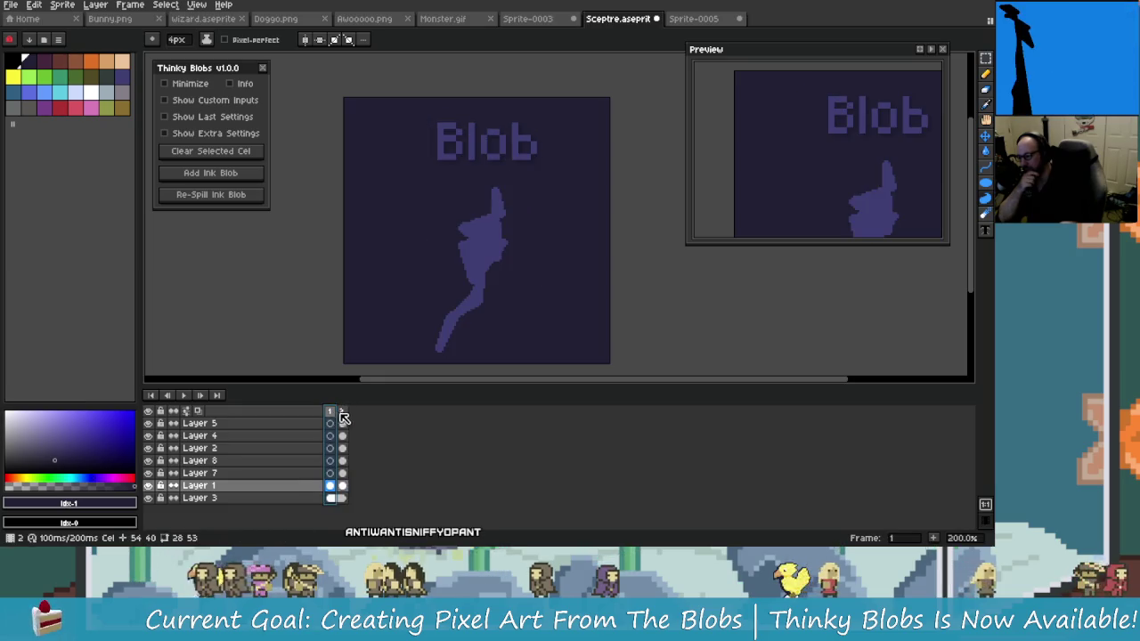
click(342, 412)
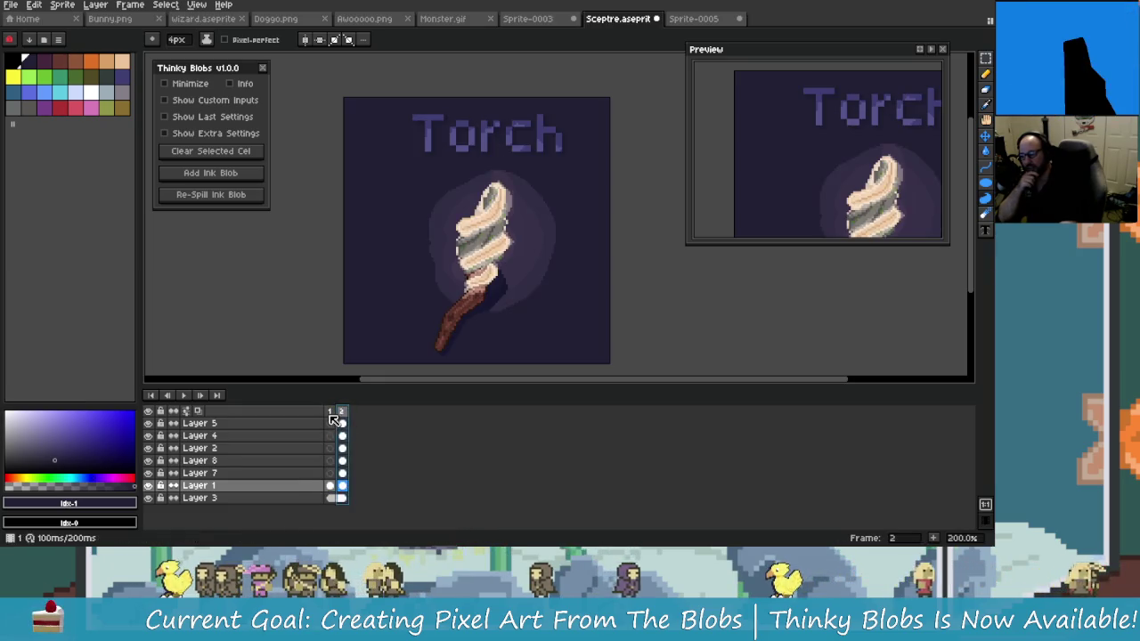
click(332, 412)
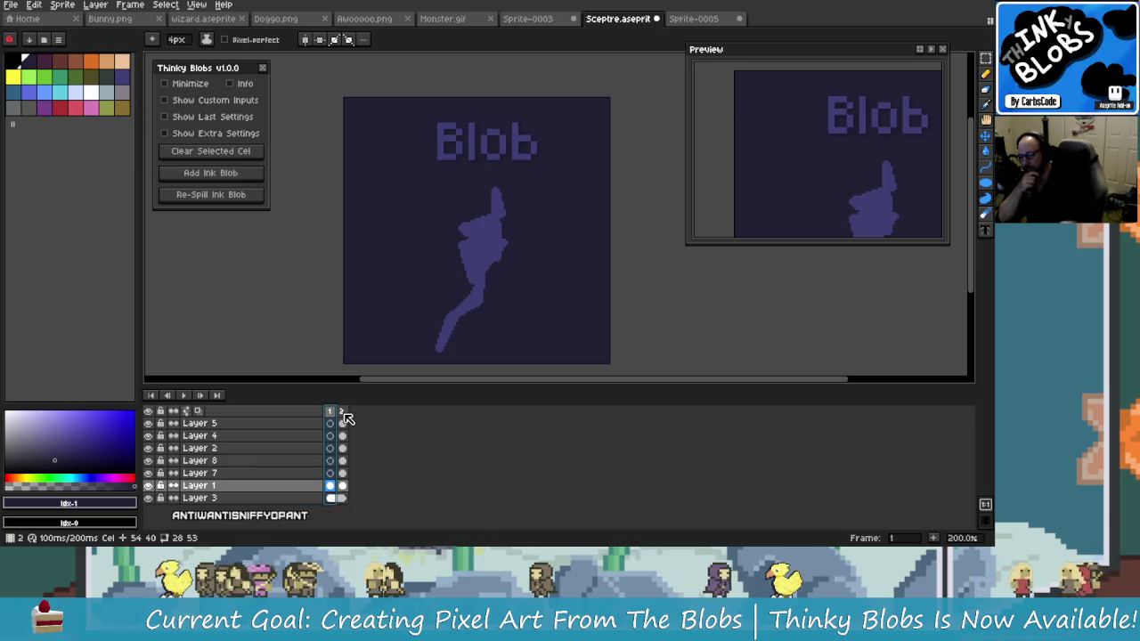
click(344, 414)
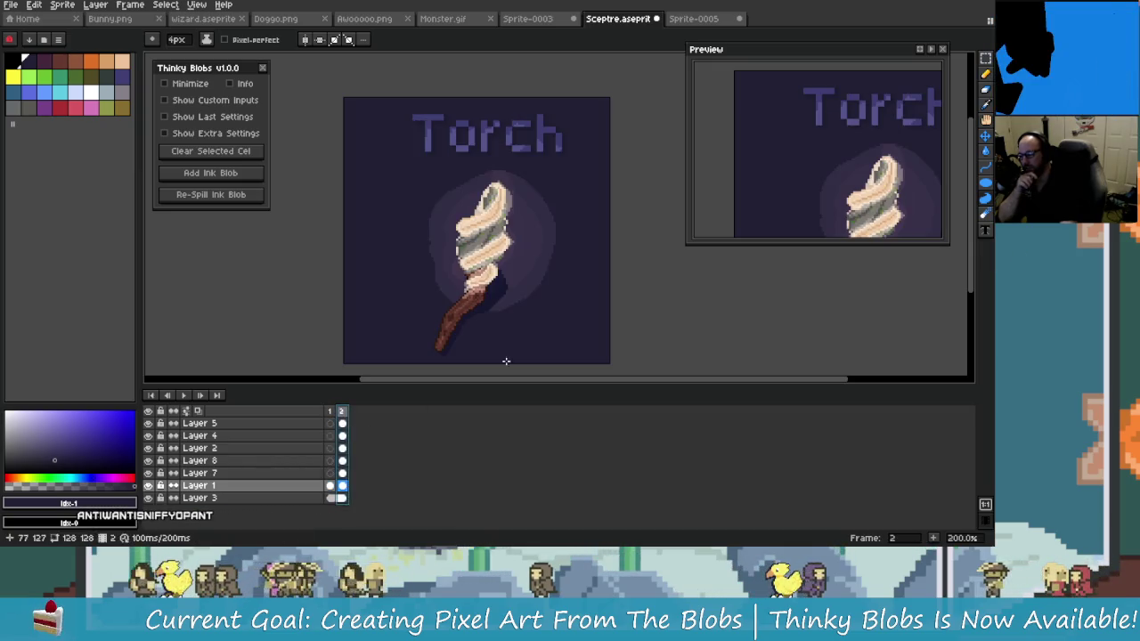
drag(492, 354, 484, 324)
click(331, 412)
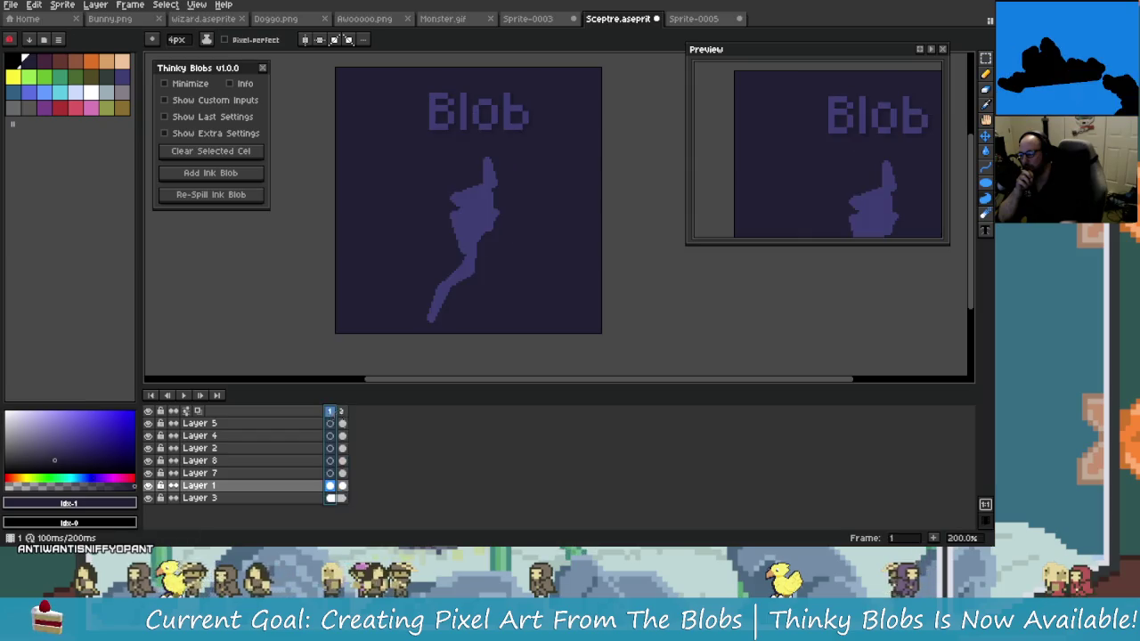
click(343, 412)
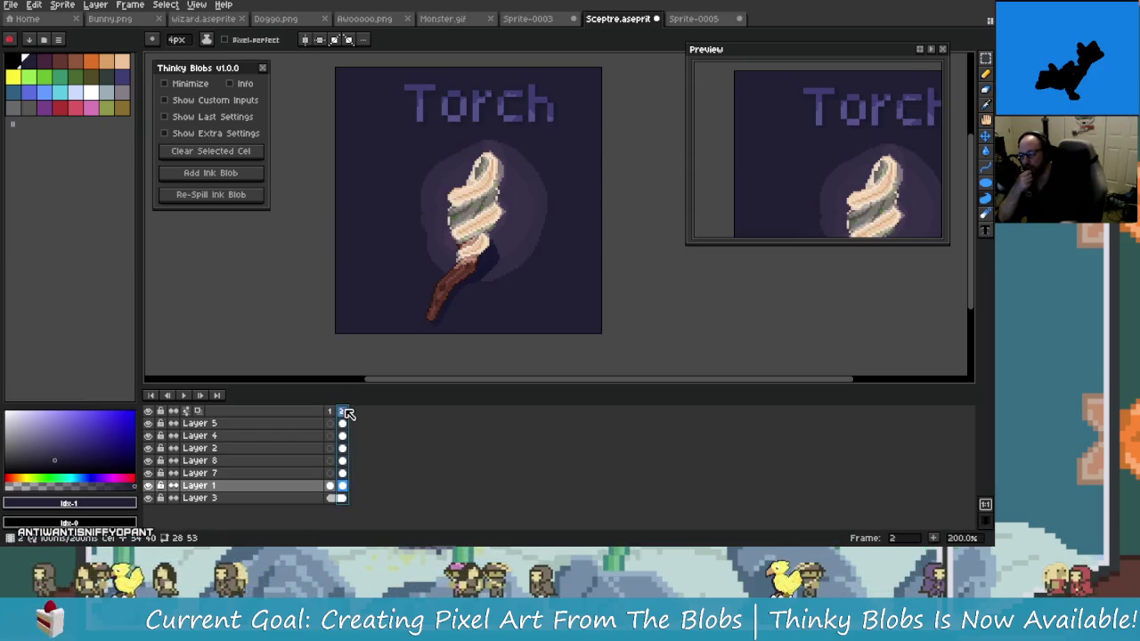
scroll(508, 308, up, 1)
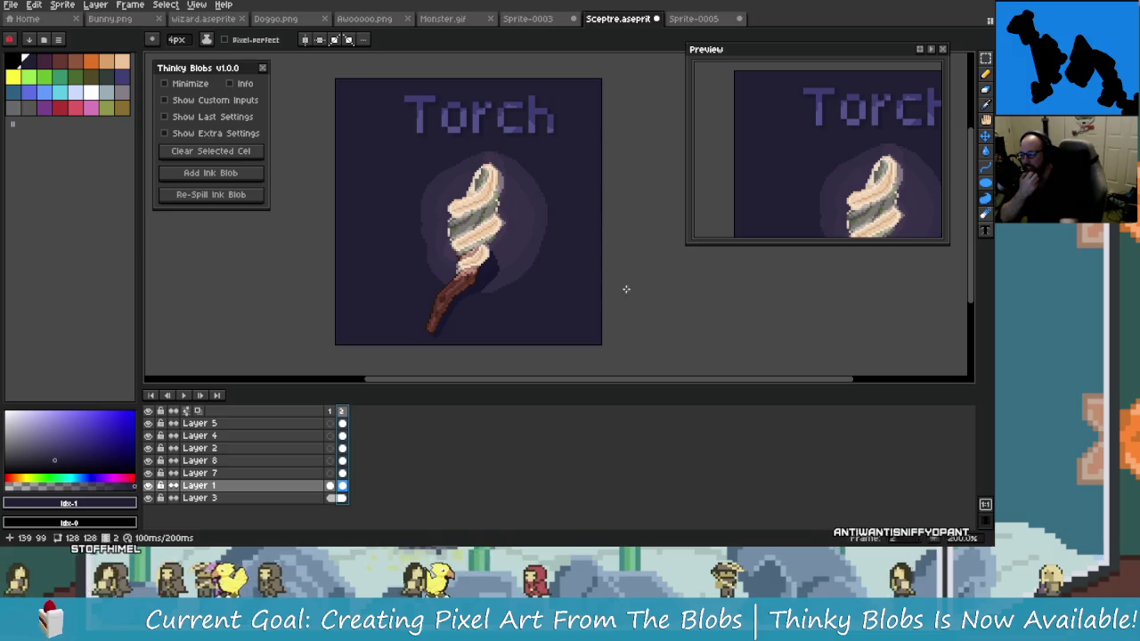
Return to the Sceptre.aseprite Torch sprite and briefly toggle Show Last Settings
click(533, 19)
scroll(494, 238, up, 1)
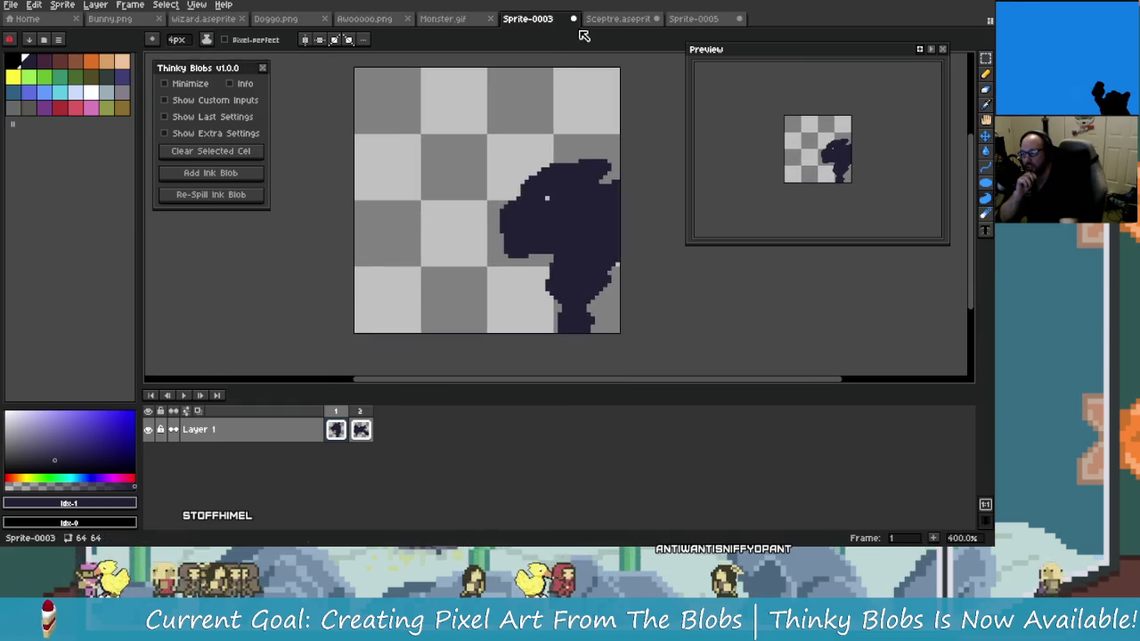
click(622, 19)
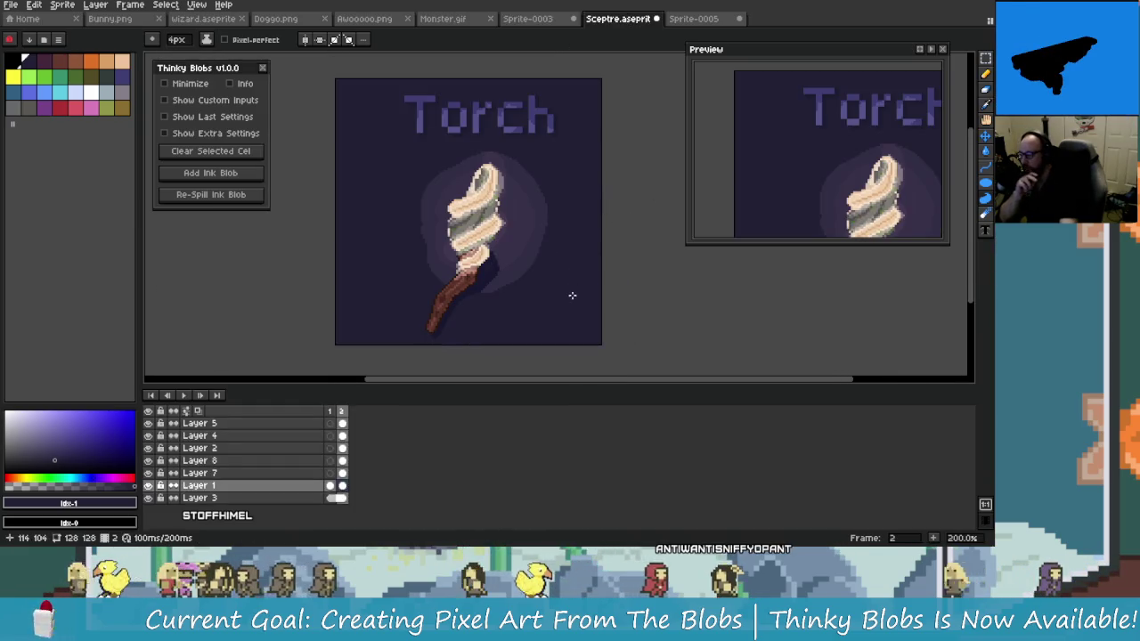
click(223, 117)
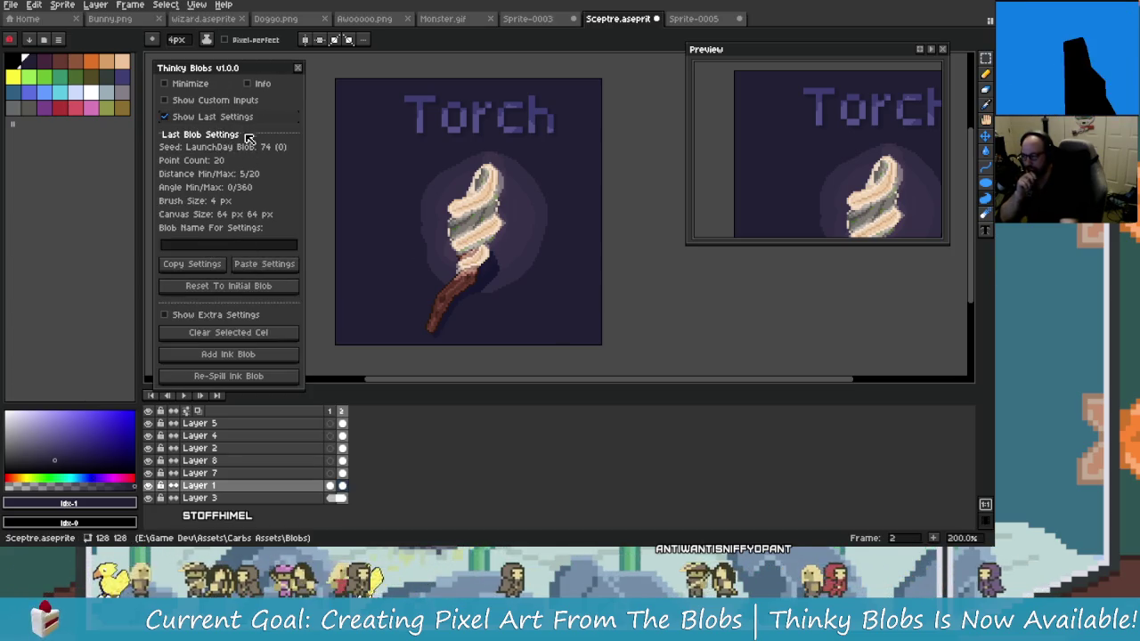
click(205, 116)
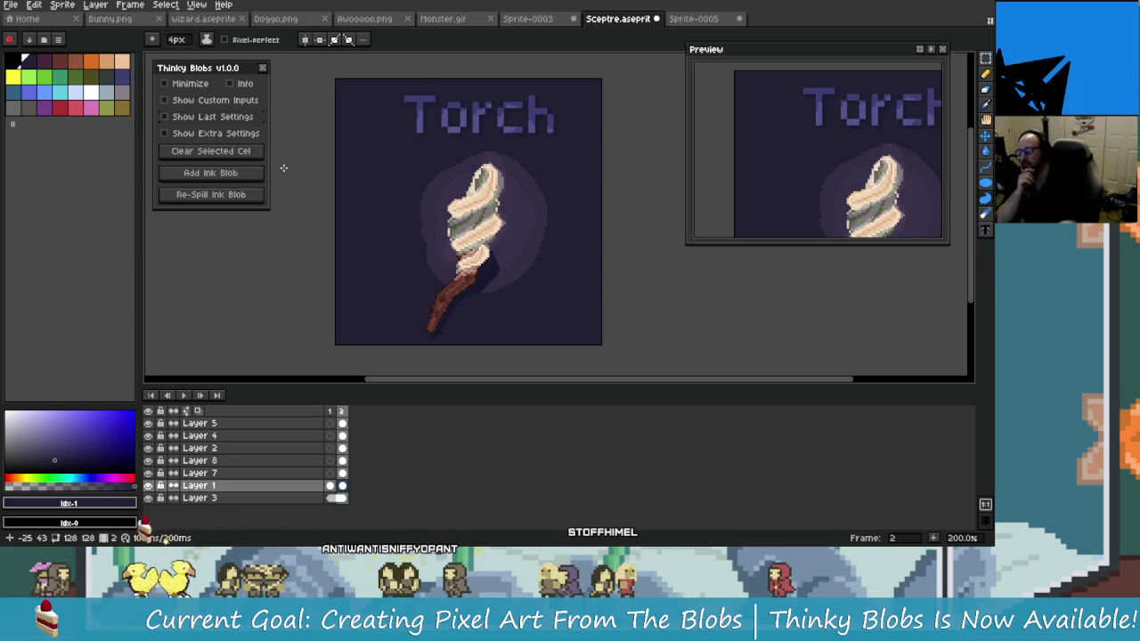
Open the Thinky Blobs help and launch Bug Report / Feature Request, allowing execute access
click(229, 83)
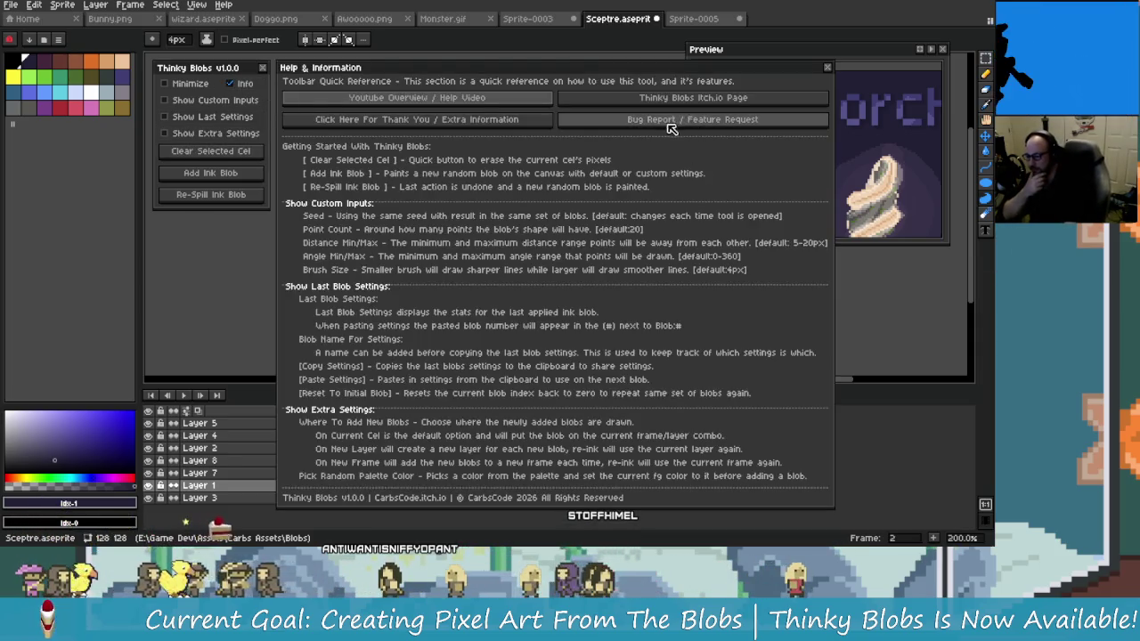
click(712, 123)
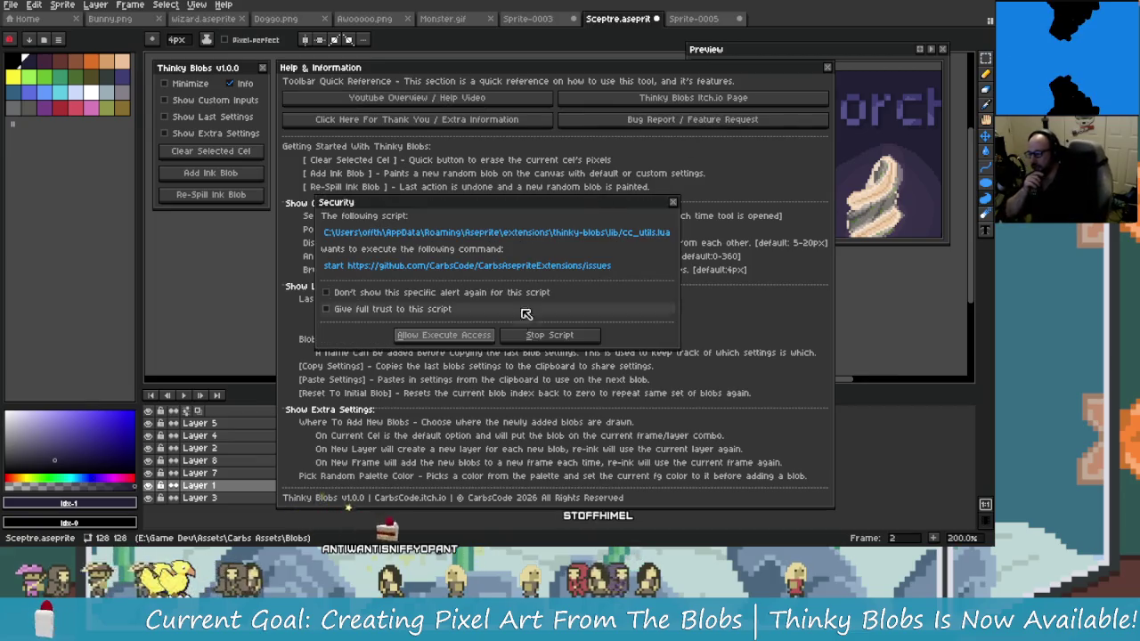
click(476, 332)
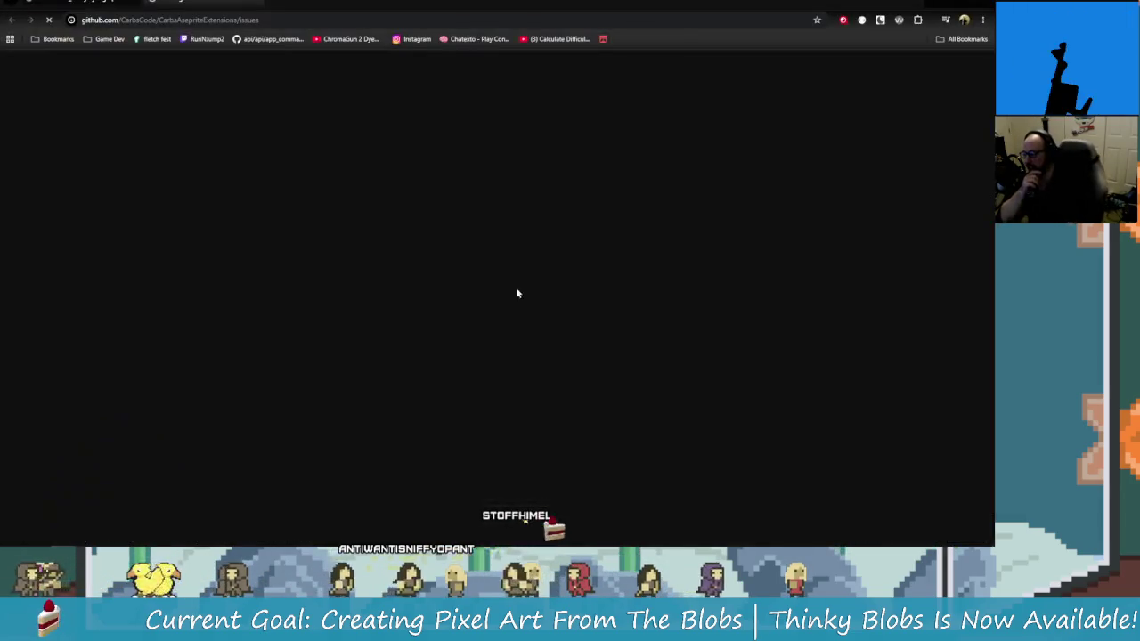
Open a Submit A Bug Report form on GitHub, close it unfilled, and go to the Discord CDN tab
scroll(490, 356, down, 3)
scroll(525, 398, up, 4)
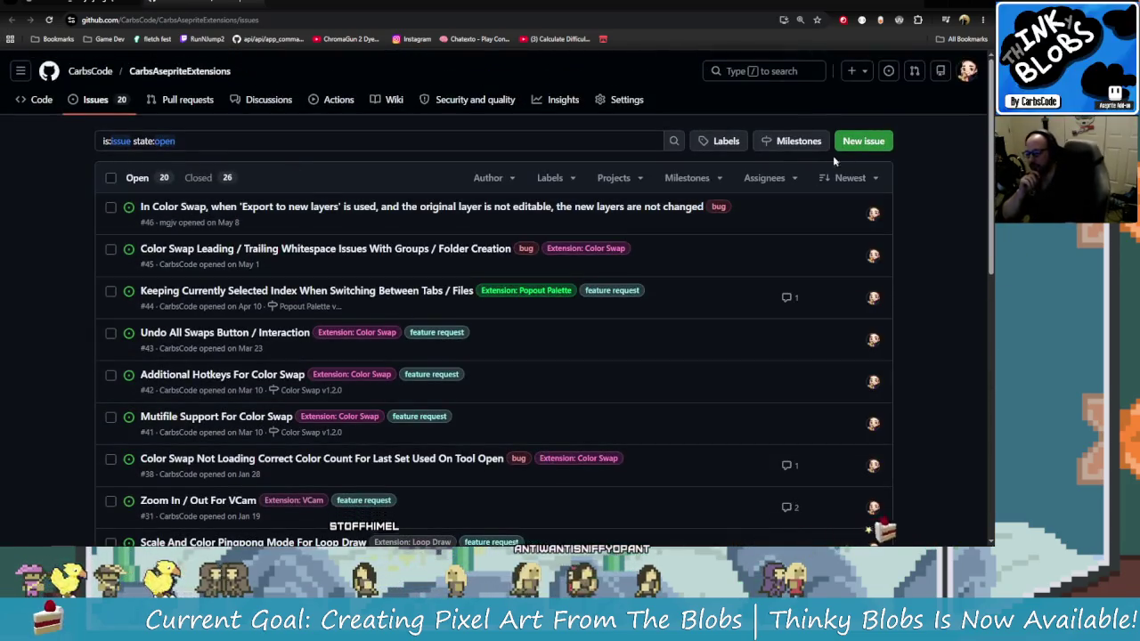
click(851, 142)
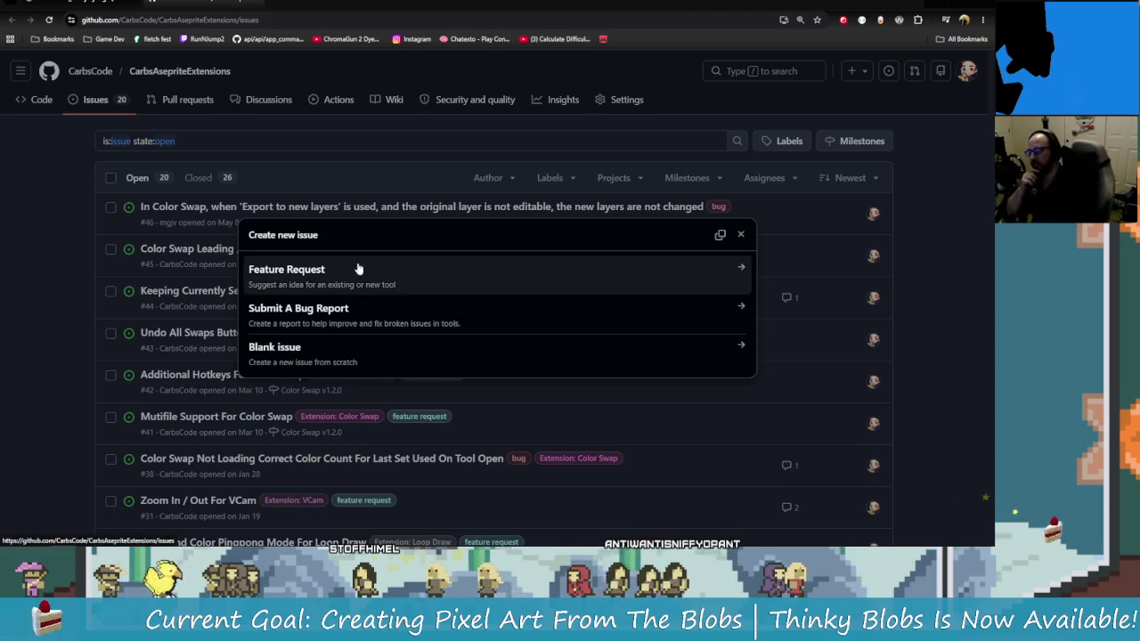
click(425, 314)
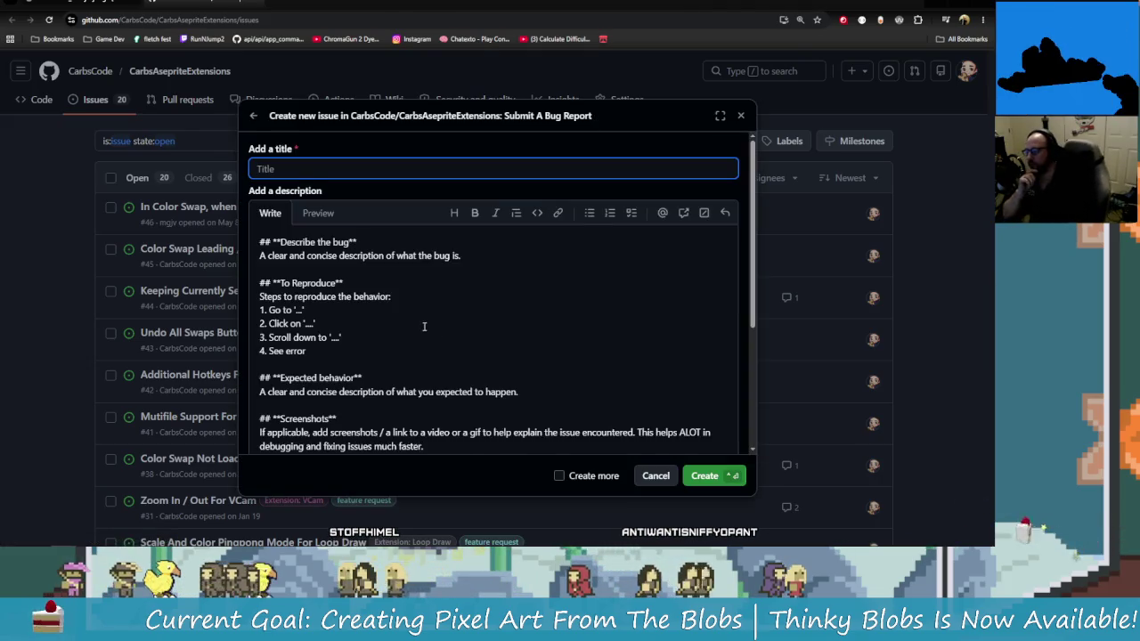
scroll(454, 332, down, 3)
scroll(445, 333, up, 3)
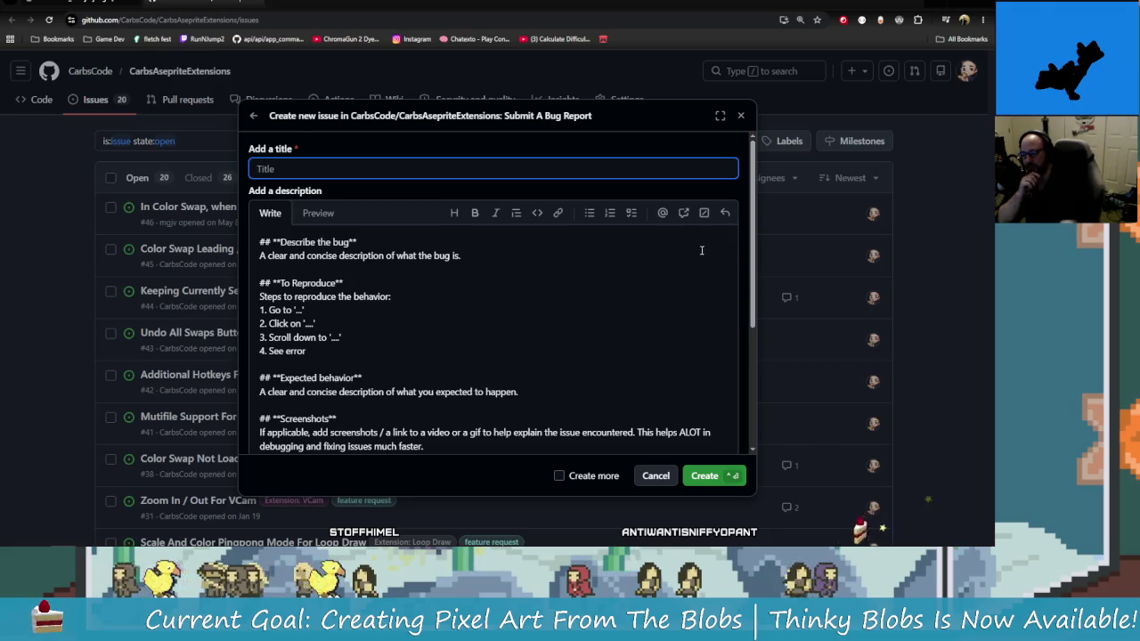
scroll(628, 356, down, 2)
scroll(636, 312, up, 2)
click(741, 115)
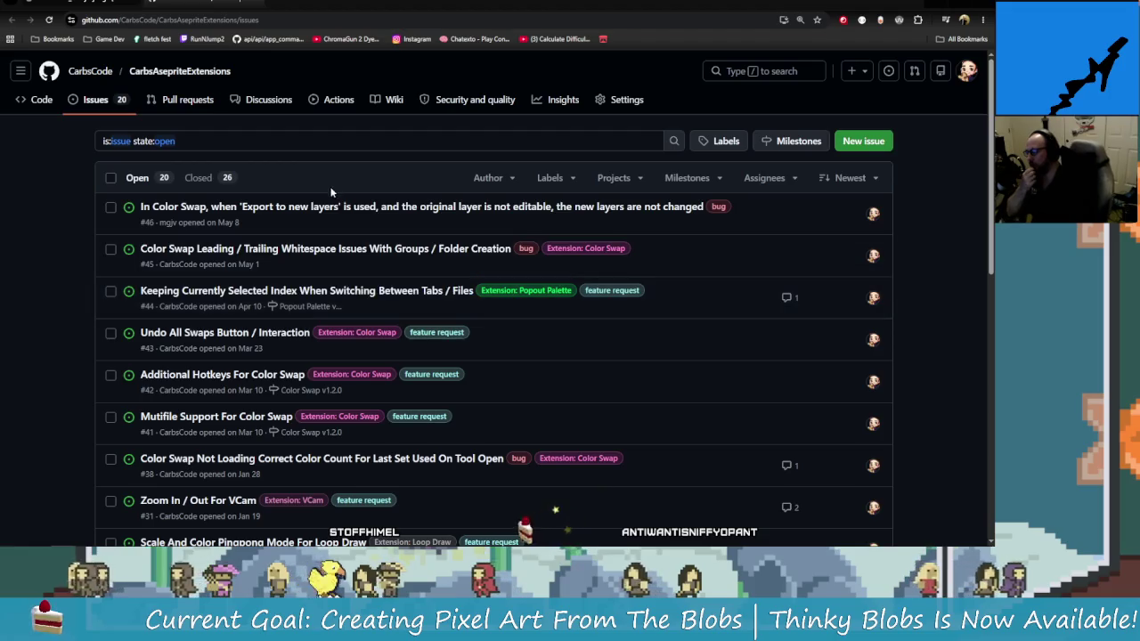
click(230, 14)
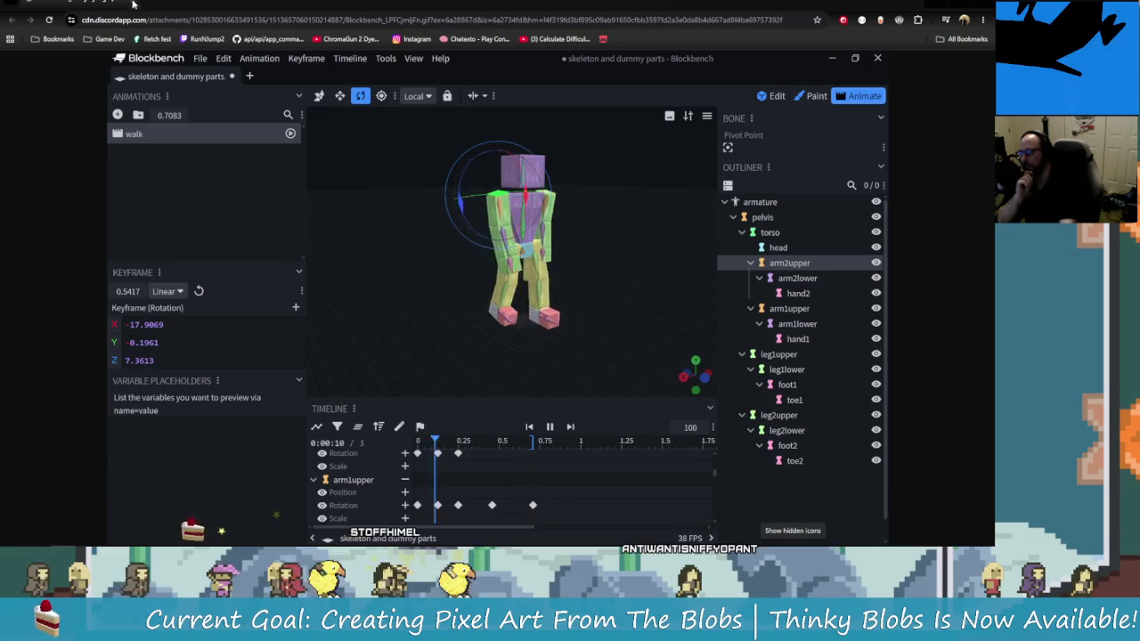
Switch from the Blockbench GIF back to Aseprite's Sceptre.aseprite with the help window open
key(alt+Tab)
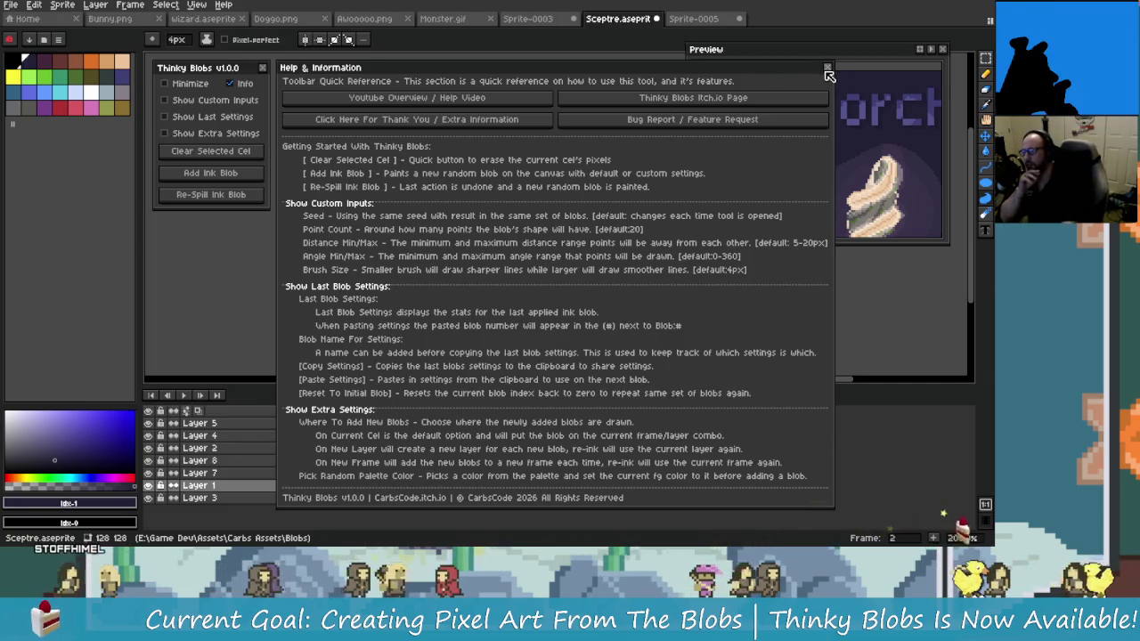
Close the Thinky Blobs Help & Information panel and switch to the YouTube channel page in Chrome
key(Escape)
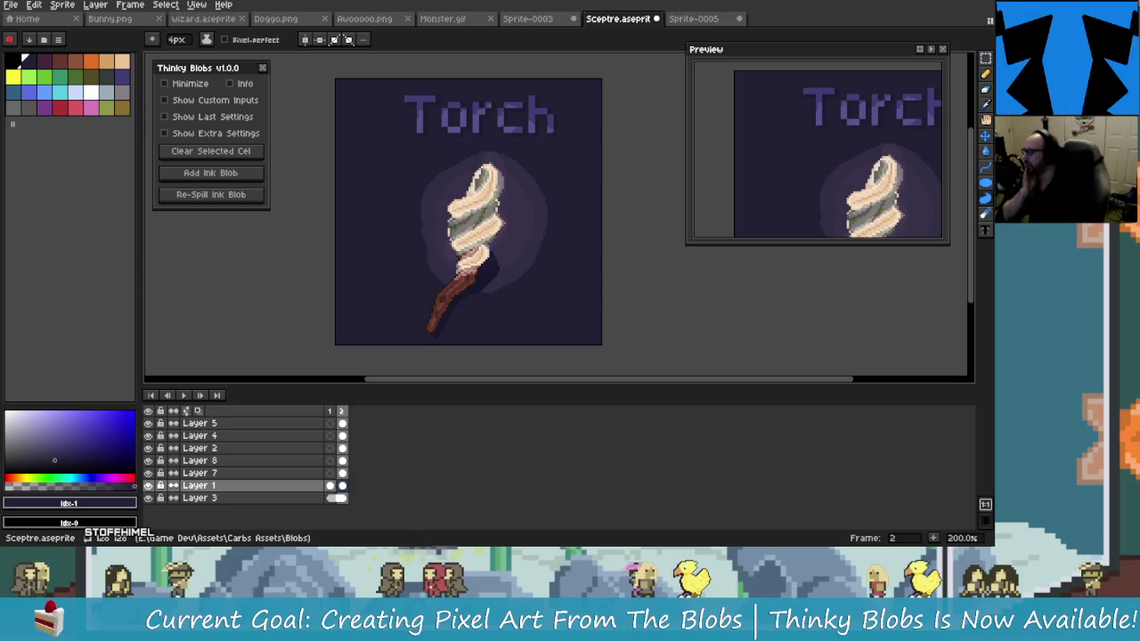
key(alt+Tab)
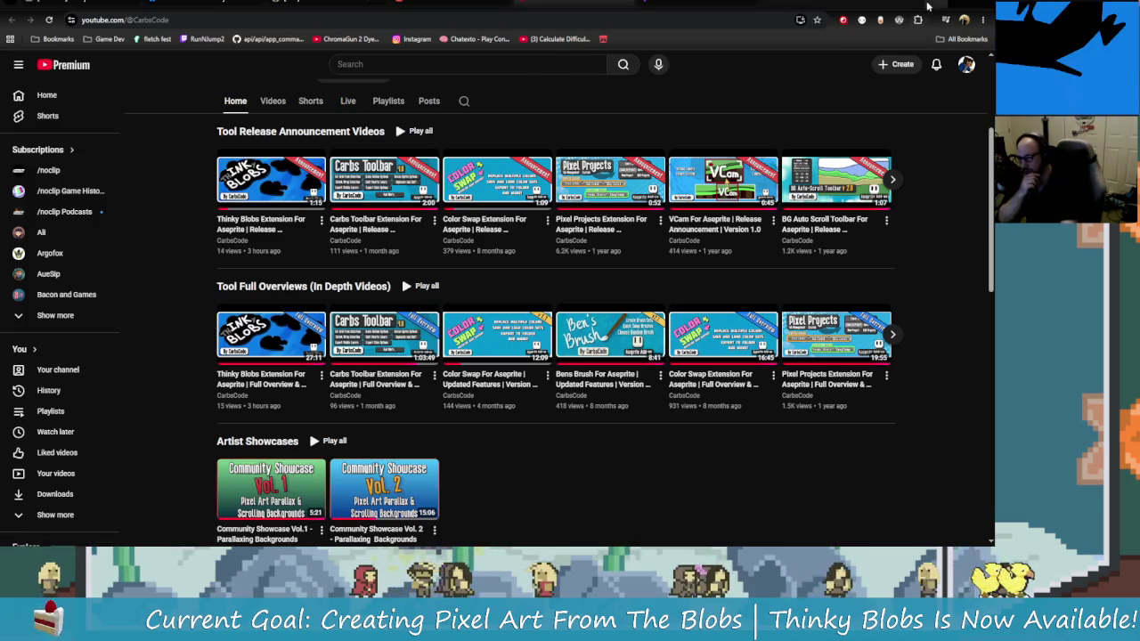
Look over the Torch sprite in Aseprite again, then switch to the 6-8-26 Thinky Blobs note in Obsidian
key(alt+Tab)
scroll(490, 267, up, 1)
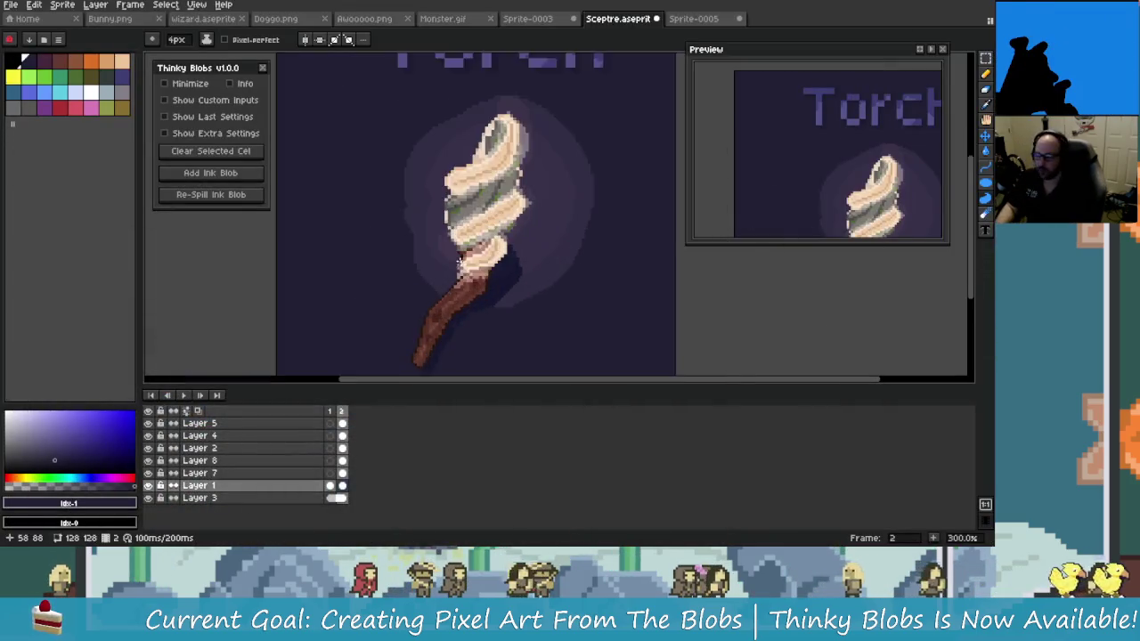
scroll(490, 267, down, 1)
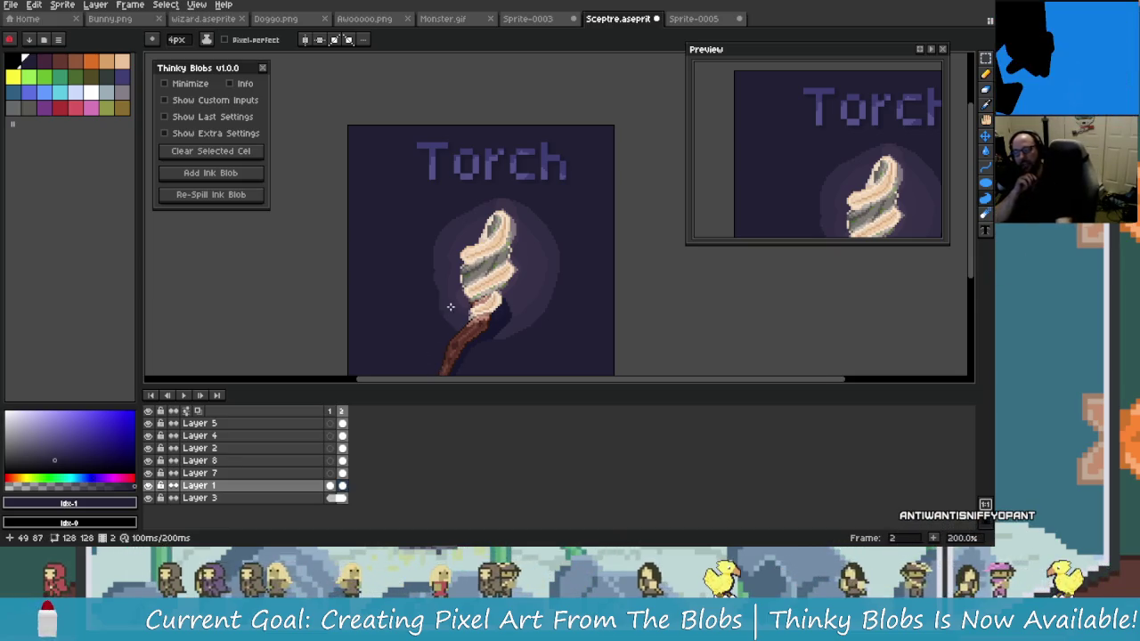
scroll(451, 306, down, 2)
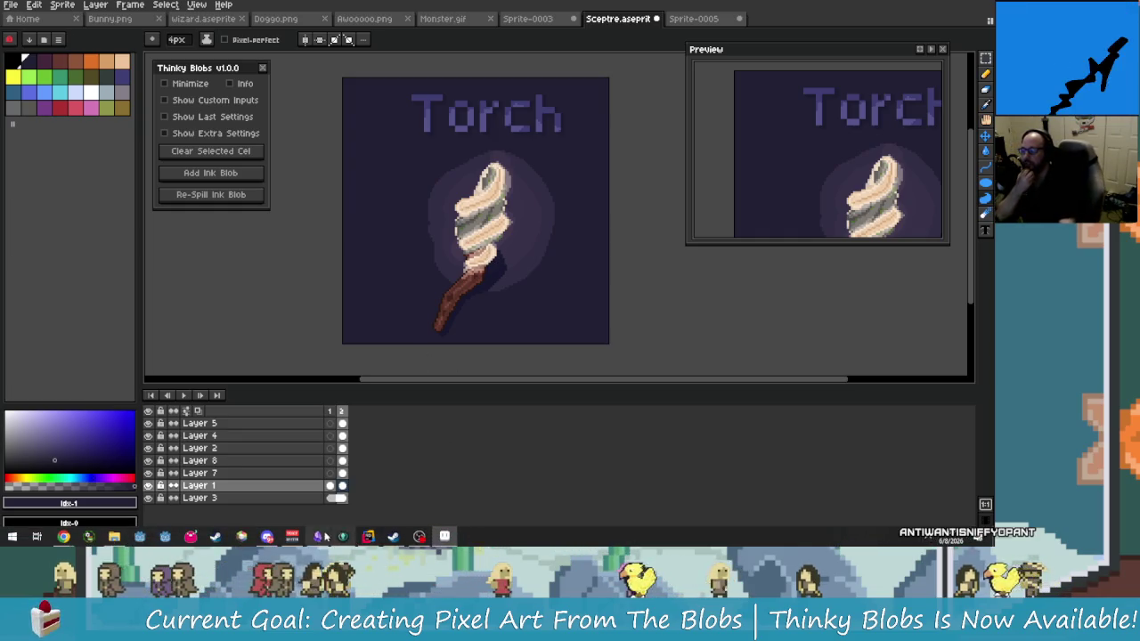
click(317, 536)
scroll(356, 402, up, 2)
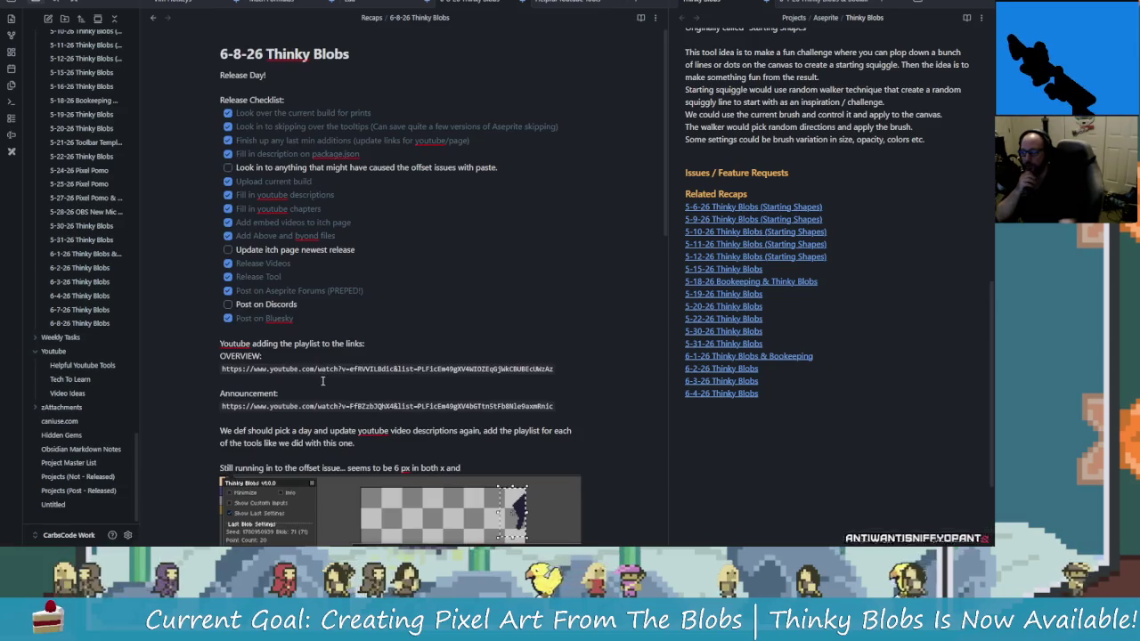
Tick 'Update itch page newest release' and 'Post on Discords' in the Release Day checklist
click(228, 247)
scroll(233, 251, down, 2)
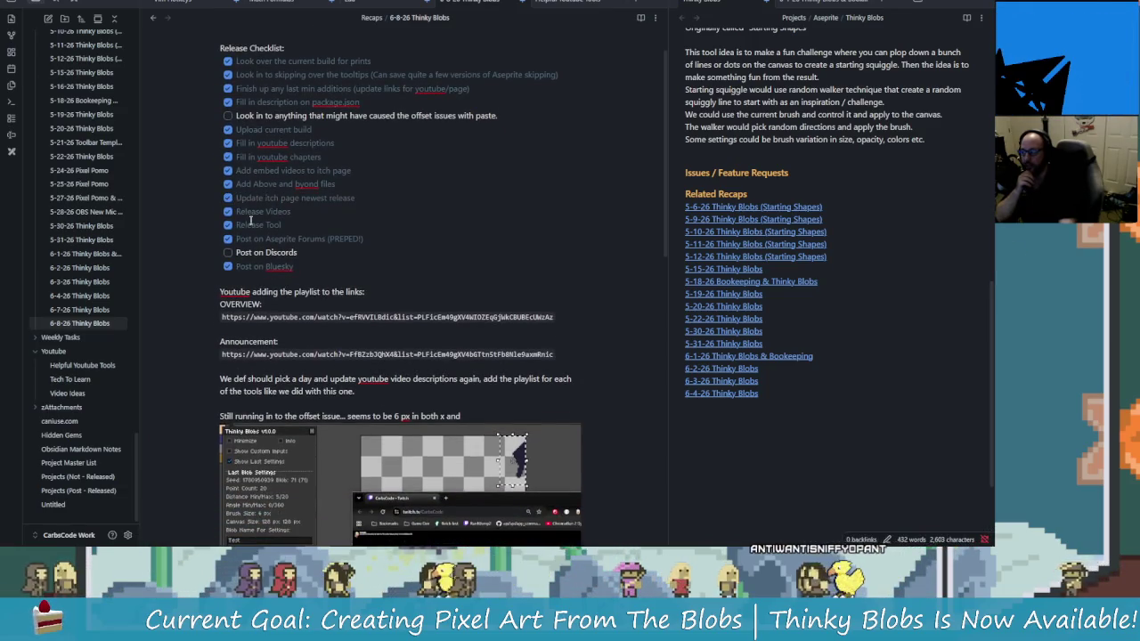
click(228, 253)
Place the cursor at the end of the remerging task in the Update 1.1.0 list
scroll(361, 172, up, 2)
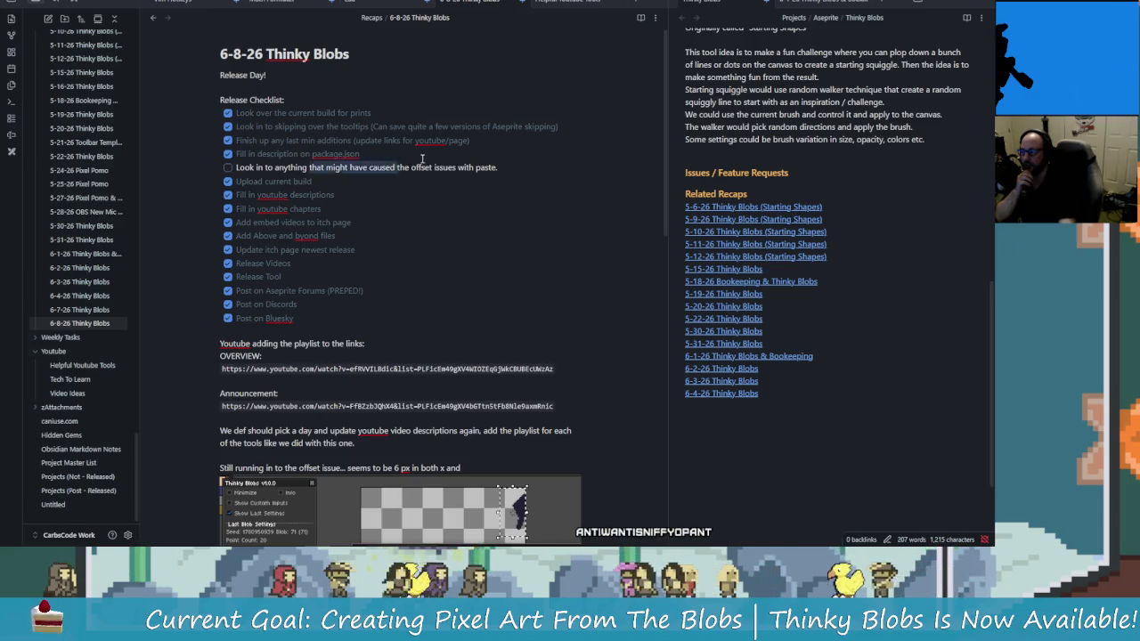
scroll(463, 294, down, 9)
scroll(477, 356, down, 3)
scroll(482, 381, down, 4)
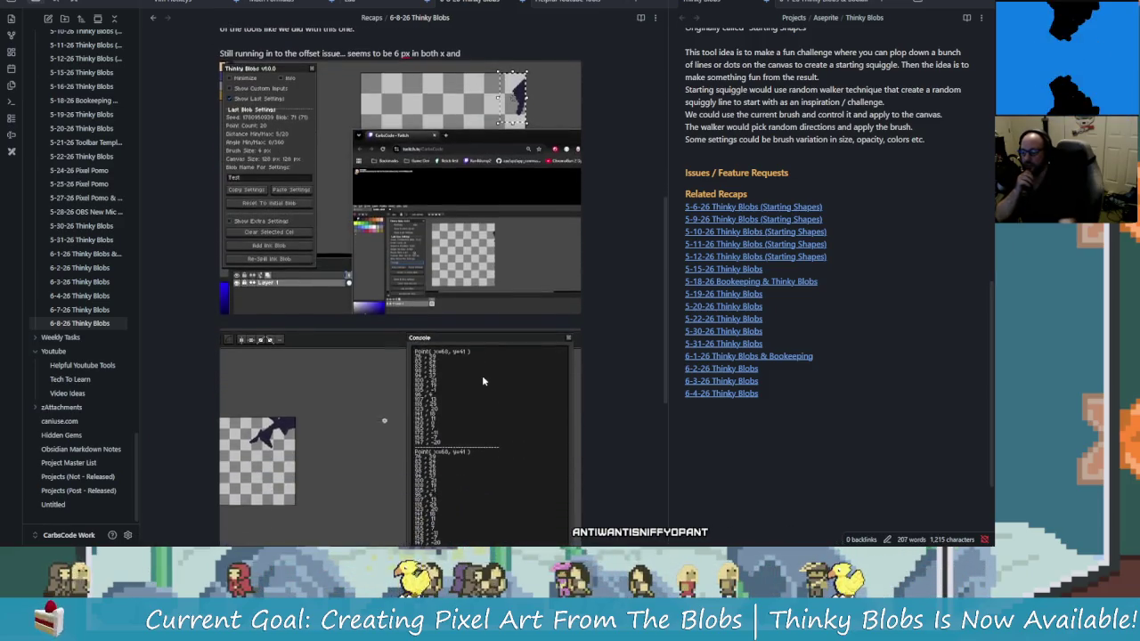
scroll(482, 381, up, 2)
scroll(810, 338, up, 8)
scroll(810, 339, up, 2)
scroll(811, 339, up, 6)
scroll(810, 338, down, 4)
scroll(783, 321, up, 4)
scroll(735, 296, up, 3)
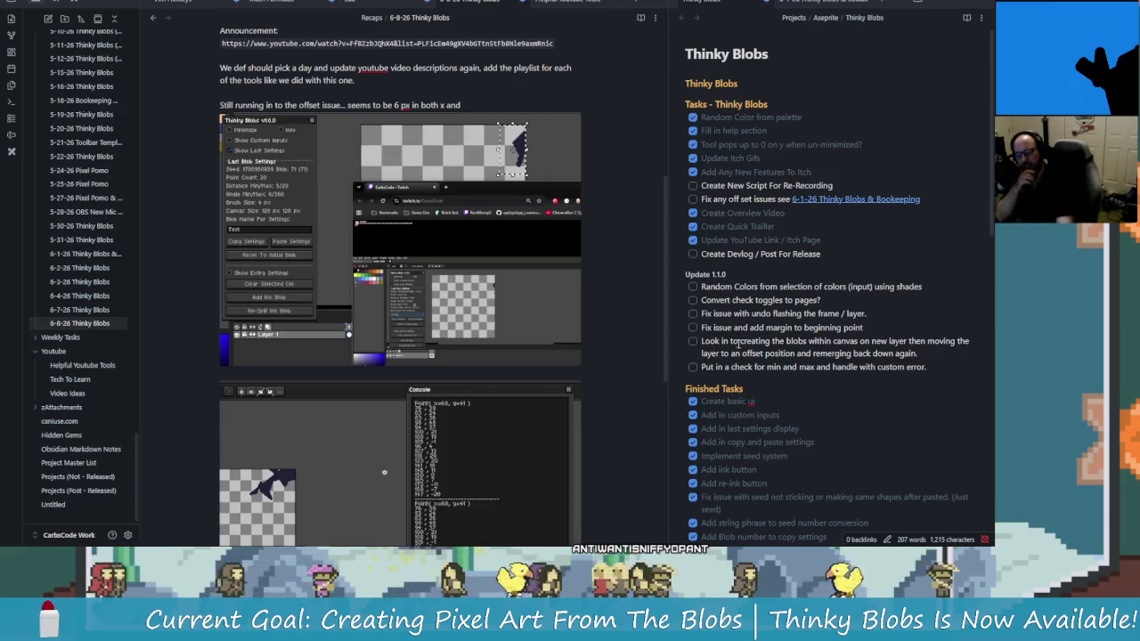
click(873, 341)
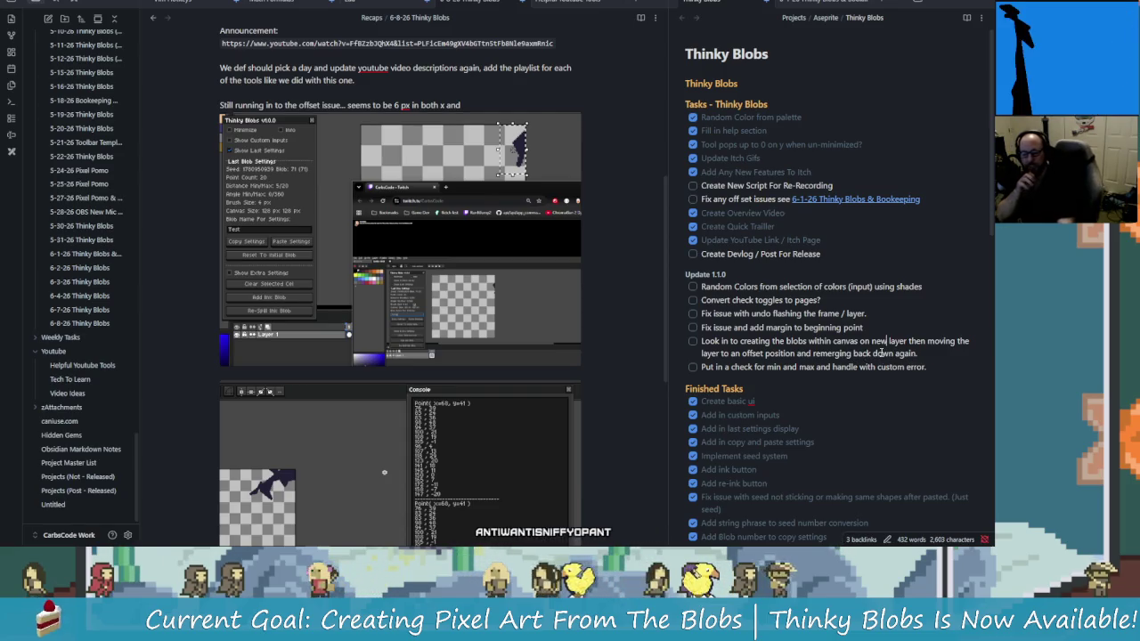
click(930, 356)
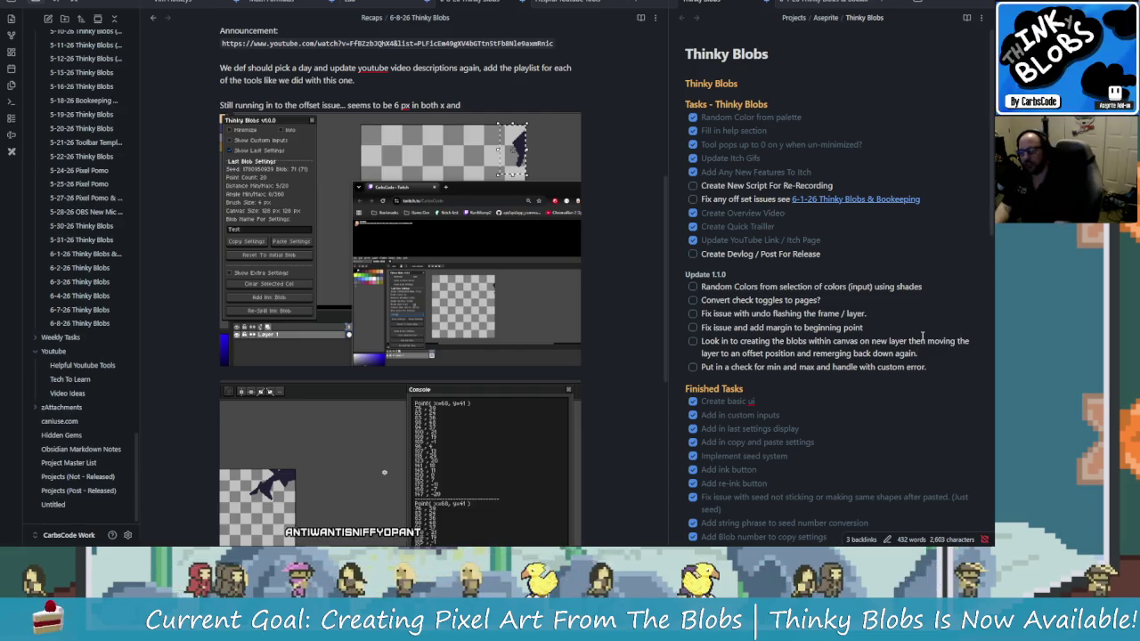
Add task 'Add in feature to draw the blob and then center it on the canvas'; tick Re-Recording script
key(Return)
text(A)
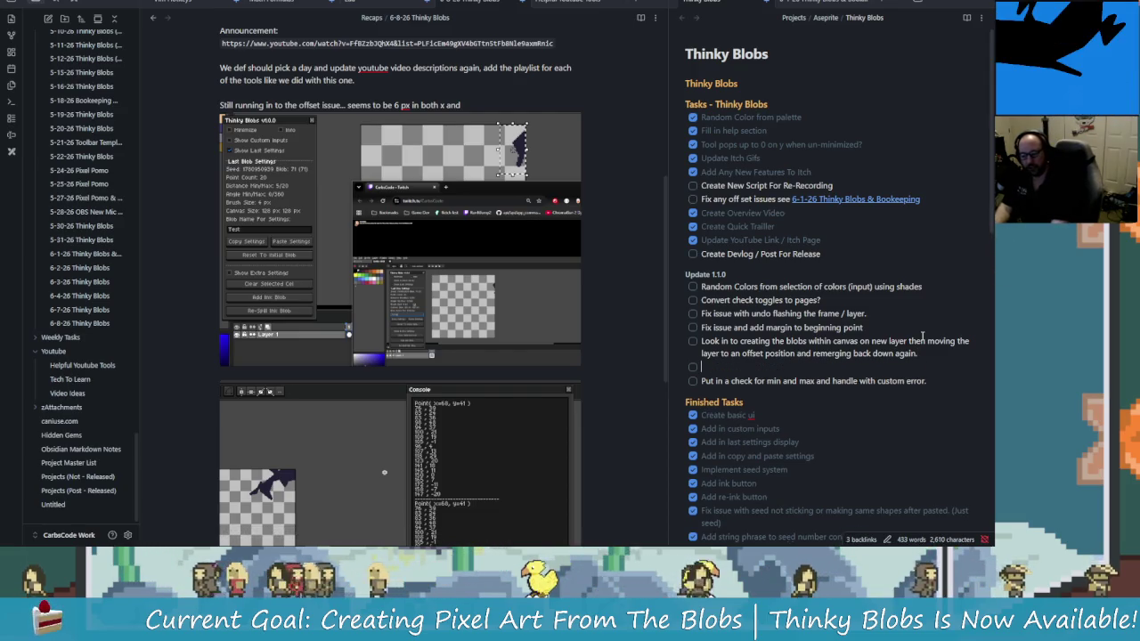
text(dd in cente)
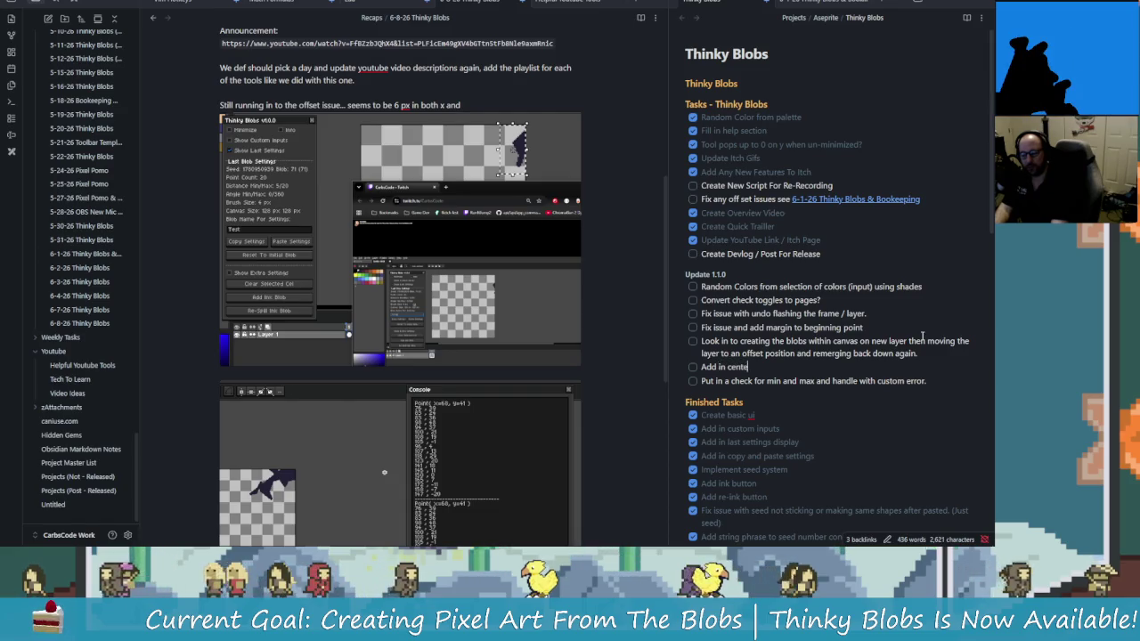
text(r )
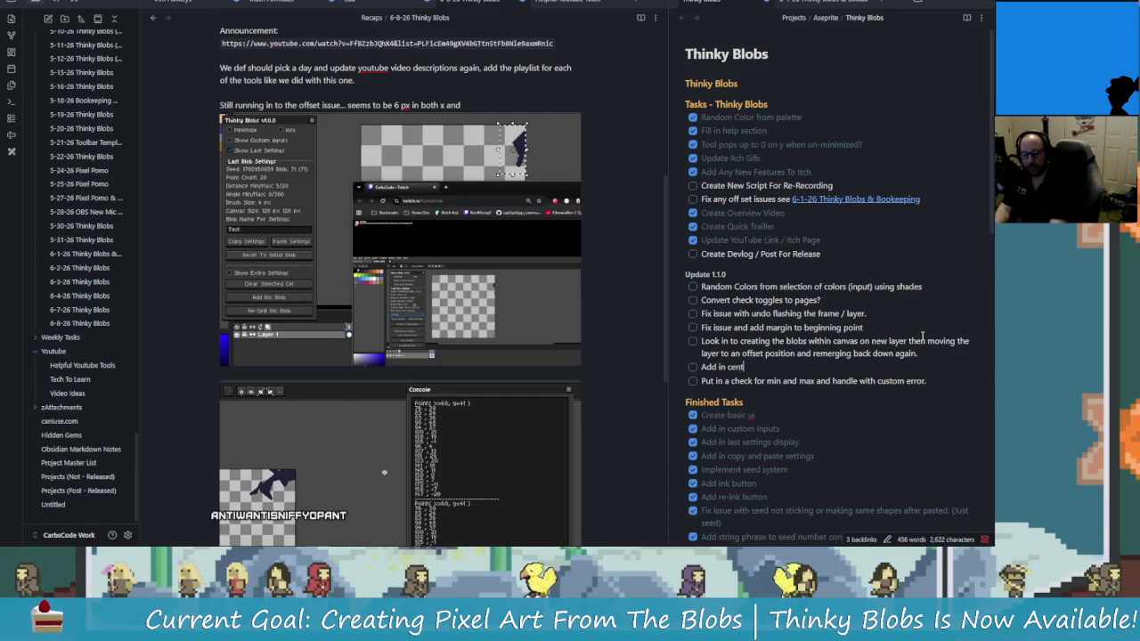
text(fe)
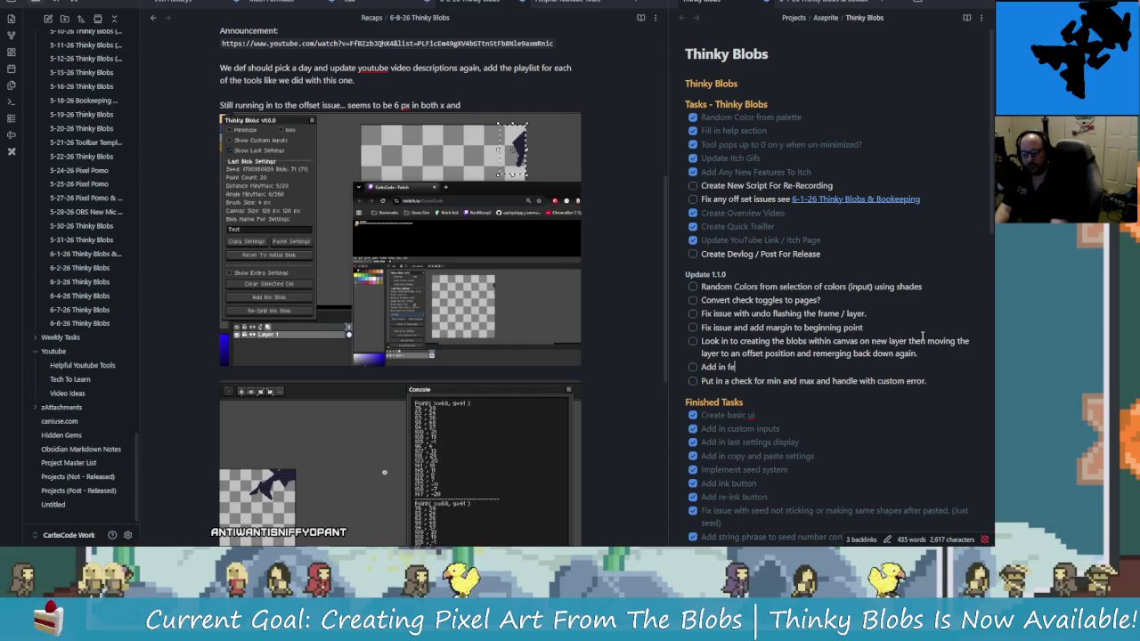
text(ature to ce)
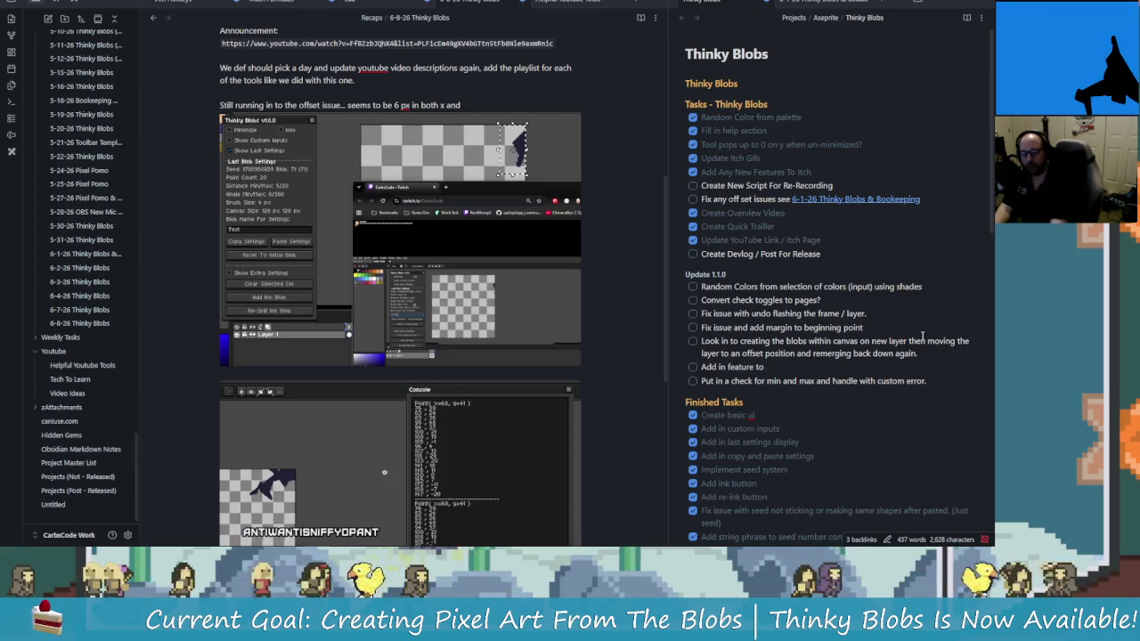
key(BackSpace)
key(BackSpace)
text(d)
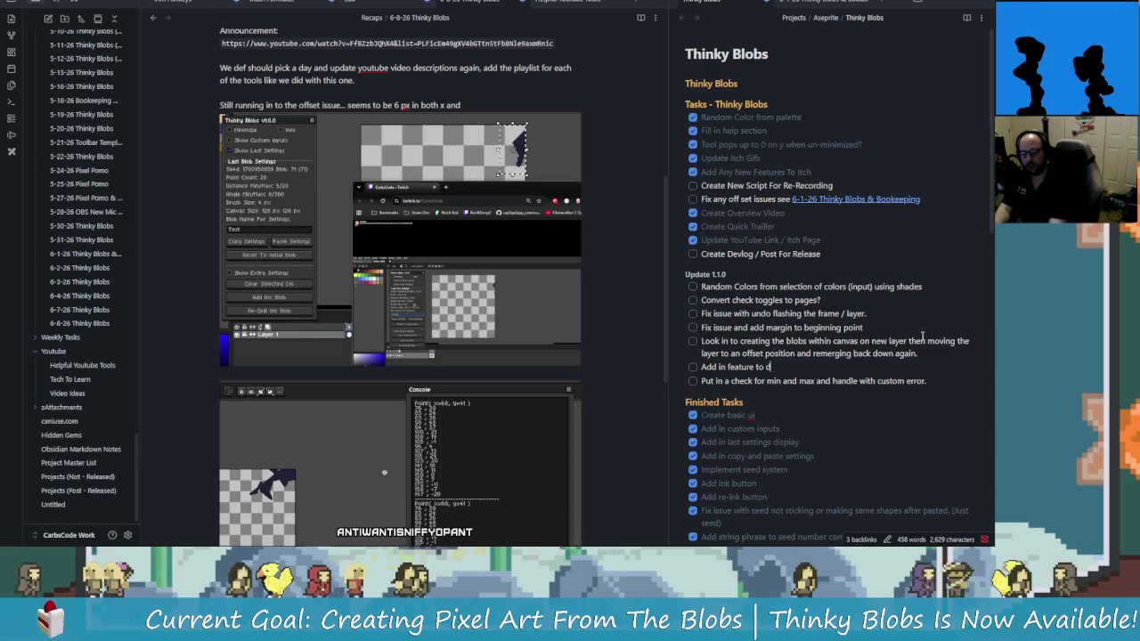
text(raw the blob)
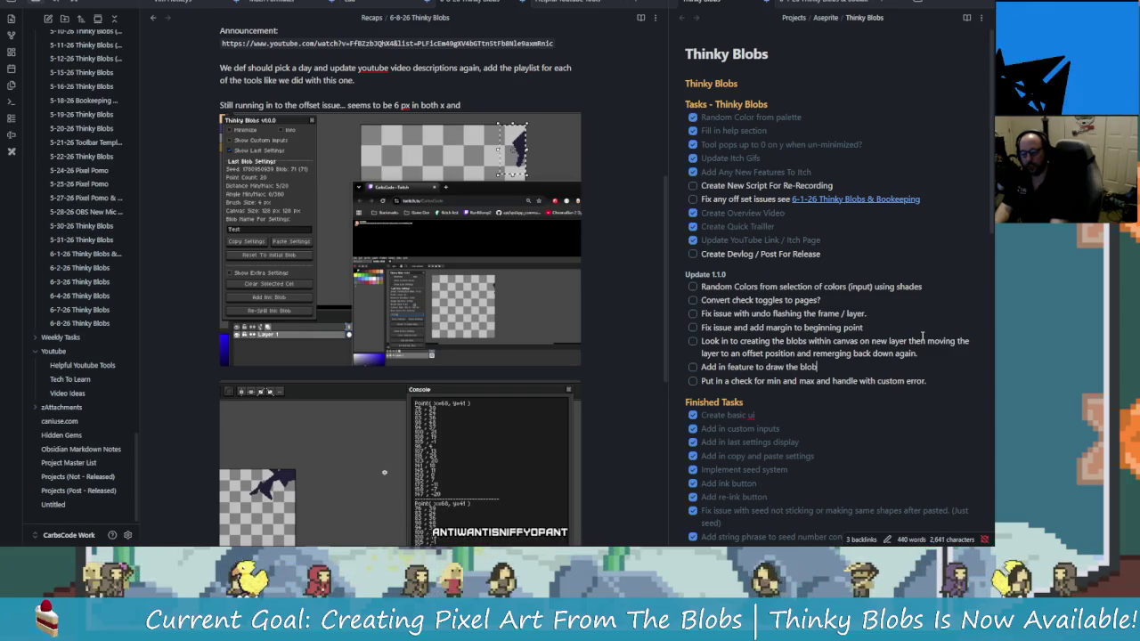
text( and then center)
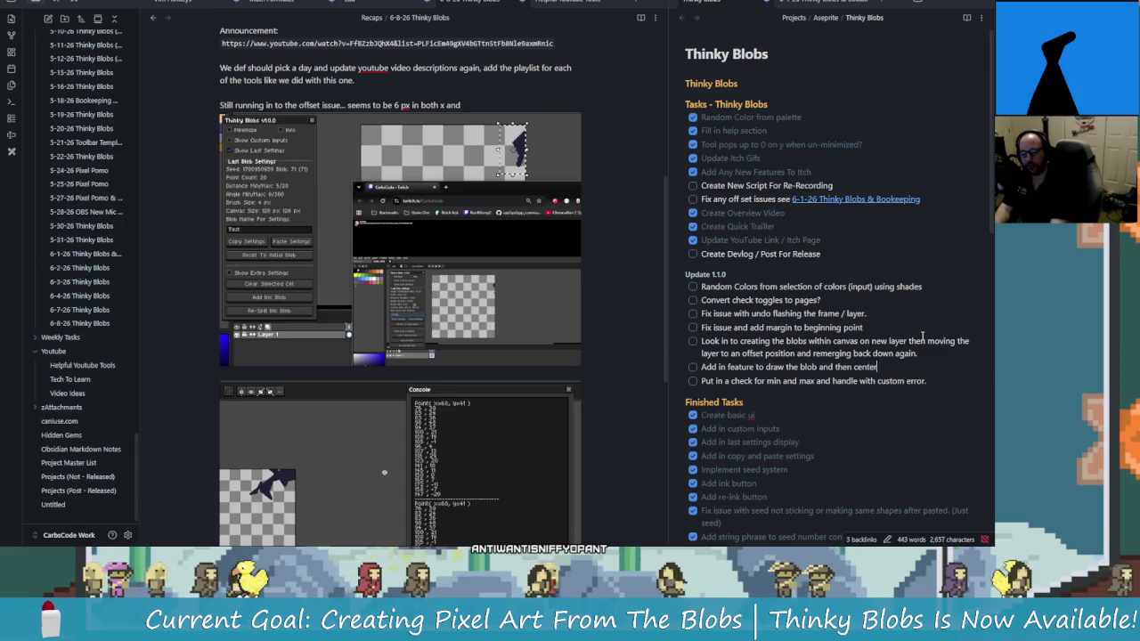
text( it on the canva)
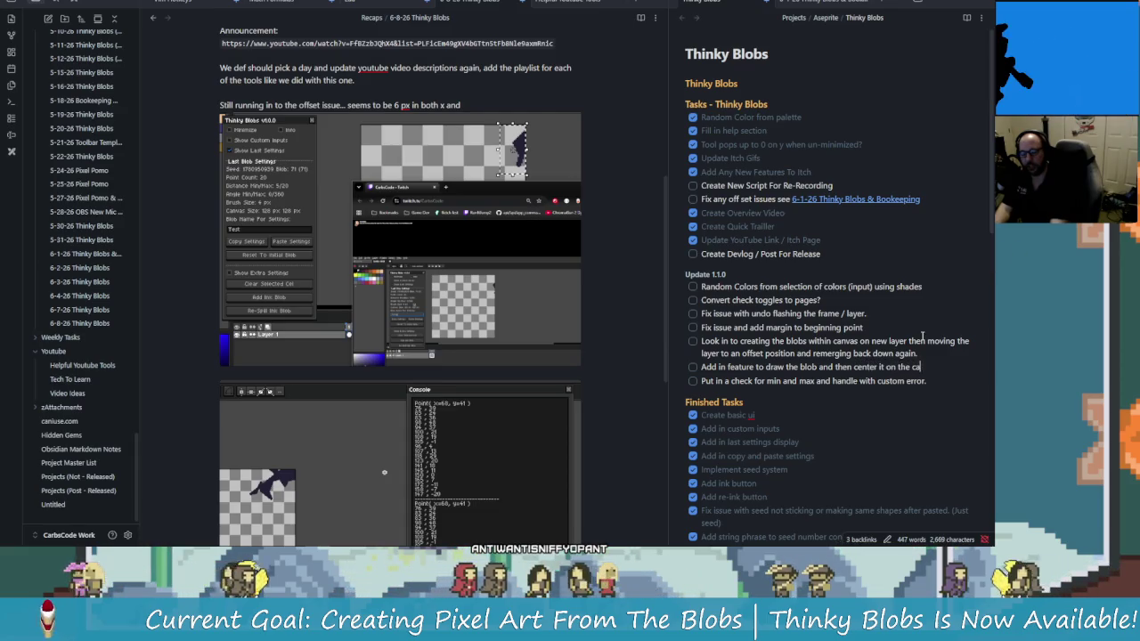
text(s)
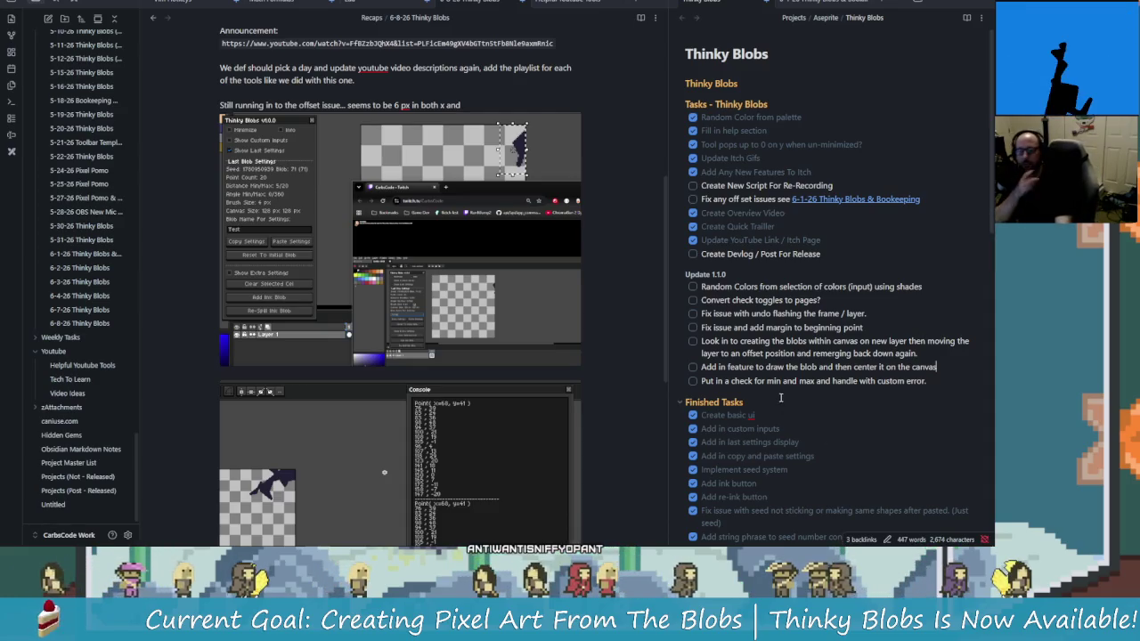
click(693, 185)
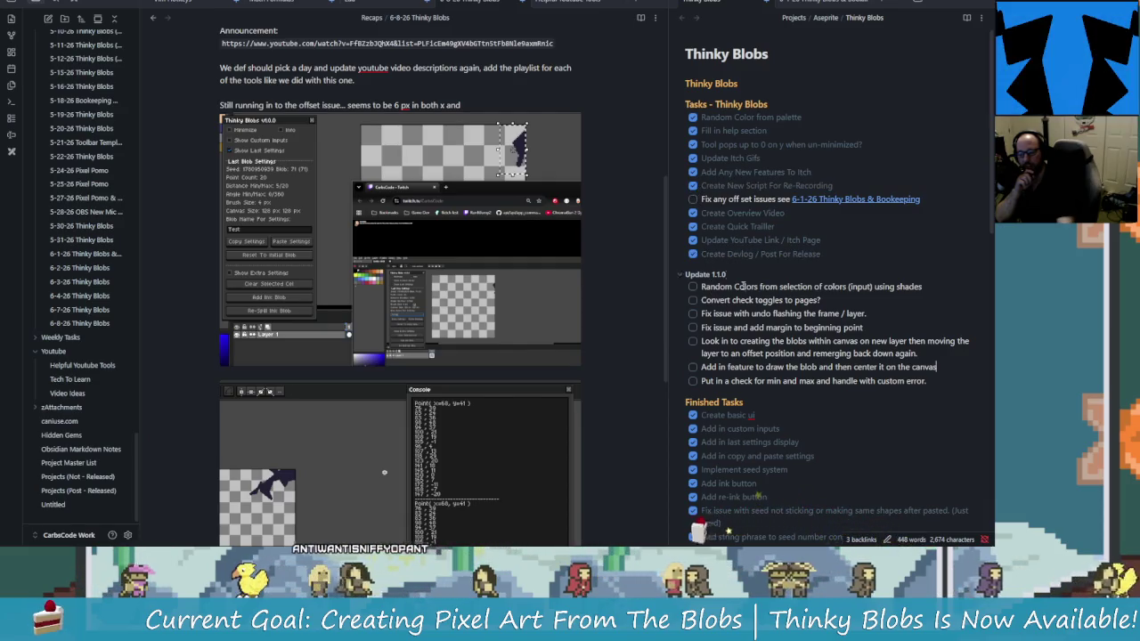
Review the Thinky Blobs project note, clicking into the Overview description and challenge sentence
scroll(862, 429, down, 5)
scroll(862, 429, down, 2)
scroll(862, 430, down, 5)
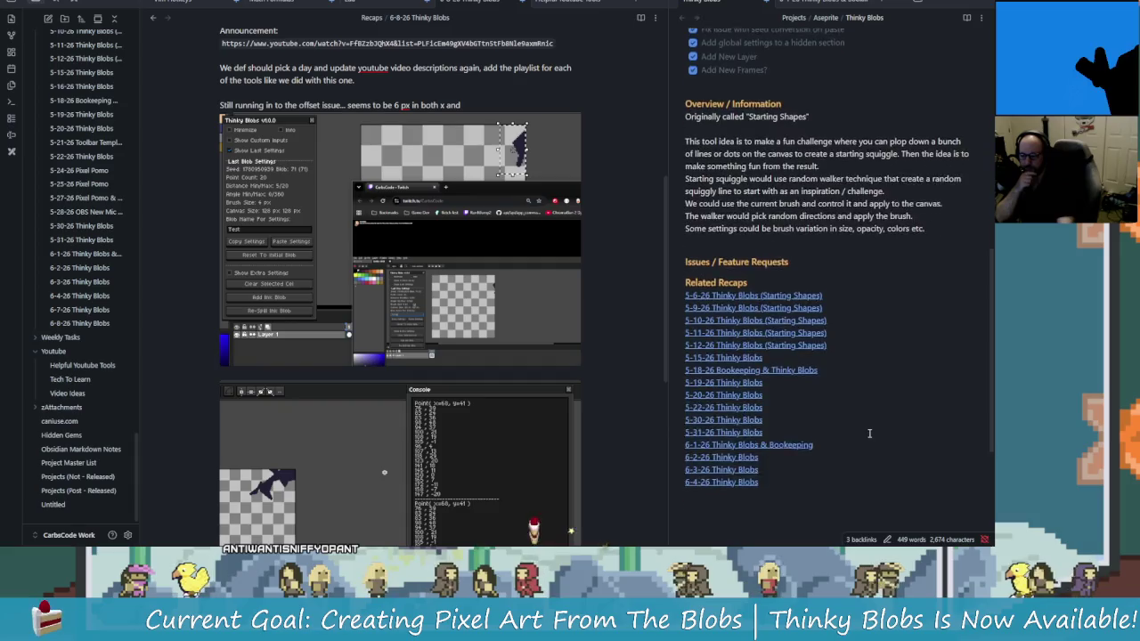
scroll(763, 331, up, 4)
click(849, 327)
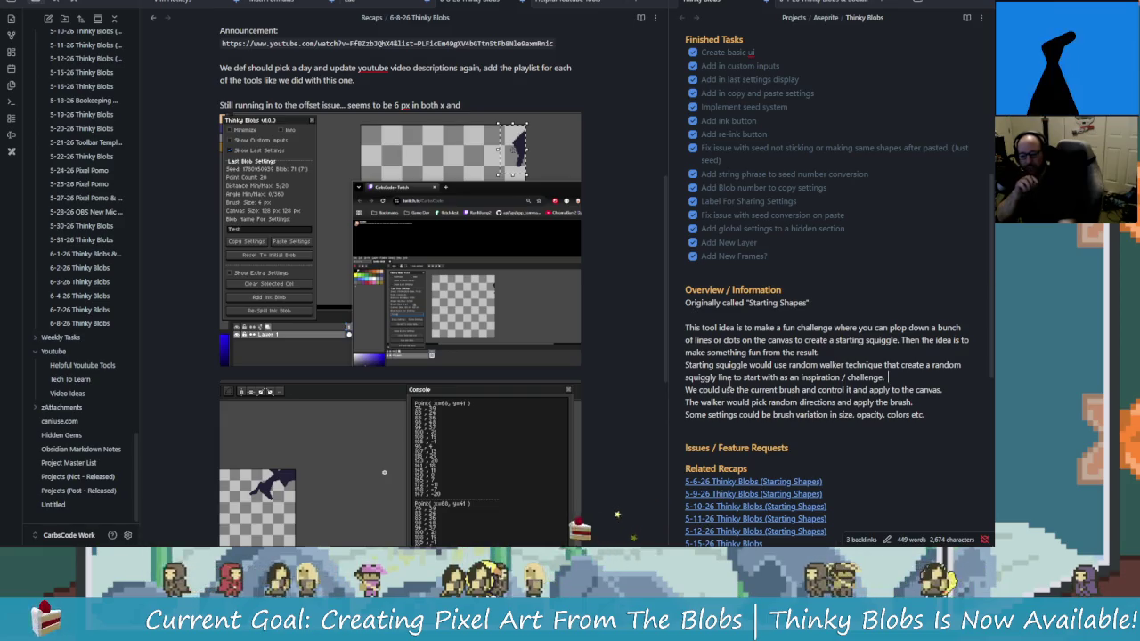
click(881, 378)
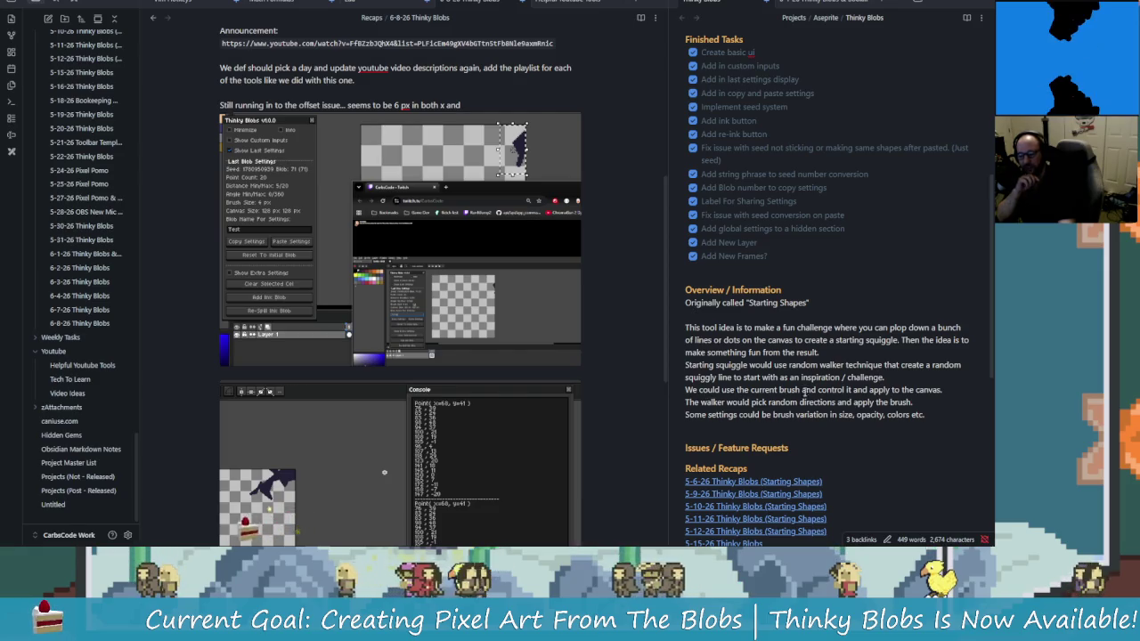
scroll(853, 405, down, 3)
scroll(864, 418, up, 5)
scroll(877, 438, up, 4)
scroll(878, 438, up, 3)
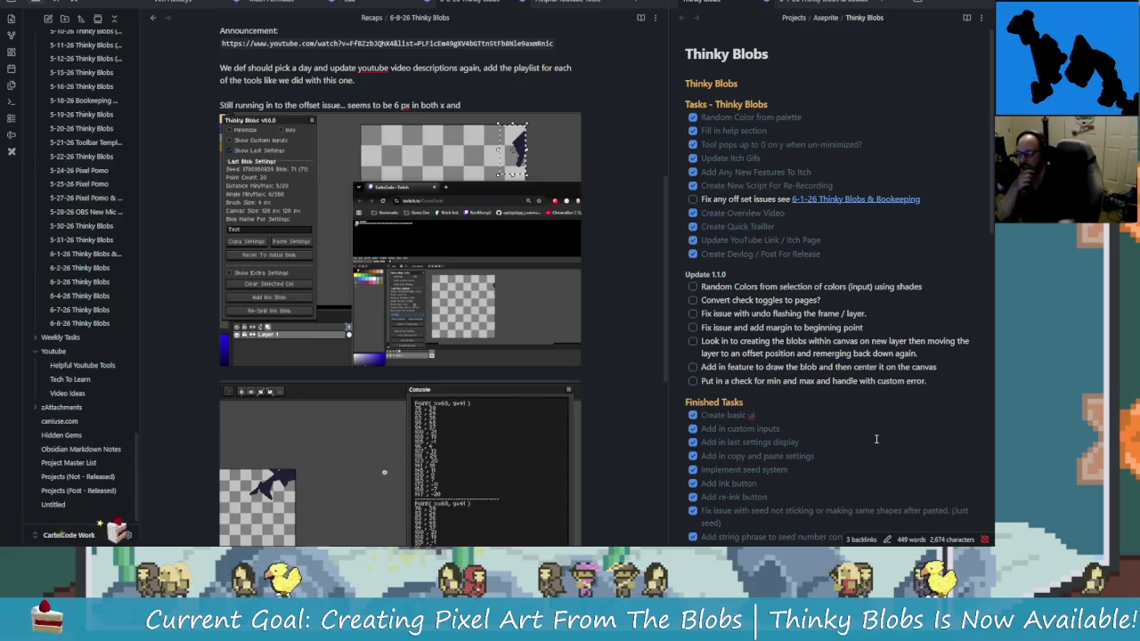
scroll(874, 438, down, 6)
scroll(874, 438, down, 5)
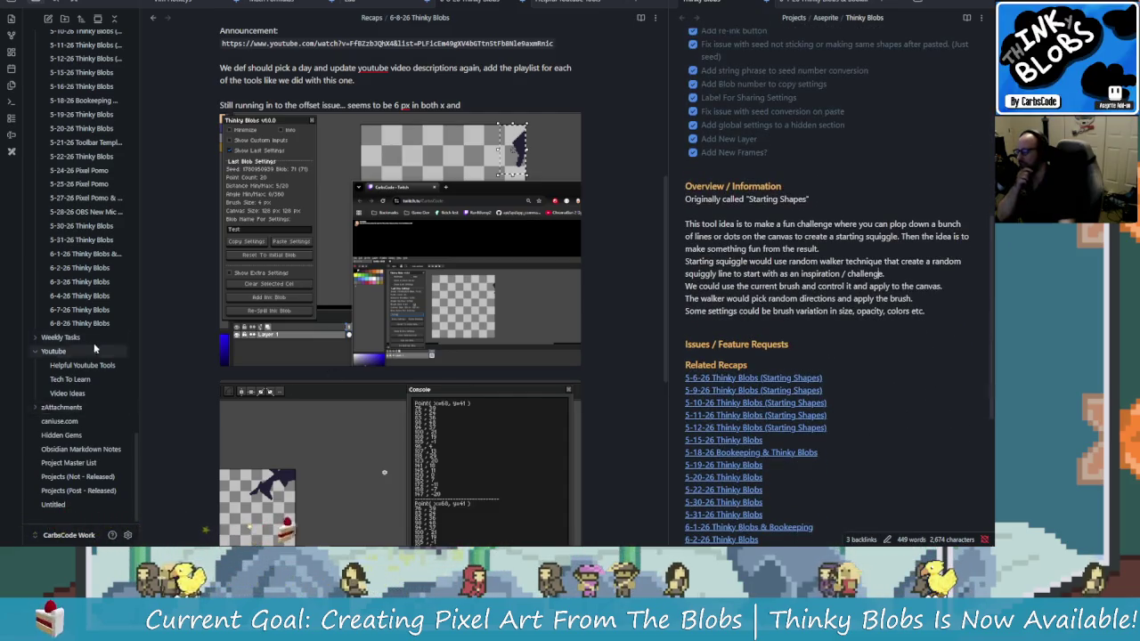
scroll(95, 350, up, 5)
scroll(98, 347, up, 5)
scroll(103, 343, up, 5)
scroll(108, 341, up, 5)
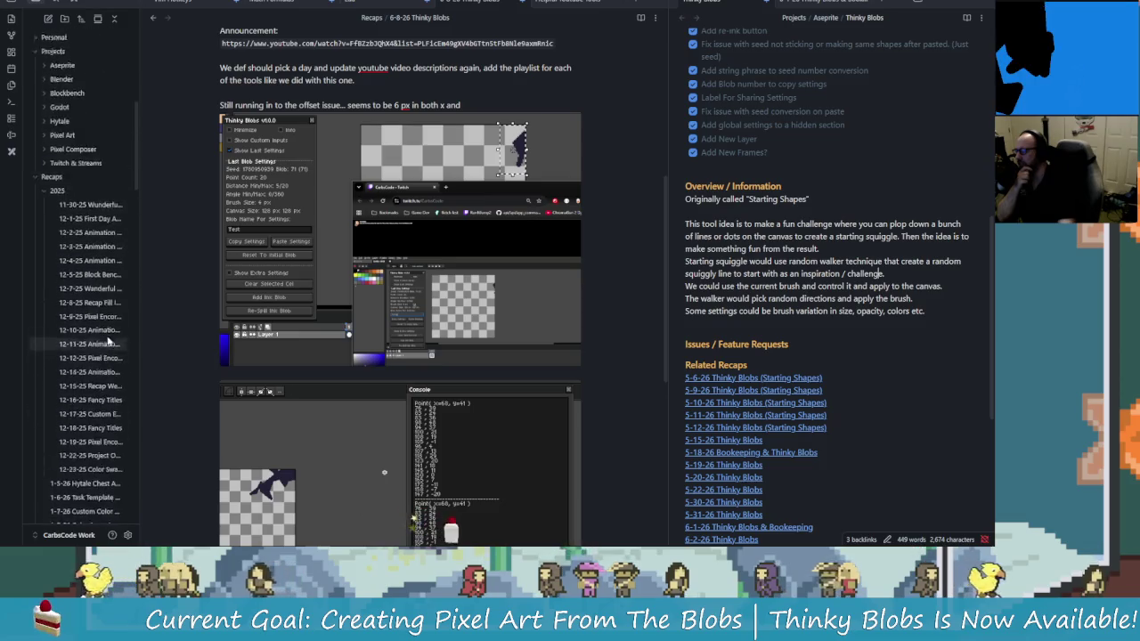
scroll(109, 342, up, 4)
Collapse the 2025 and Recaps folders so the Projects folders show in the sidebar
click(37, 366)
click(57, 353)
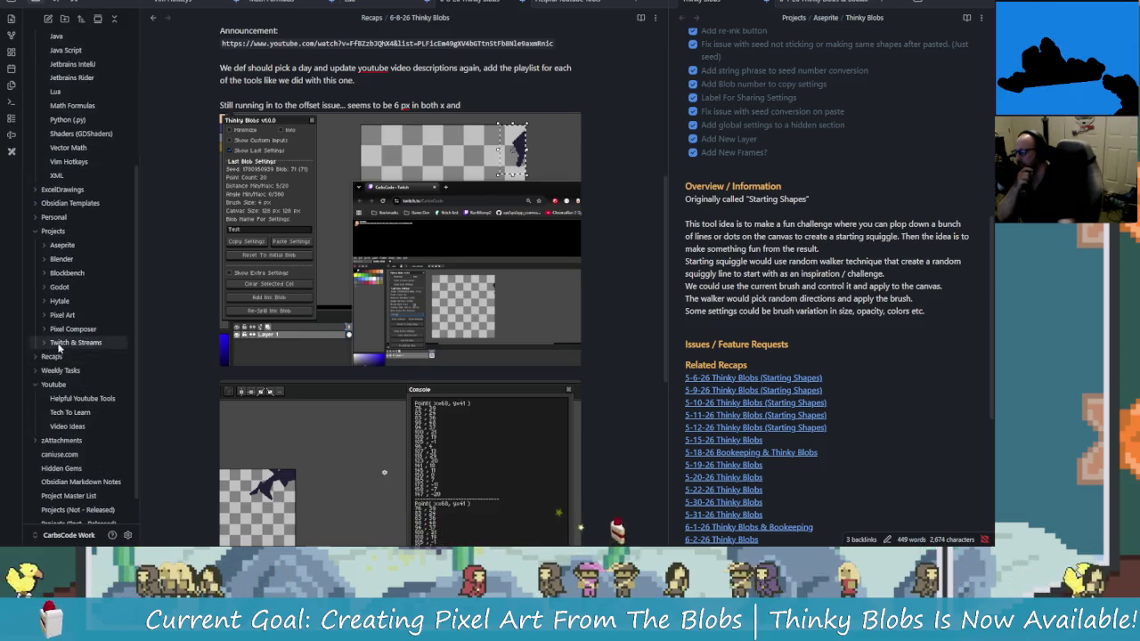
scroll(59, 350, up, 2)
scroll(59, 349, up, 3)
scroll(220, 318, down, 1)
scroll(299, 315, down, 7)
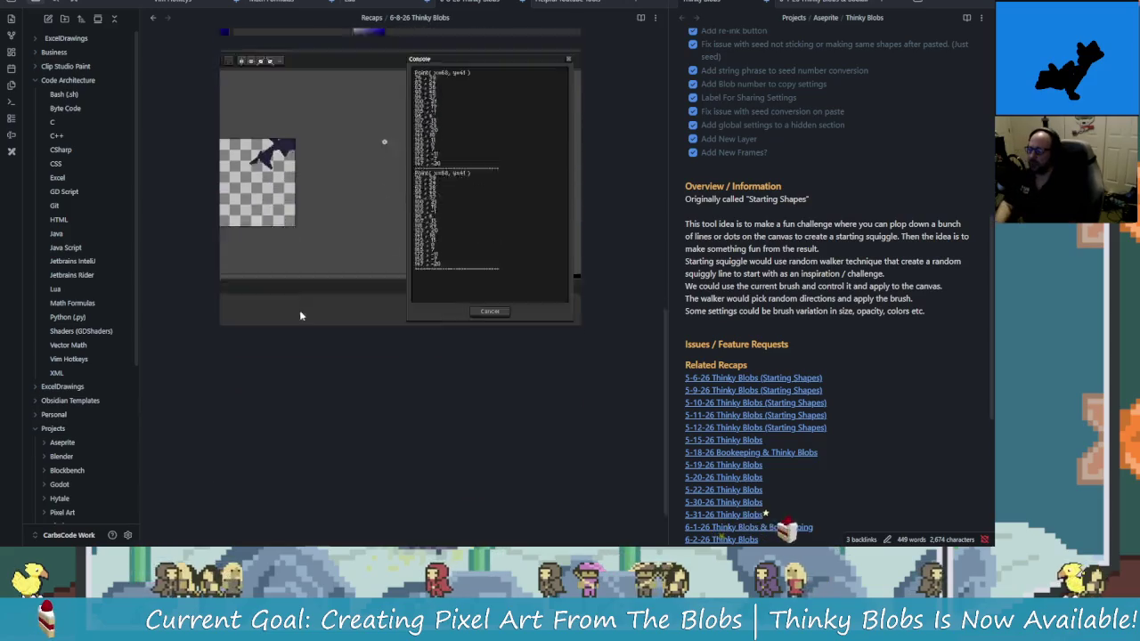
scroll(300, 315, down, 1)
scroll(107, 401, down, 1)
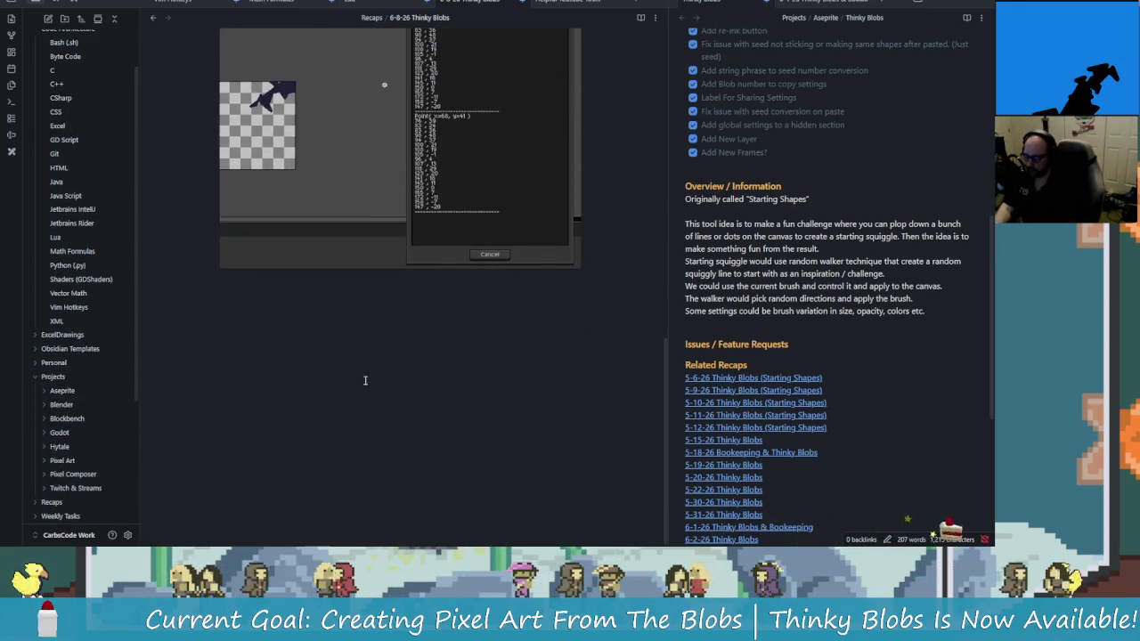
Search notes for 'starting' and then 'squi' in the quick switcher, closing it without opening anything
key(super+space)
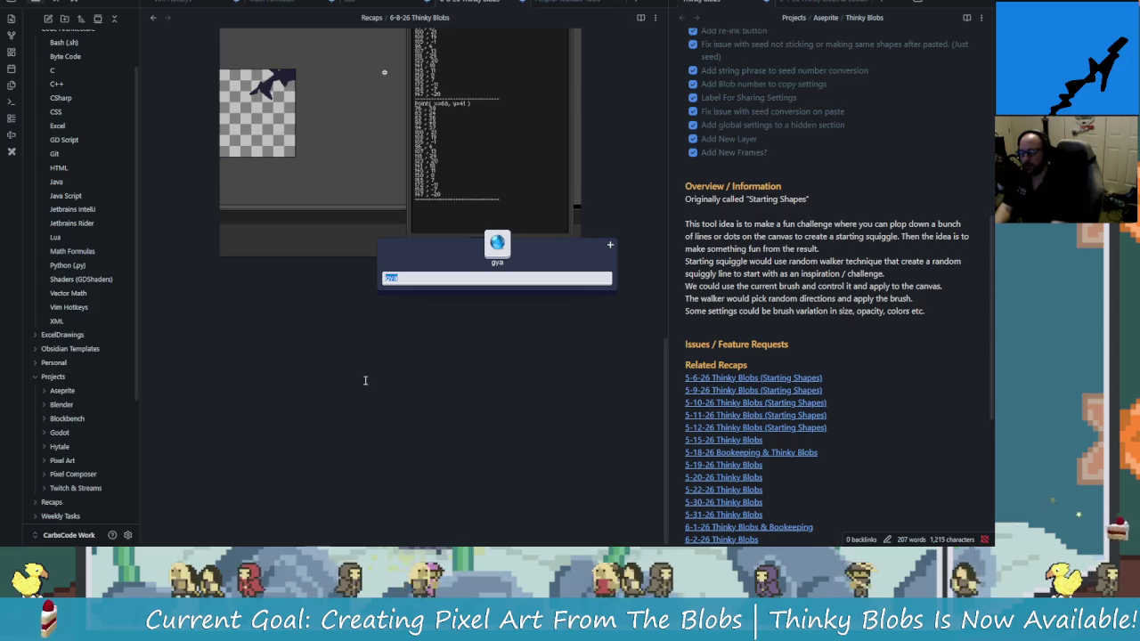
key(Escape)
text(o)
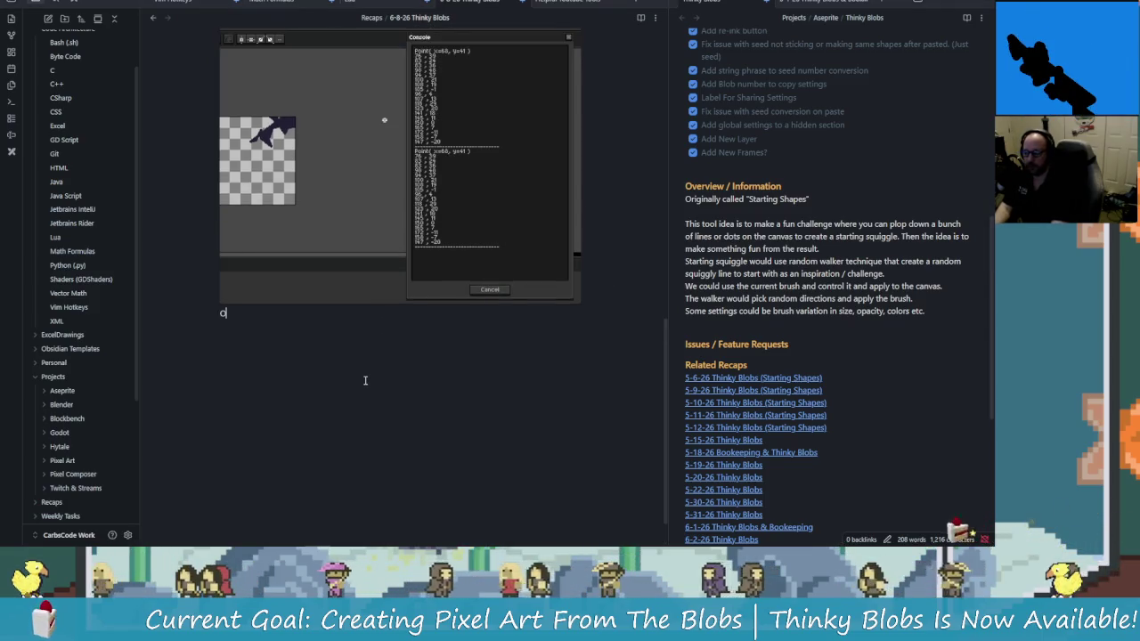
key(ctrl+o)
text(sta)
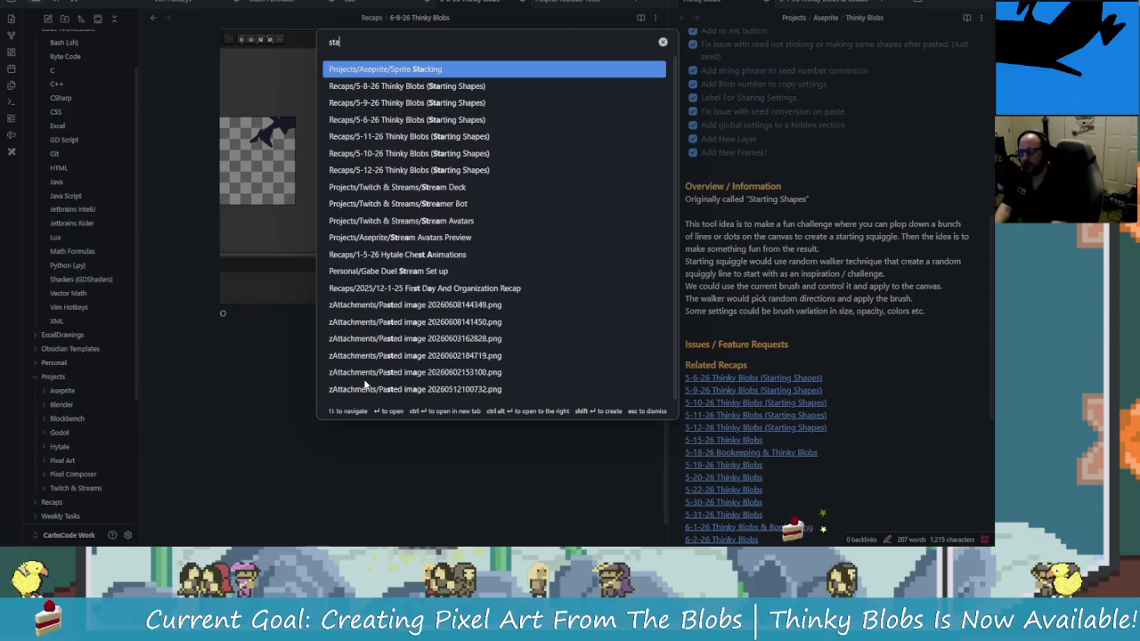
text(rting)
key(Down)
key(Down)
key(Down)
key(Up)
key(Up)
key(Up)
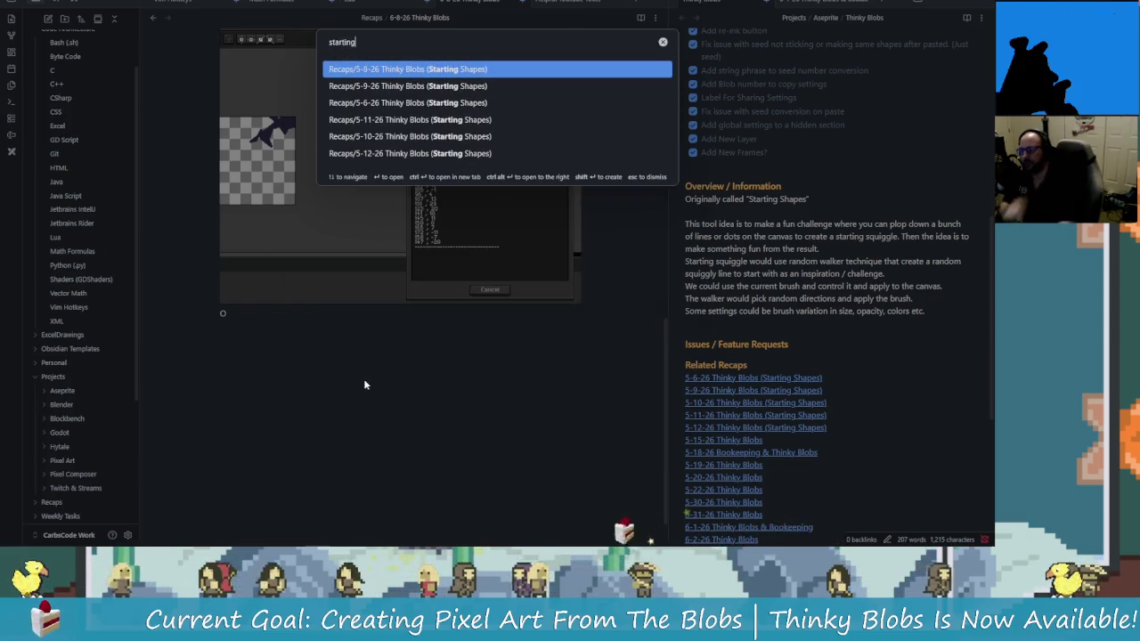
key(BackSpace)
key(BackSpace)
key(BackSpace)
text(squi)
key(BackSpace)
key(BackSpace)
key(BackSpace)
key(BackSpace)
key(Escape)
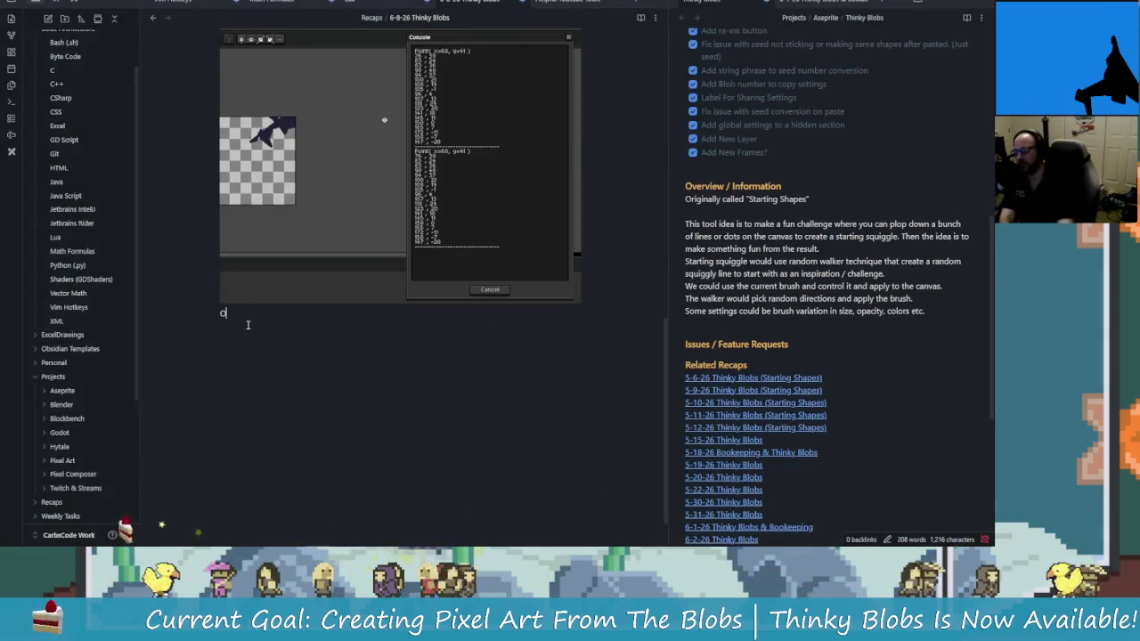
Delete the stray 'o' under the pasted image and switch back to Aseprite
key(BackSpace)
key(BackSpace)
scroll(897, 174, up, 4)
scroll(897, 173, up, 1)
scroll(897, 174, up, 2)
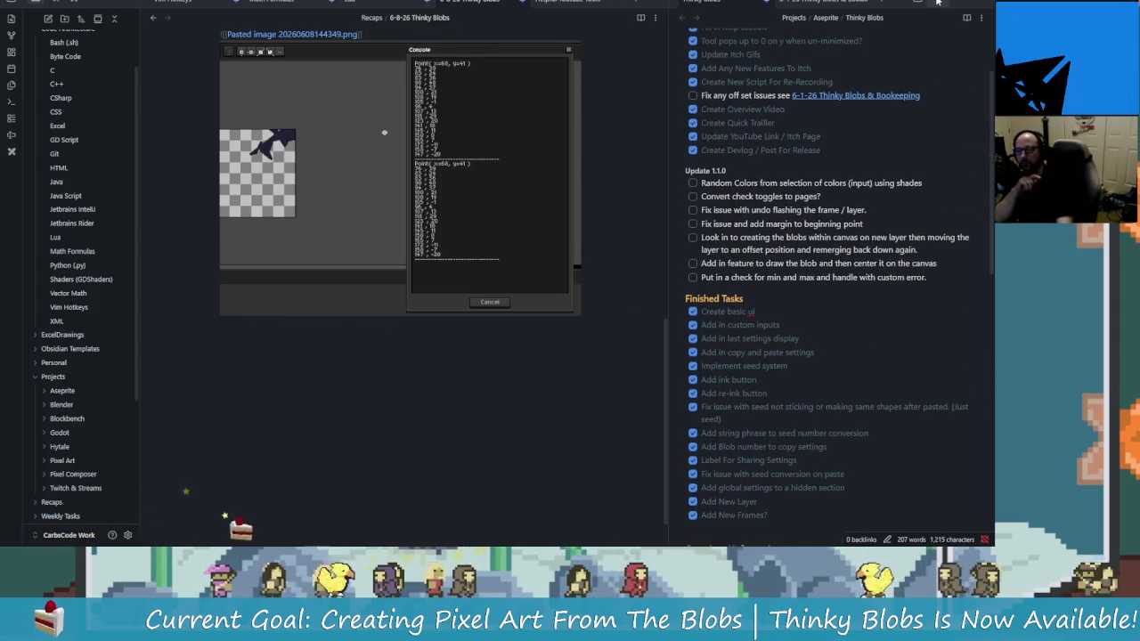
key(alt+Tab)
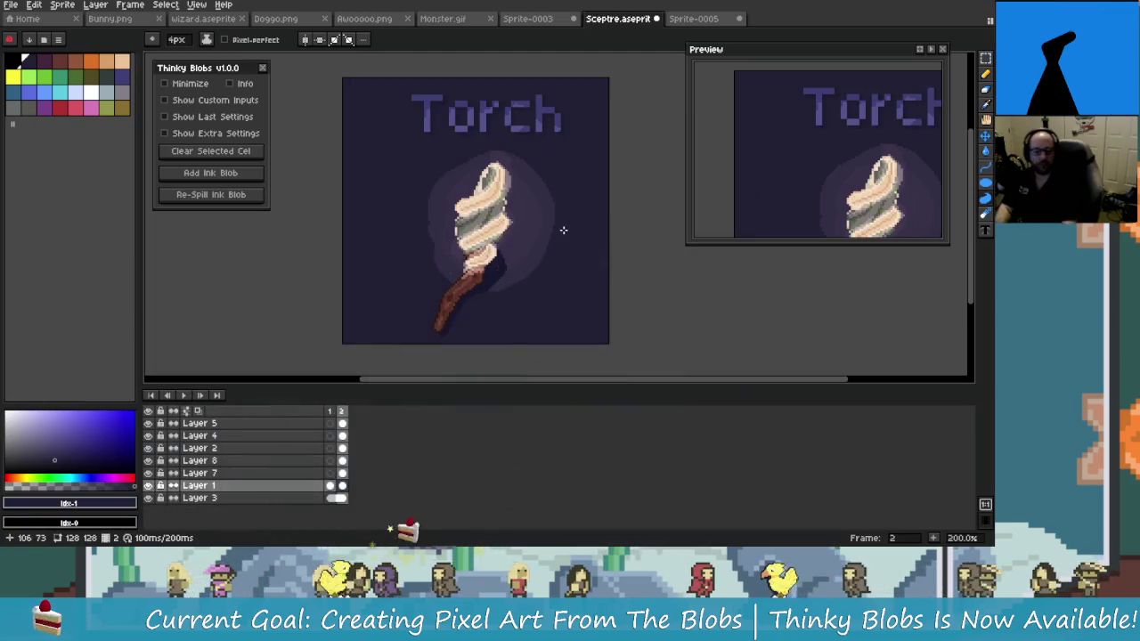
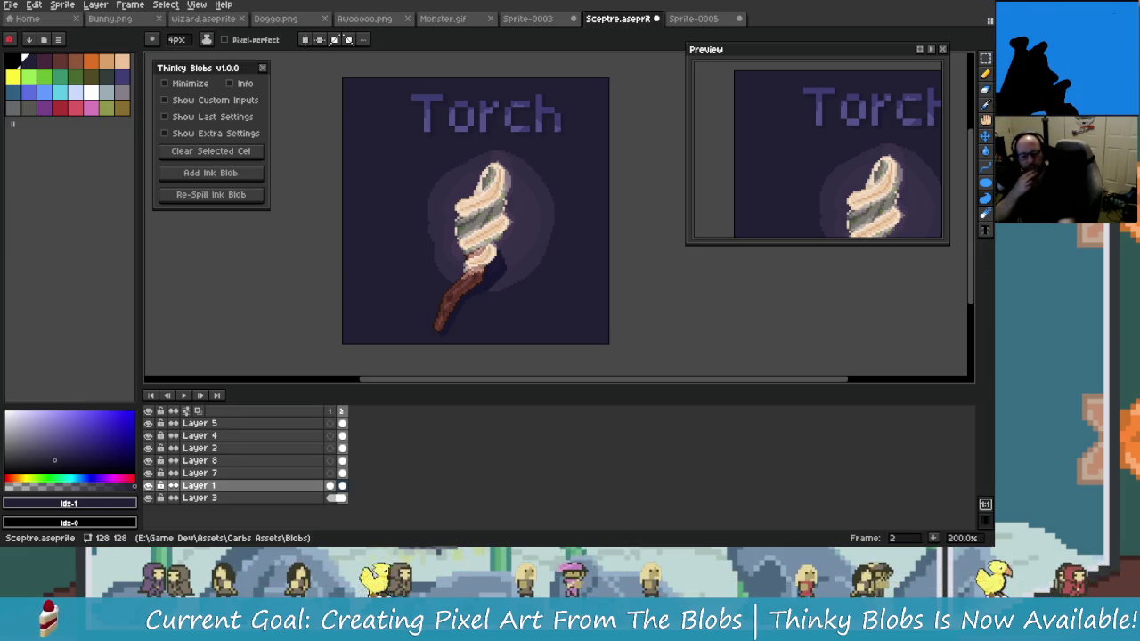
Collapse the layers timeline, then zoom the Torch sprite to 300% and centre it in view
drag(475, 174, 486, 188)
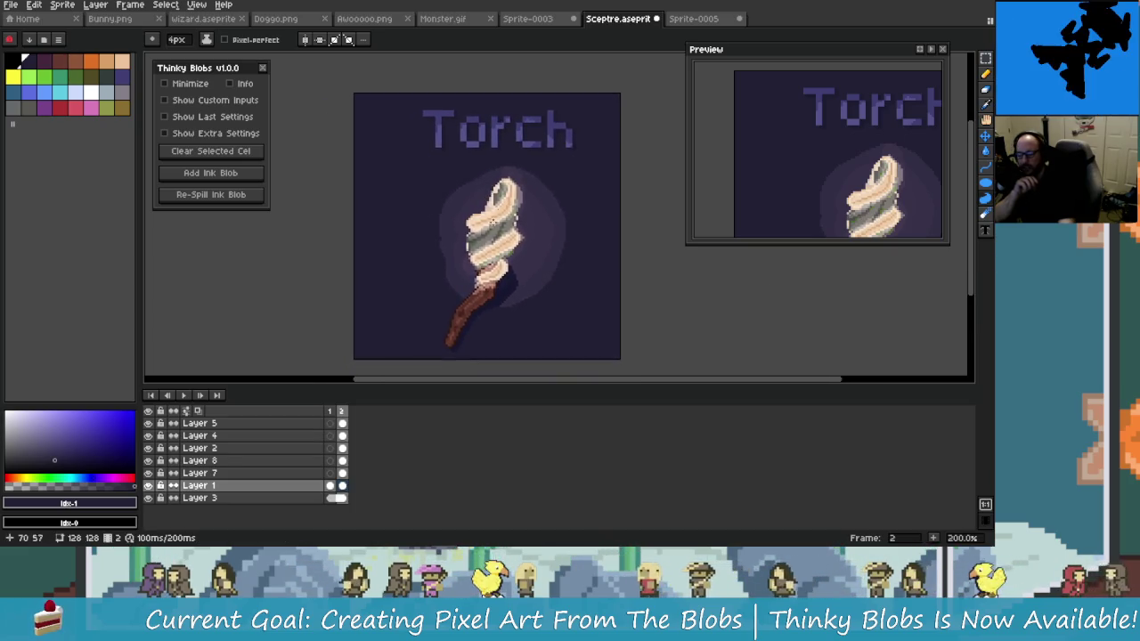
drag(428, 386, 464, 538)
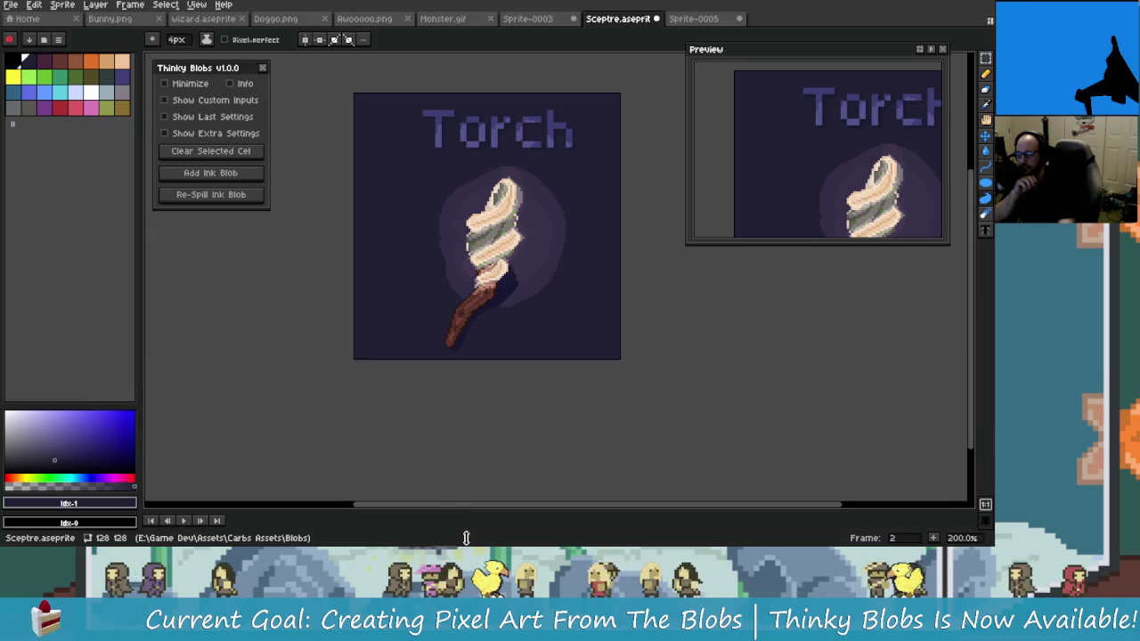
drag(437, 336, 461, 300)
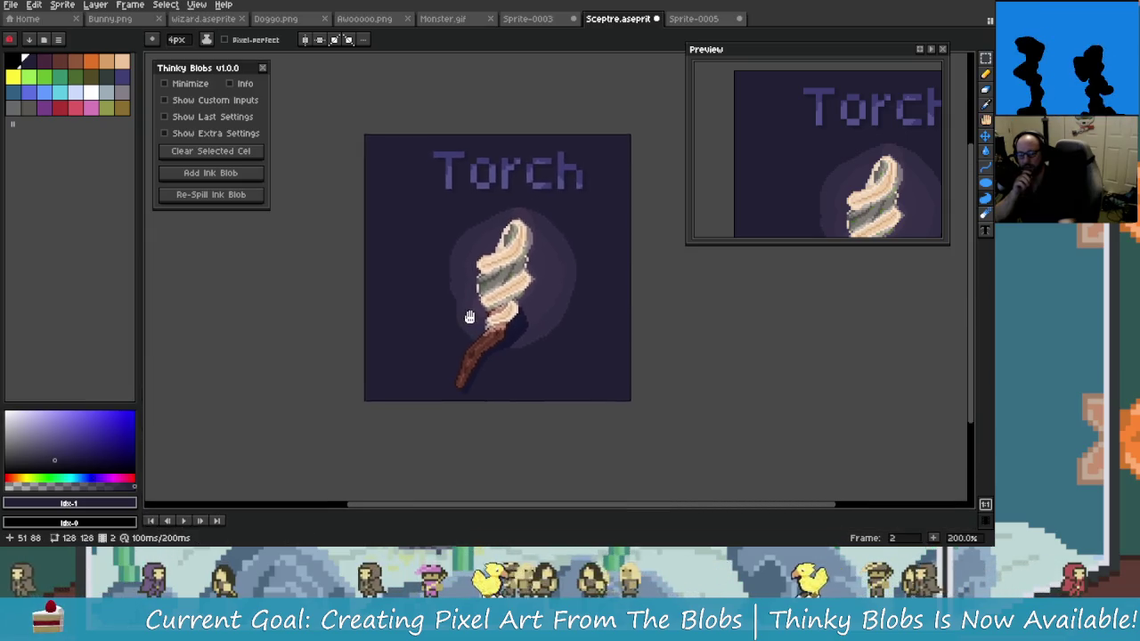
scroll(460, 299, up, 1)
drag(450, 285, 447, 327)
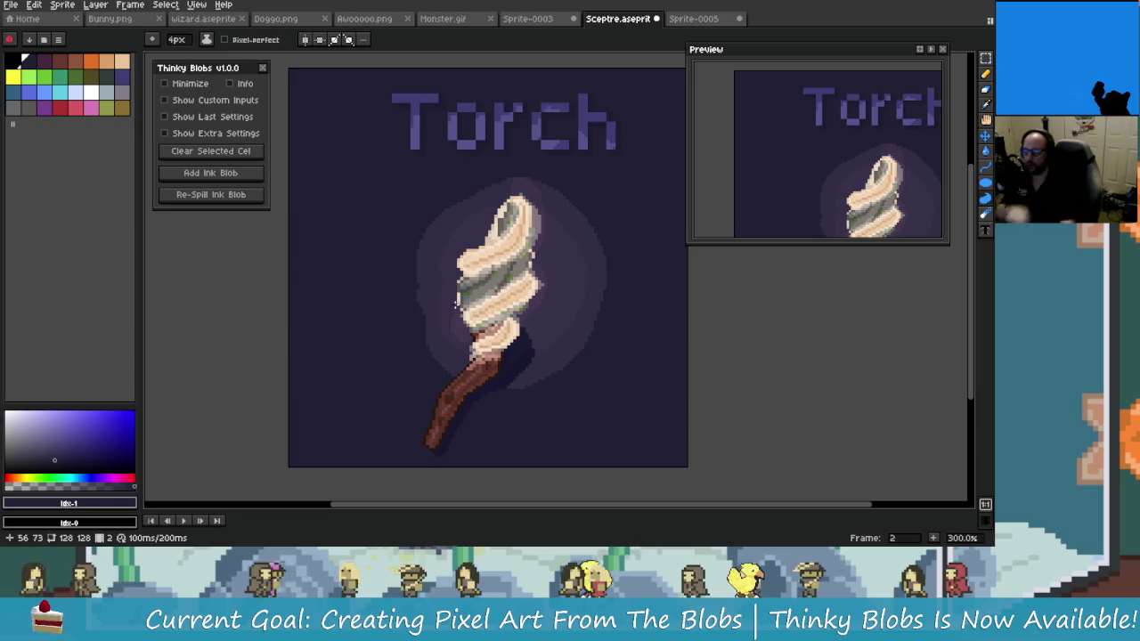
Flip between the Torch and Blob frames, settling on frame 1 (Blob), then bring up the launcher
key(Left)
key(Right)
key(Left)
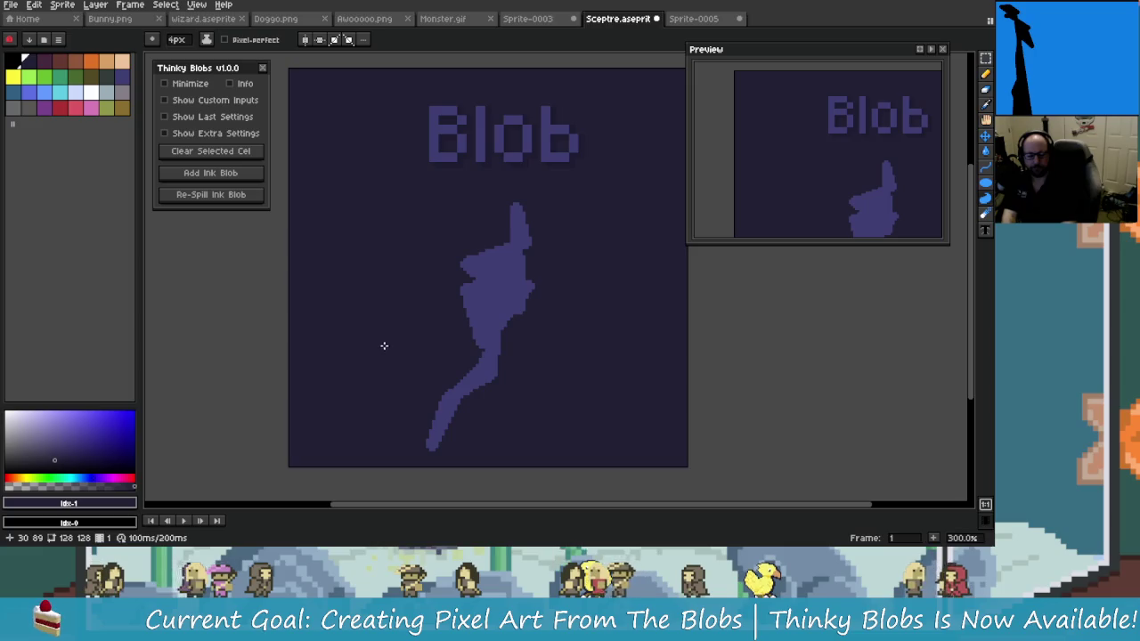
key(Right)
key(Left)
drag(369, 311, 364, 318)
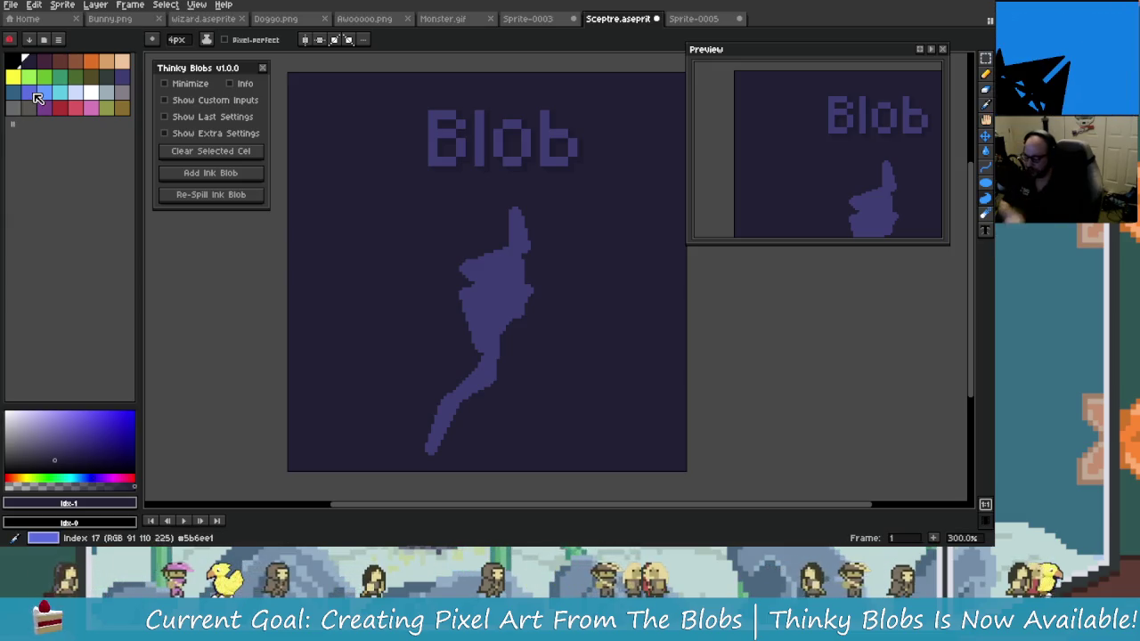
key(alt+space)
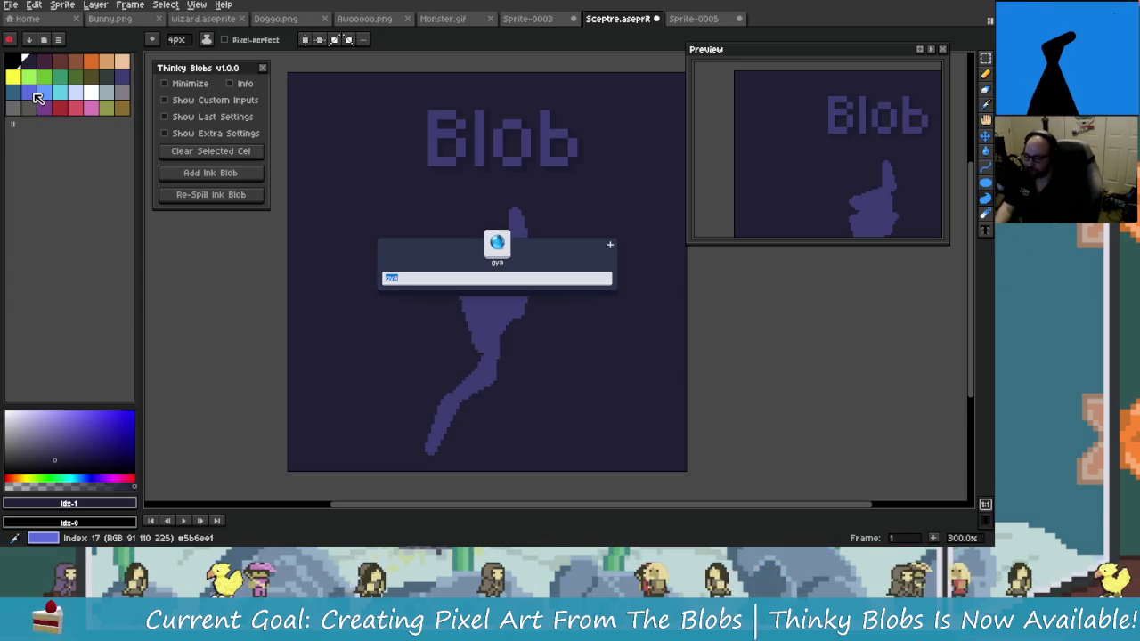
Enter 'voi' in the launcher search and dismiss the launcher popup
text(voi)
key(Return)
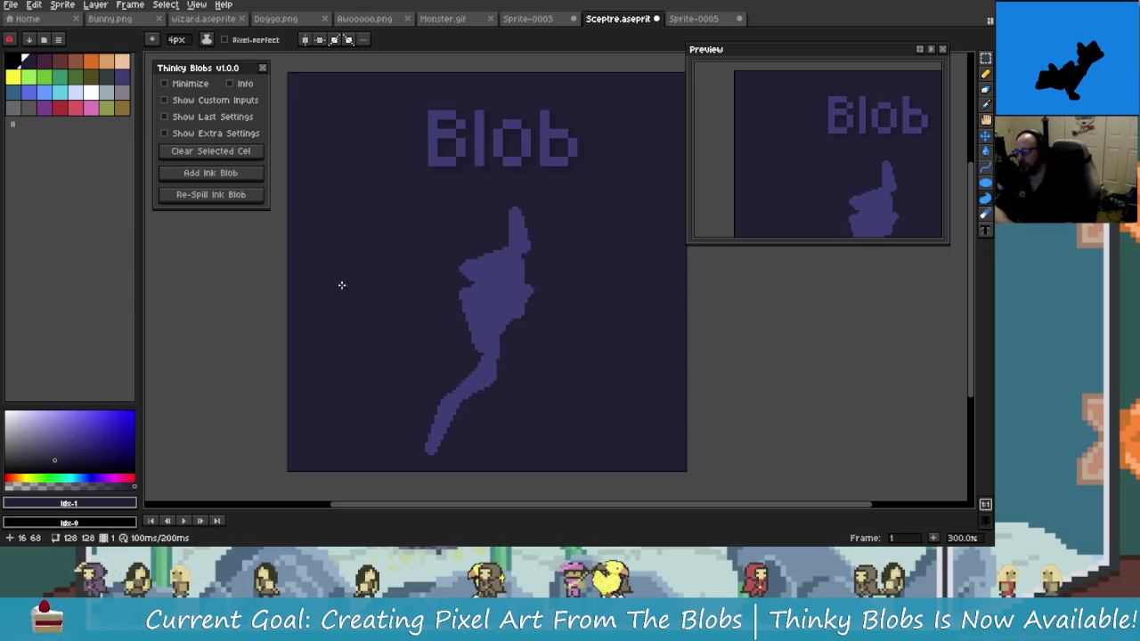
scroll(376, 237, up, 1)
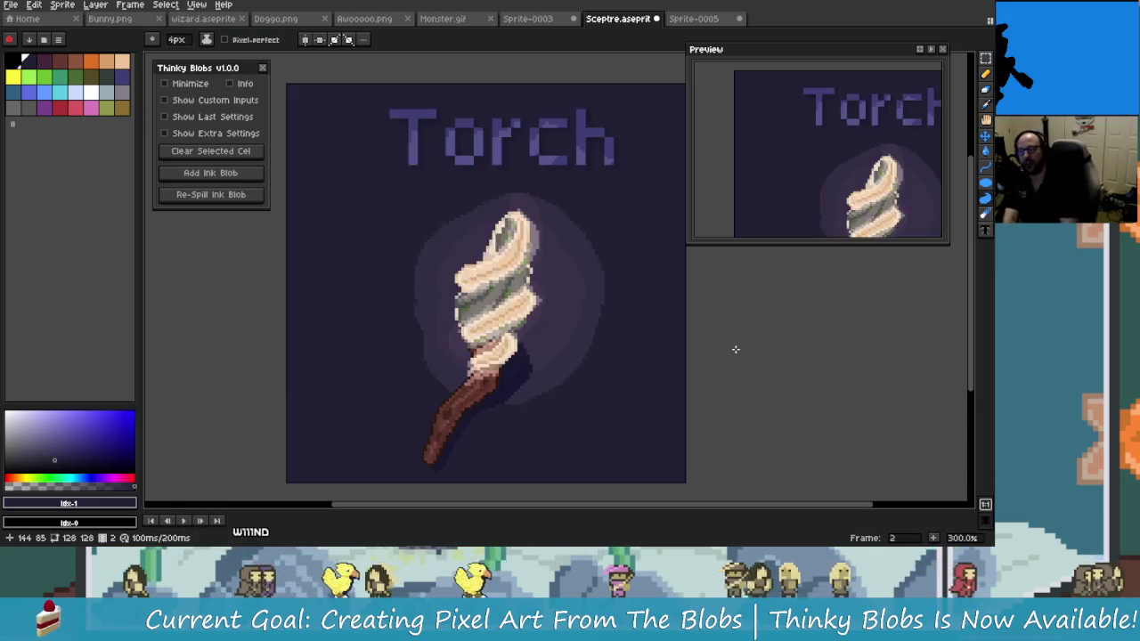
key(Left)
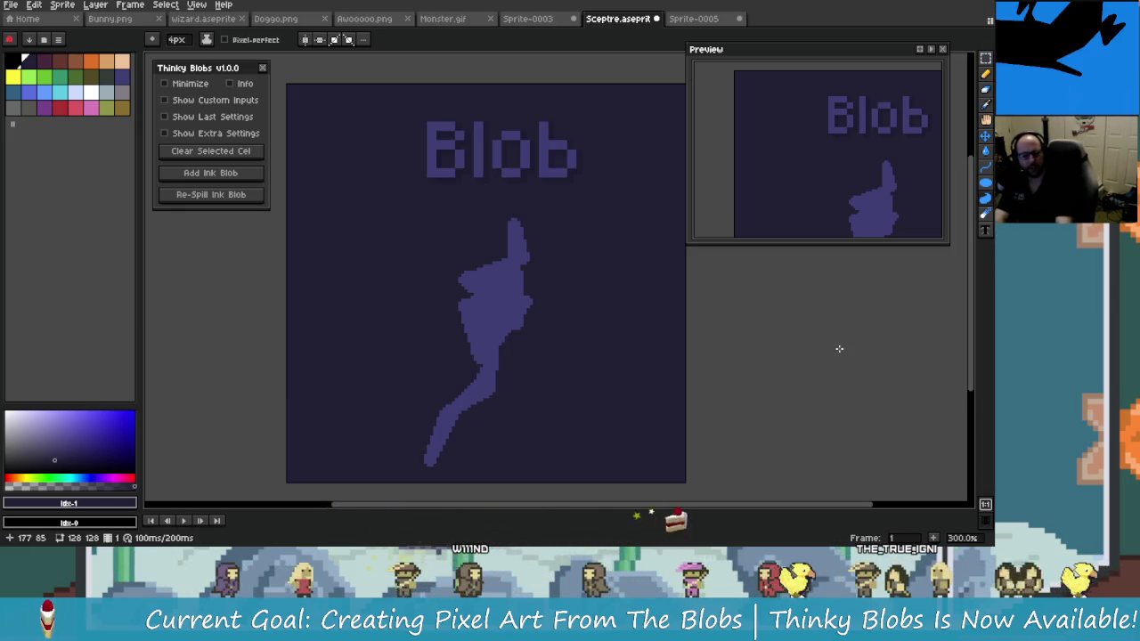
scroll(661, 350, up, 1)
mouse_move(562, 330)
mouse_down()
mouse_move(602, 362)
mouse_move(535, 323)
mouse_up()
scroll(598, 342, down, 1)
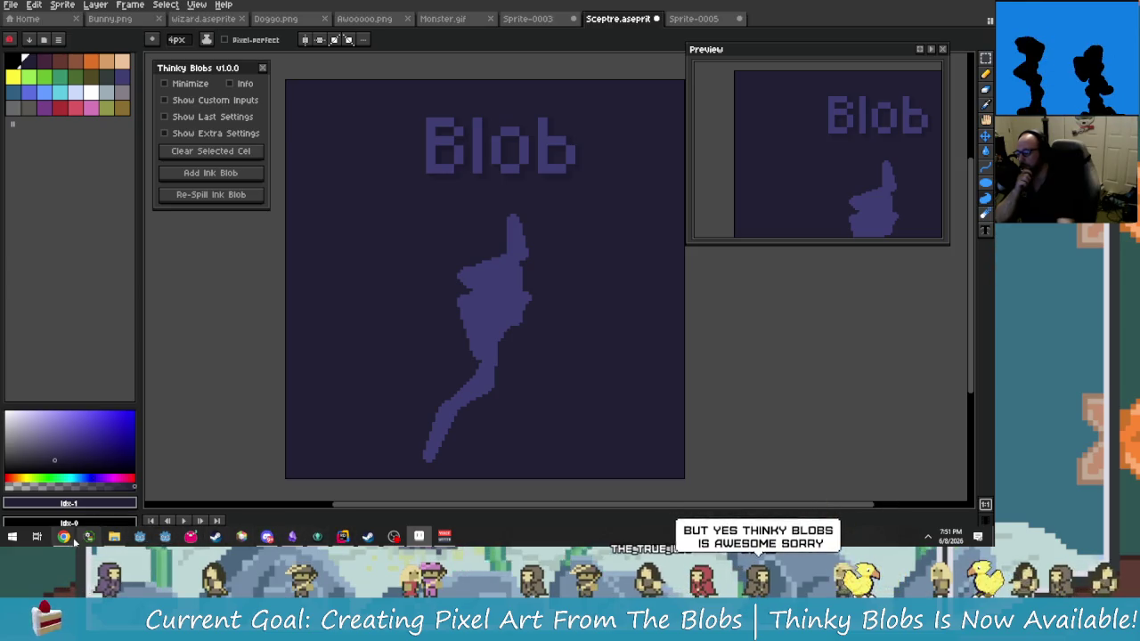
Bring the CarbsCode itch.io browser window forward, resize it, and maximize it
click(174, 495)
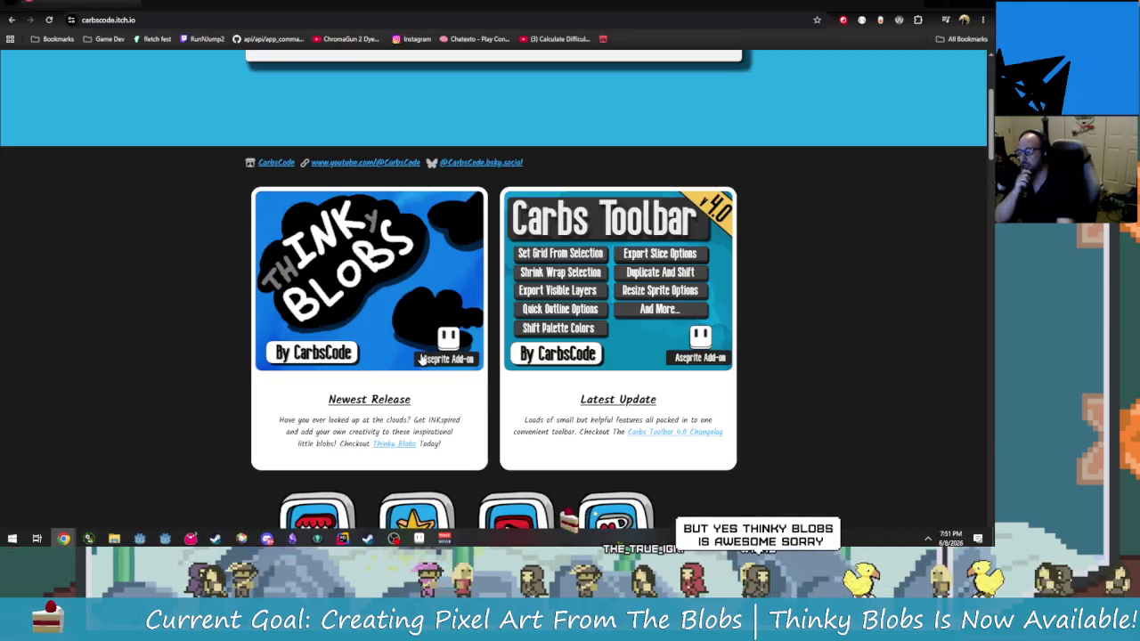
mouse_move(499, 7)
mouse_down()
mouse_move(530, 62)
mouse_move(518, 61)
mouse_up()
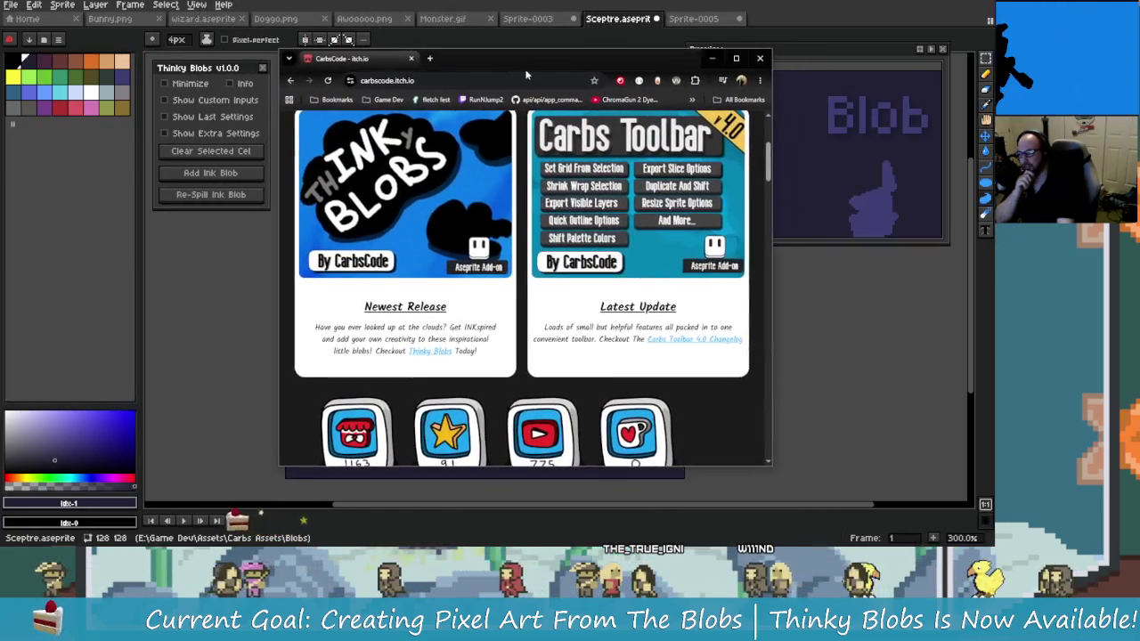
drag(764, 213, 994, 213)
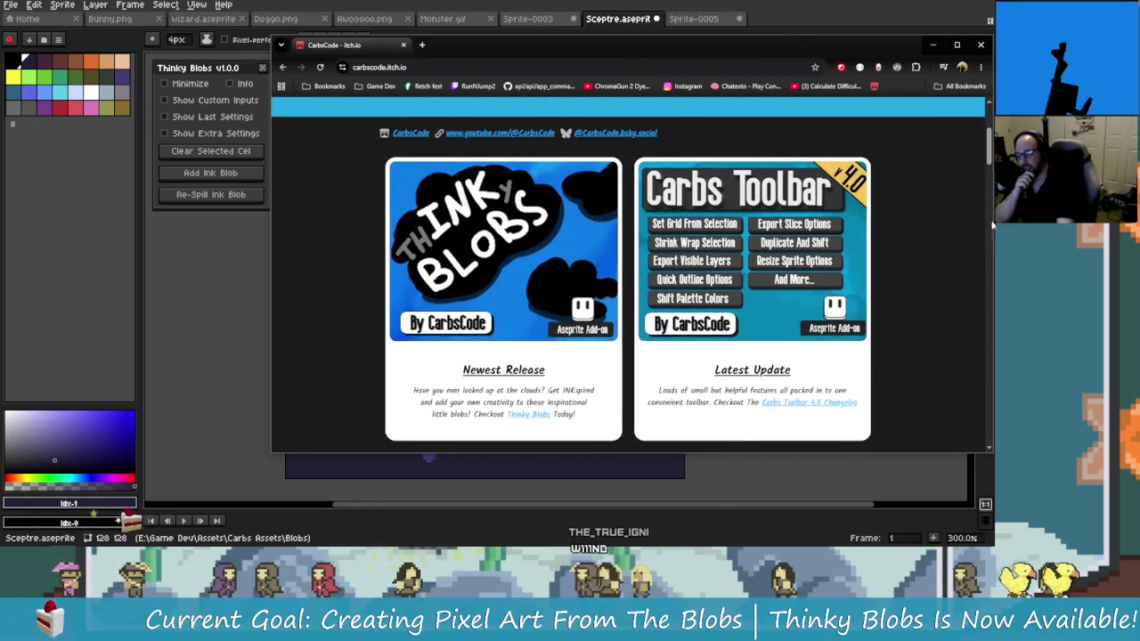
drag(271, 280, 189, 277)
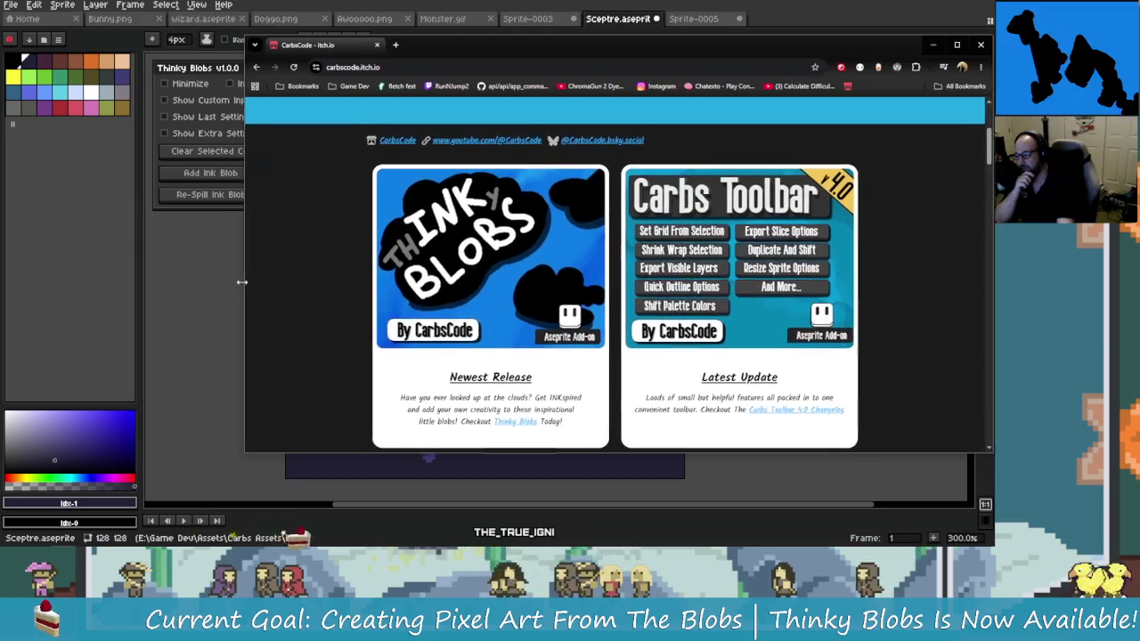
drag(428, 45, 437, 7)
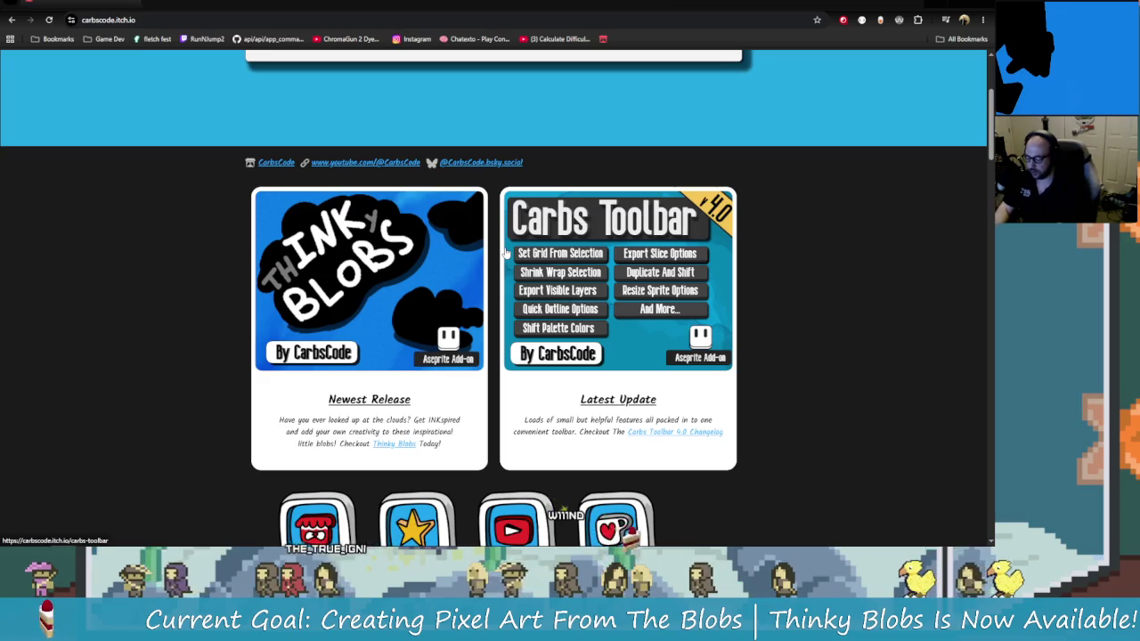
Show the page full screen, settle the page zoom, then exit full screen to a smaller window
key(F11)
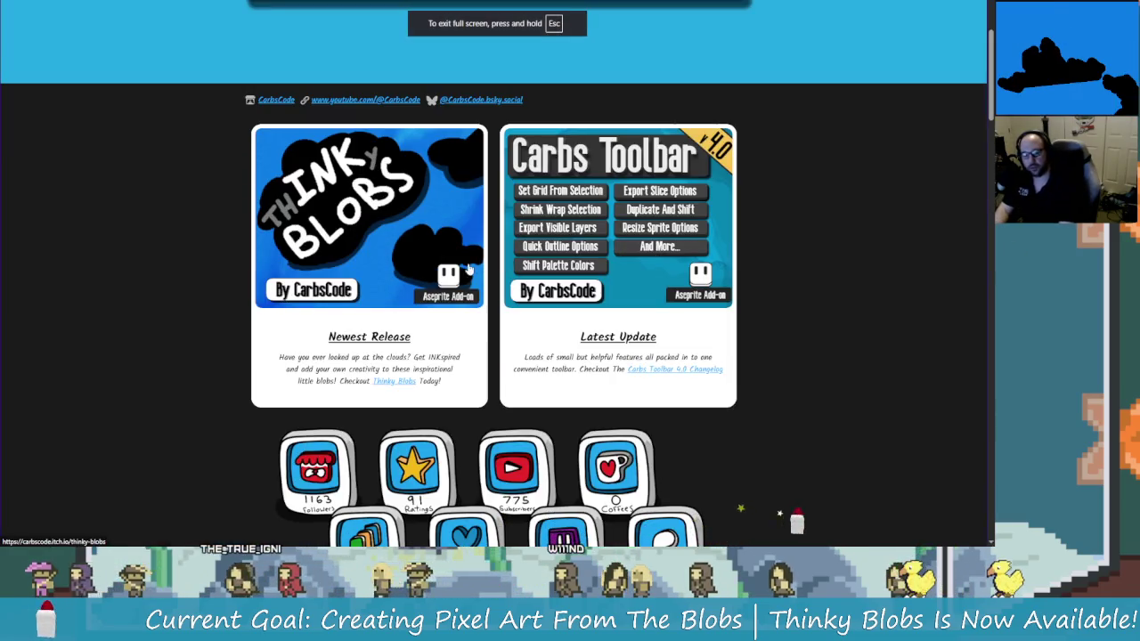
key(ctrl+plus)
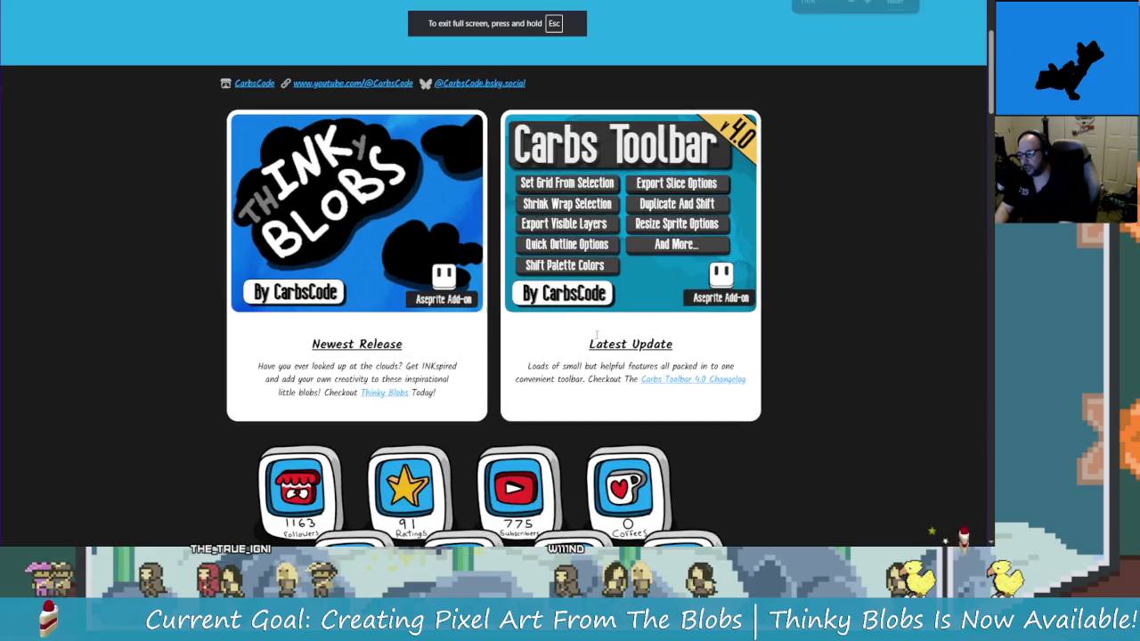
key(ctrl+plus)
key(ctrl+minus)
key(ctrl+minus)
key(ctrl+plus)
key(ctrl+plus)
key(ctrl+plus)
key(ctrl+minus)
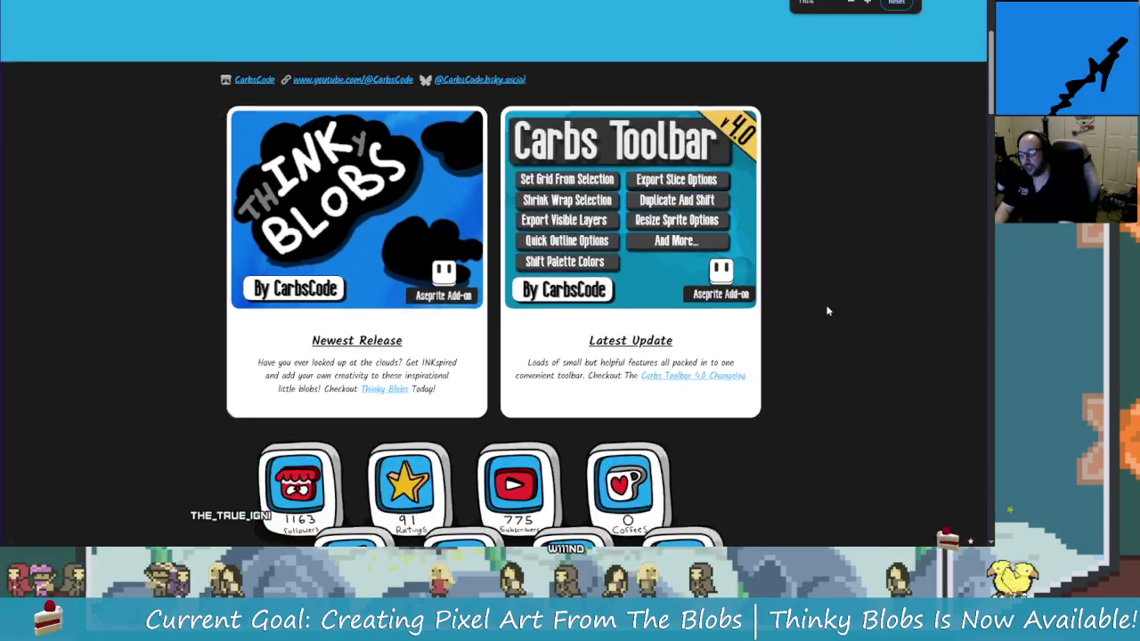
key(ctrl+plus)
key(ctrl+minus)
key(ctrl+plus)
key(ctrl+minus)
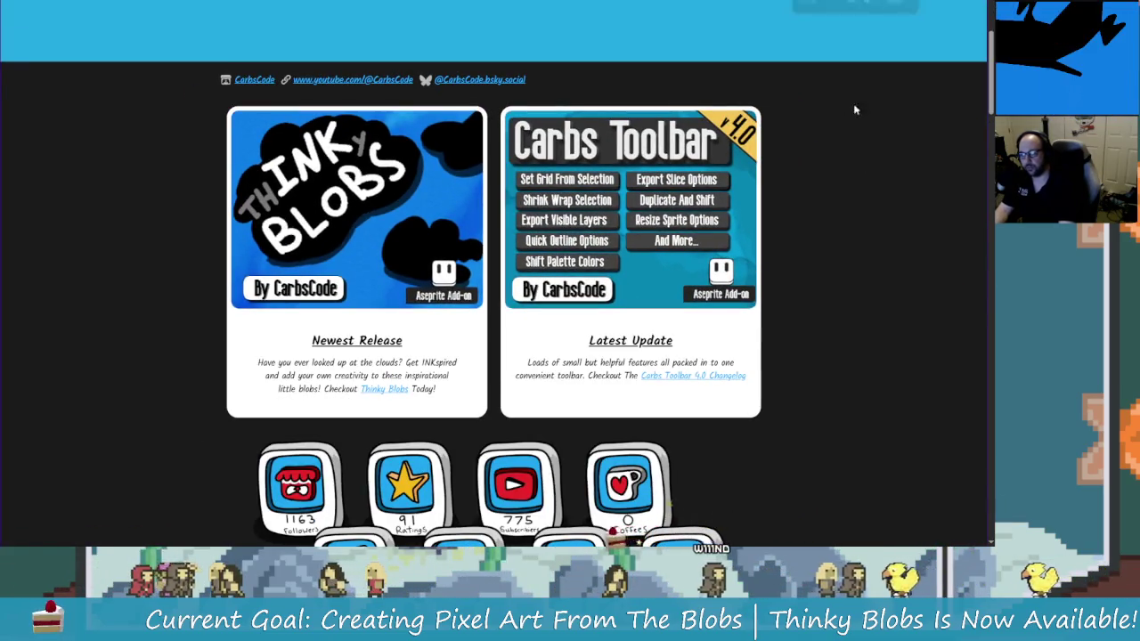
key(F11)
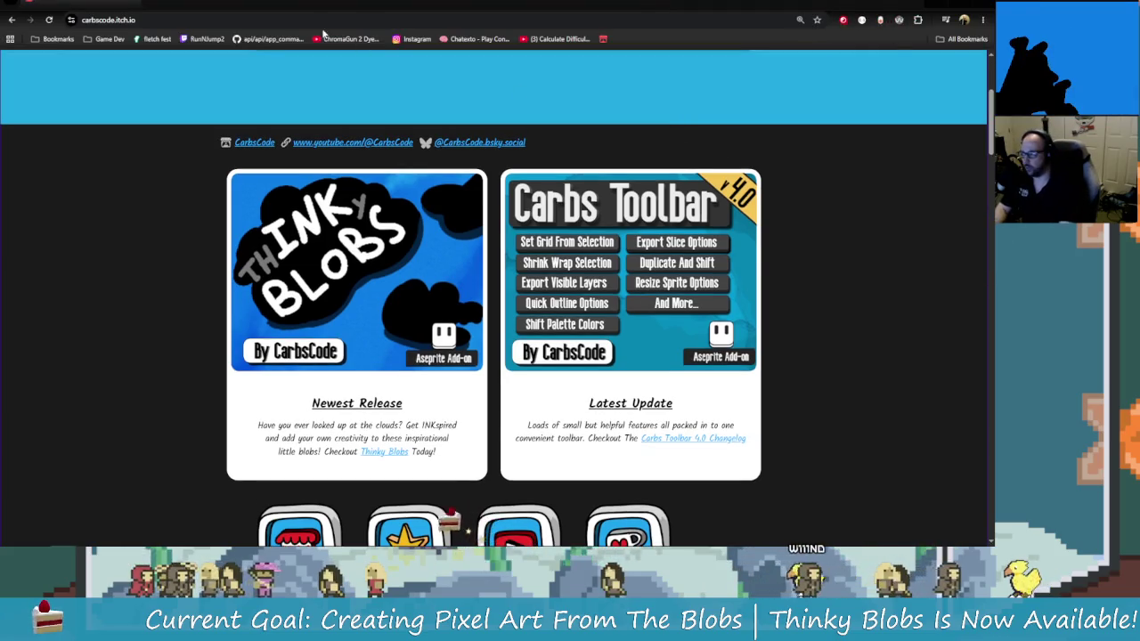
drag(254, 5, 326, 7)
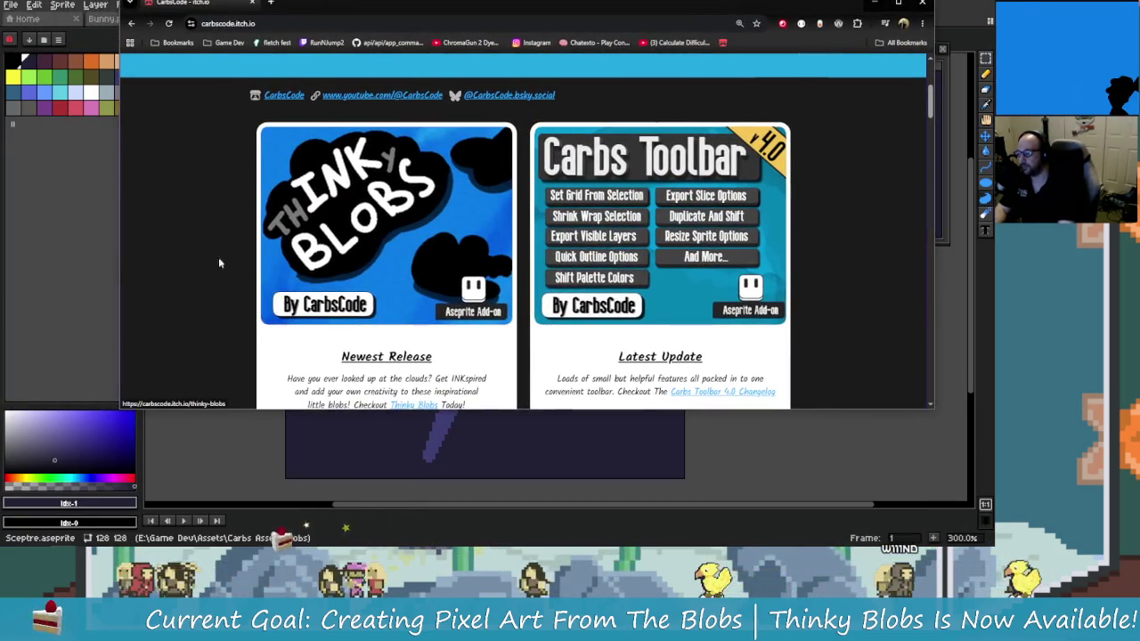
Narrow and reposition the browser window, then zoom the CarbsCode page in two steps
drag(116, 265, 276, 265)
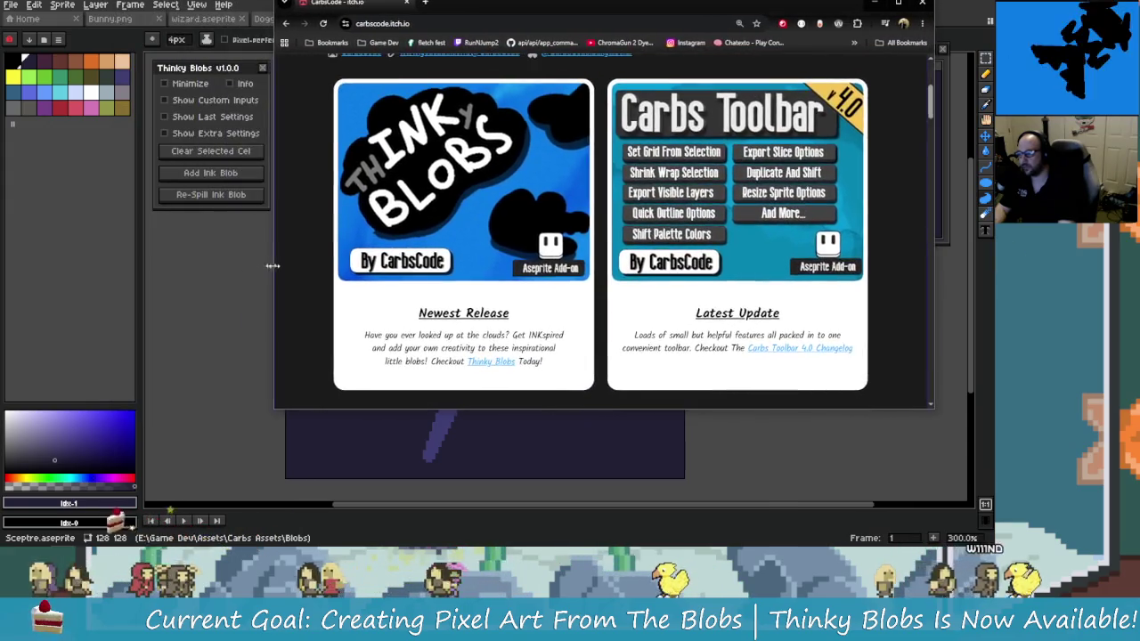
drag(651, 10, 673, 24)
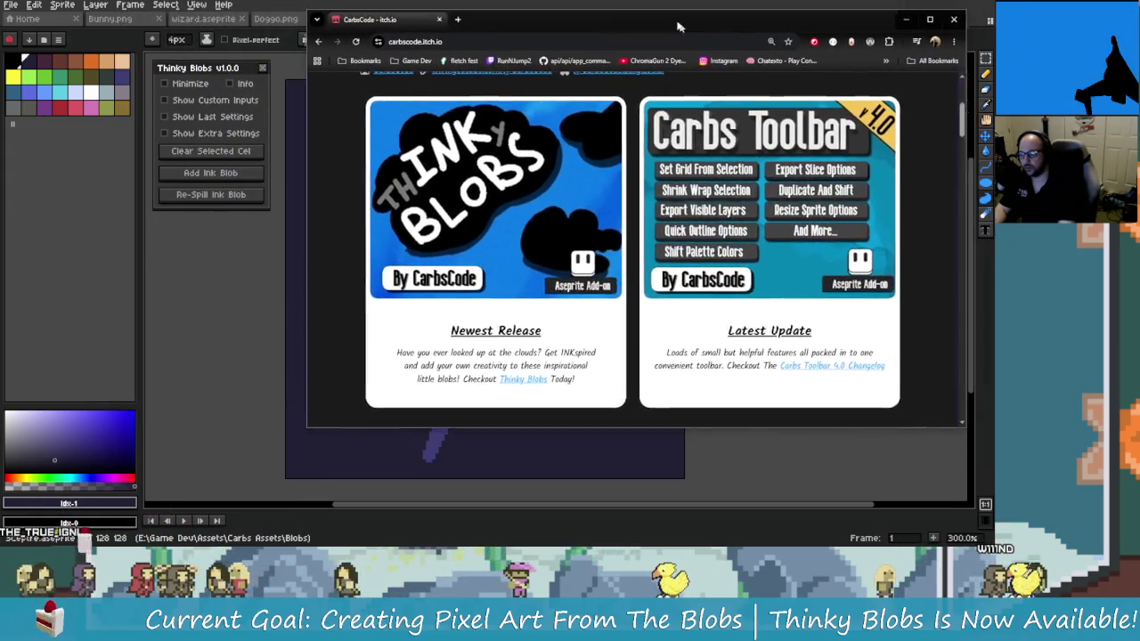
scroll(542, 325, up, 1)
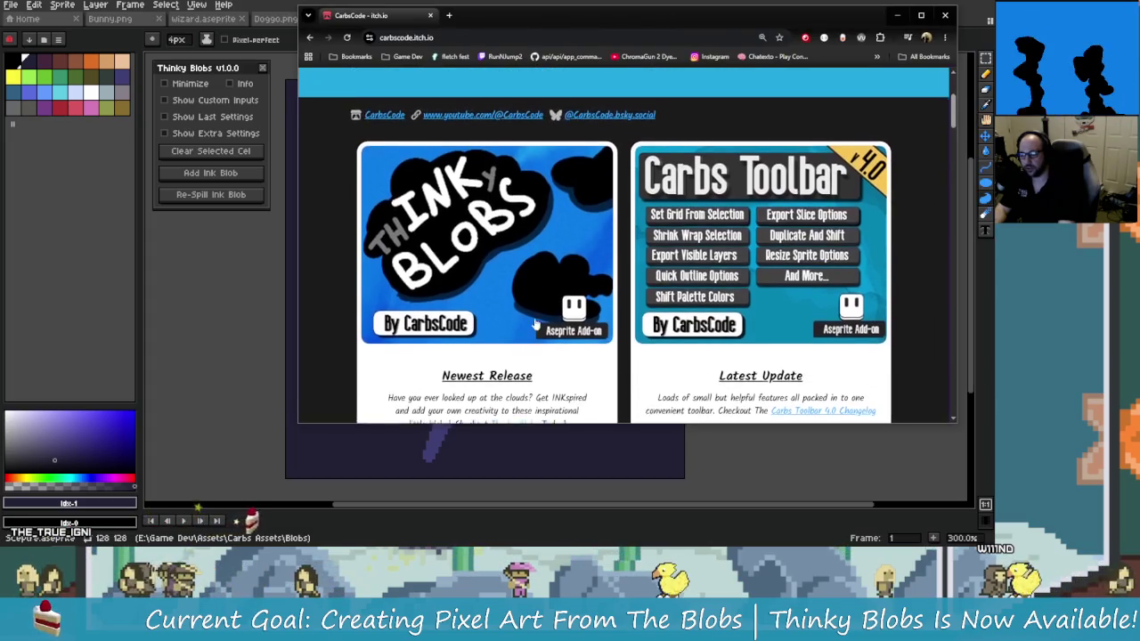
key(ctrl+plus)
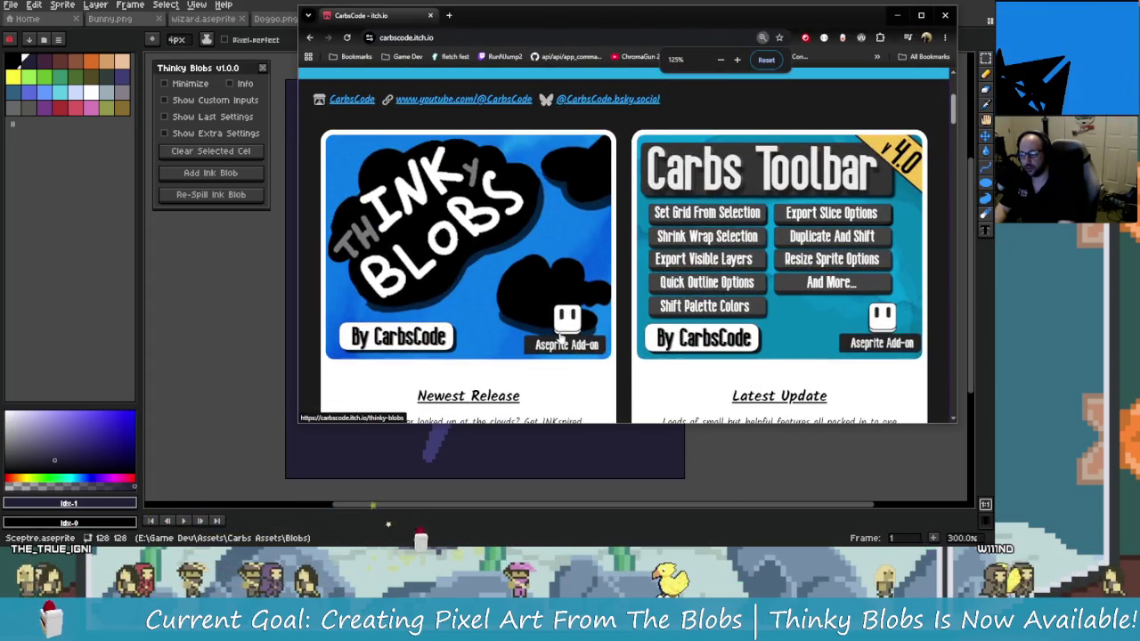
key(ctrl+plus)
Make the browser taller at the top of the screen, then switch back to Aseprite
drag(612, 427, 641, 510)
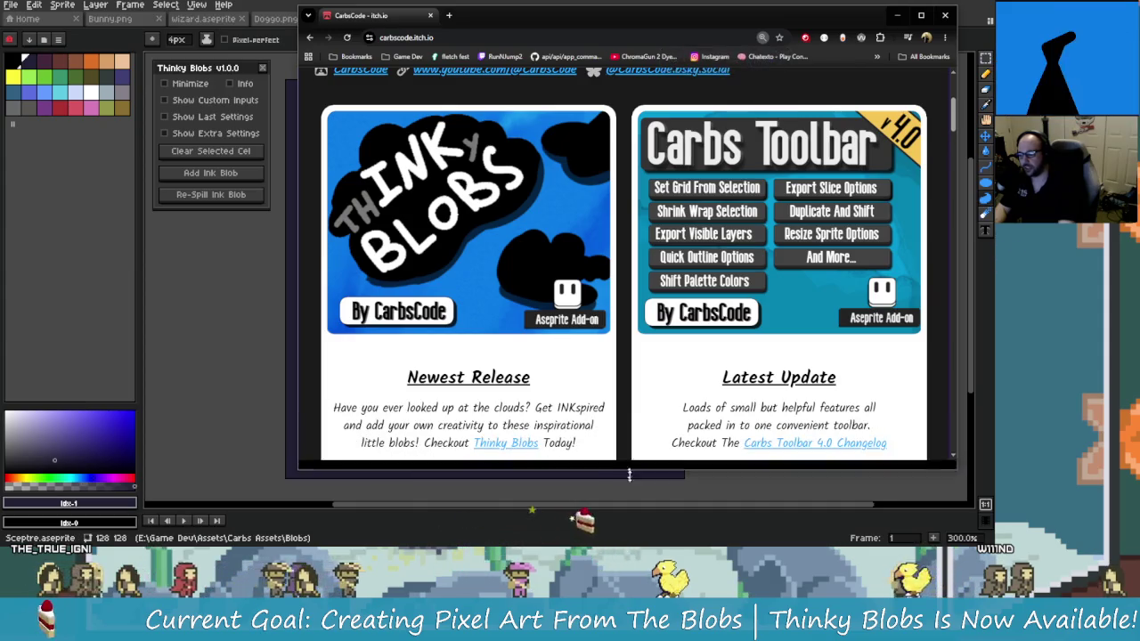
mouse_move(518, 22)
mouse_down()
mouse_move(541, 10)
mouse_move(531, 8)
mouse_up()
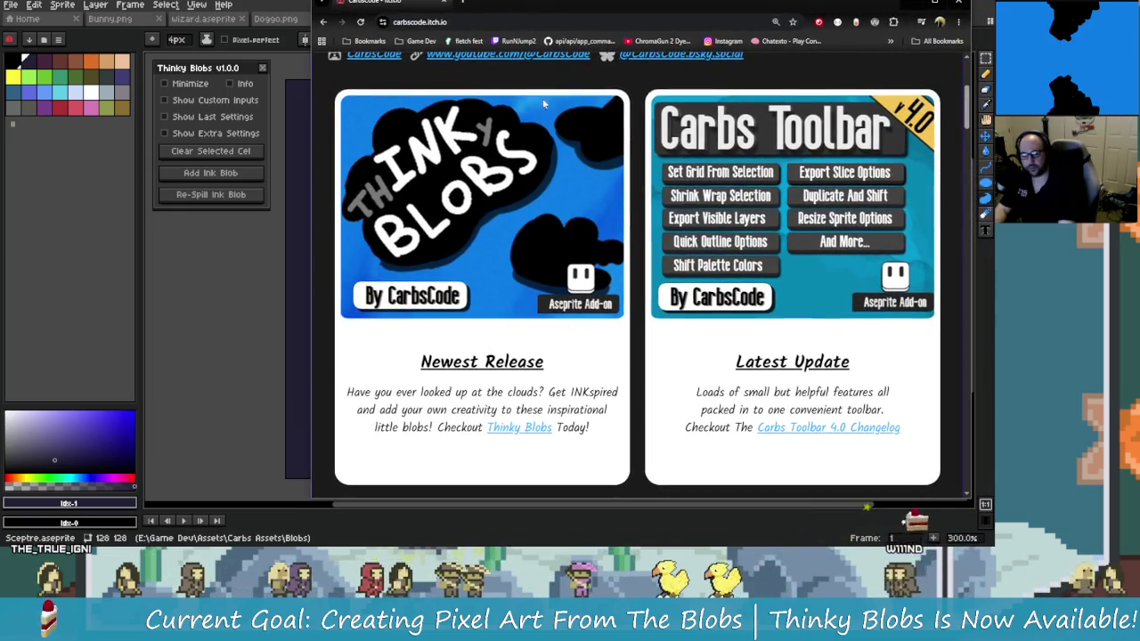
scroll(533, 310, down, 1)
scroll(533, 310, up, 1)
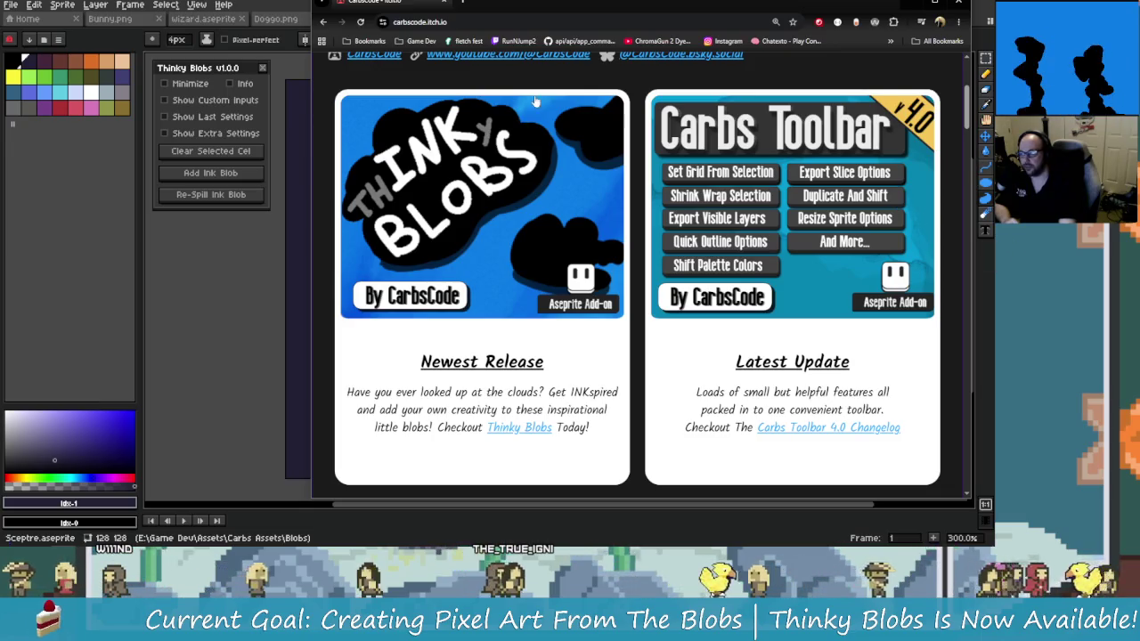
click(300, 8)
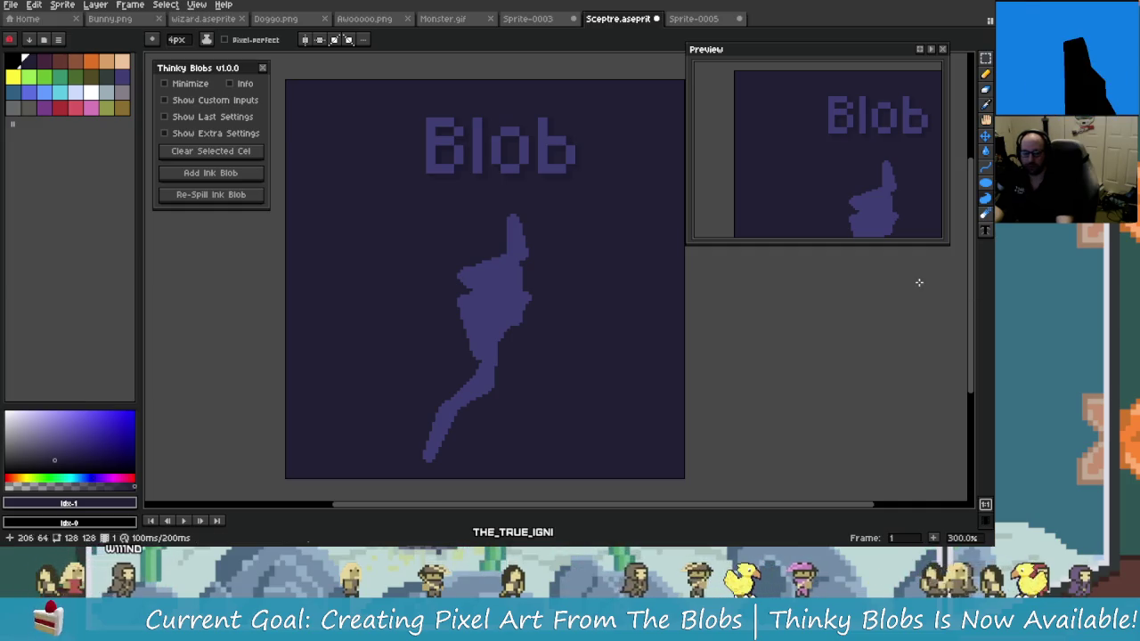
key(alt+Tab)
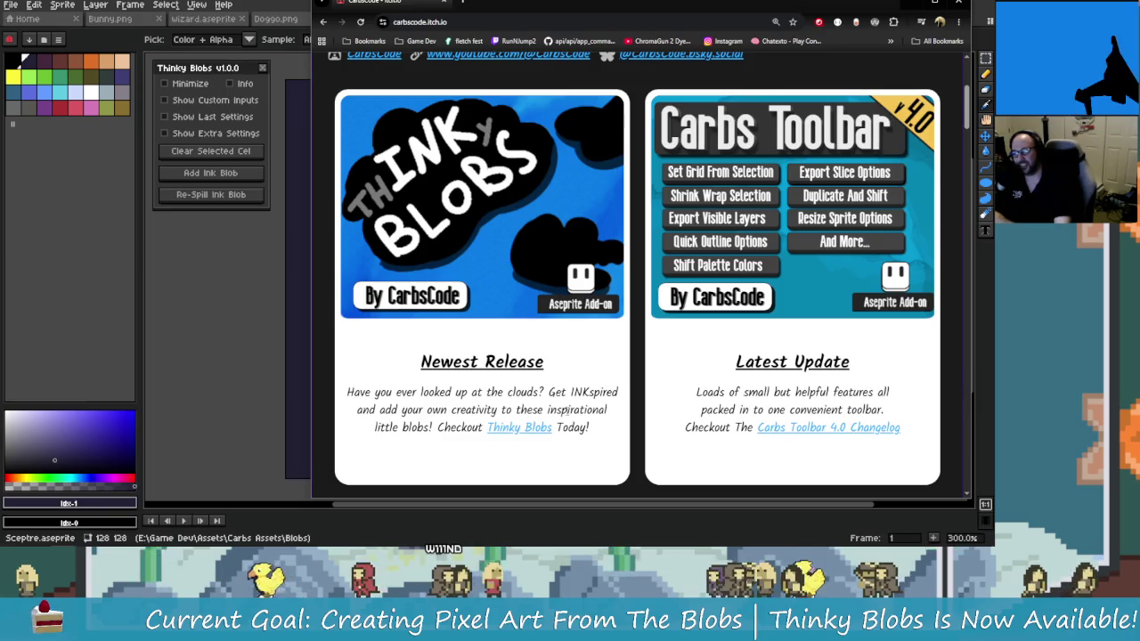
click(242, 353)
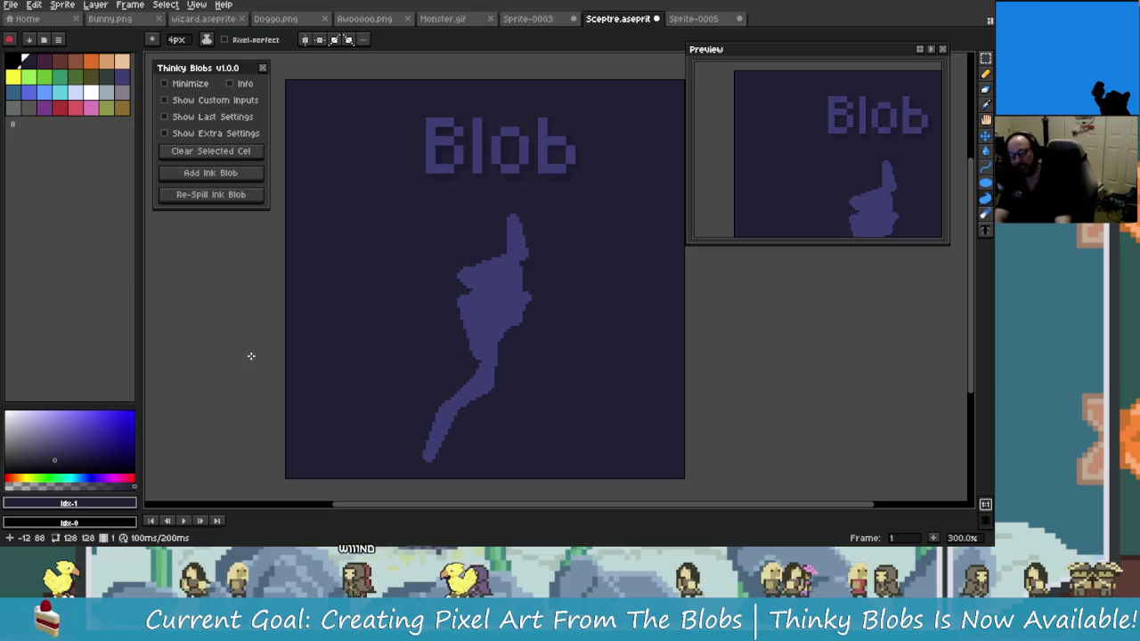
Step to the Torch frame, back to the Blob frame, then forward to Torch again
key(Right)
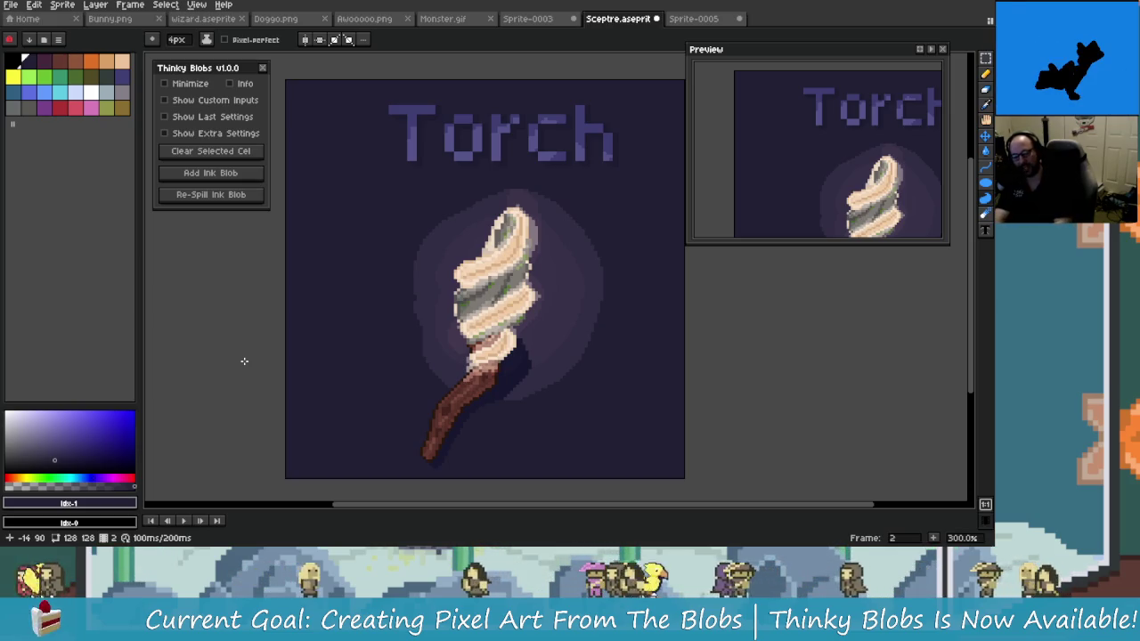
key(Left)
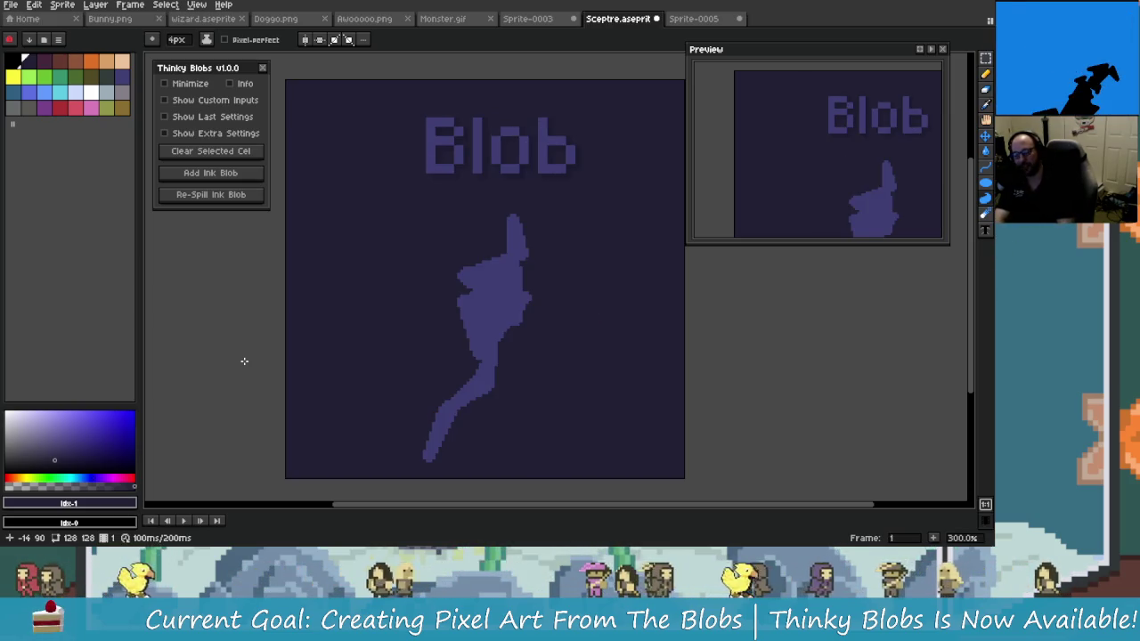
key(Right)
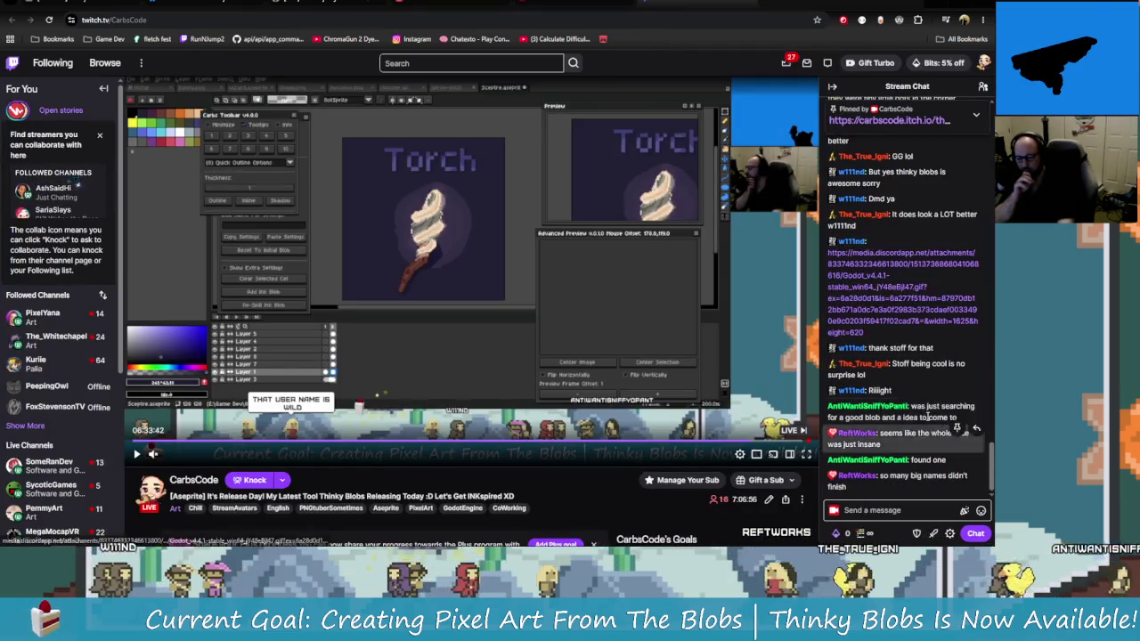
Open the Discord video link from Twitch chat, confirming the external link dialog
click(869, 313)
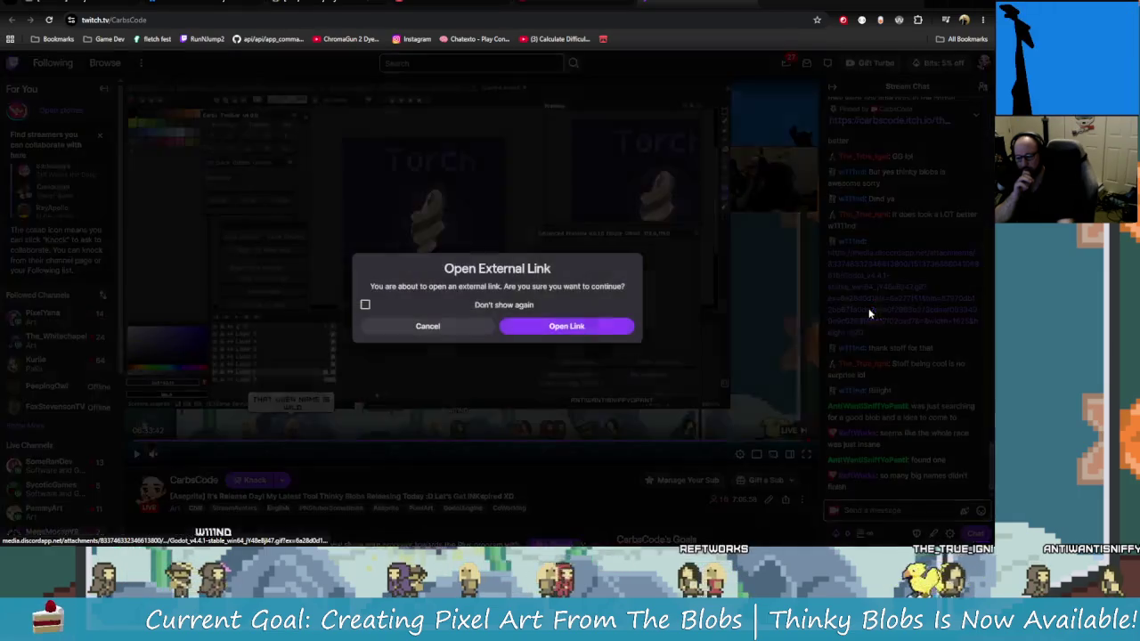
click(583, 328)
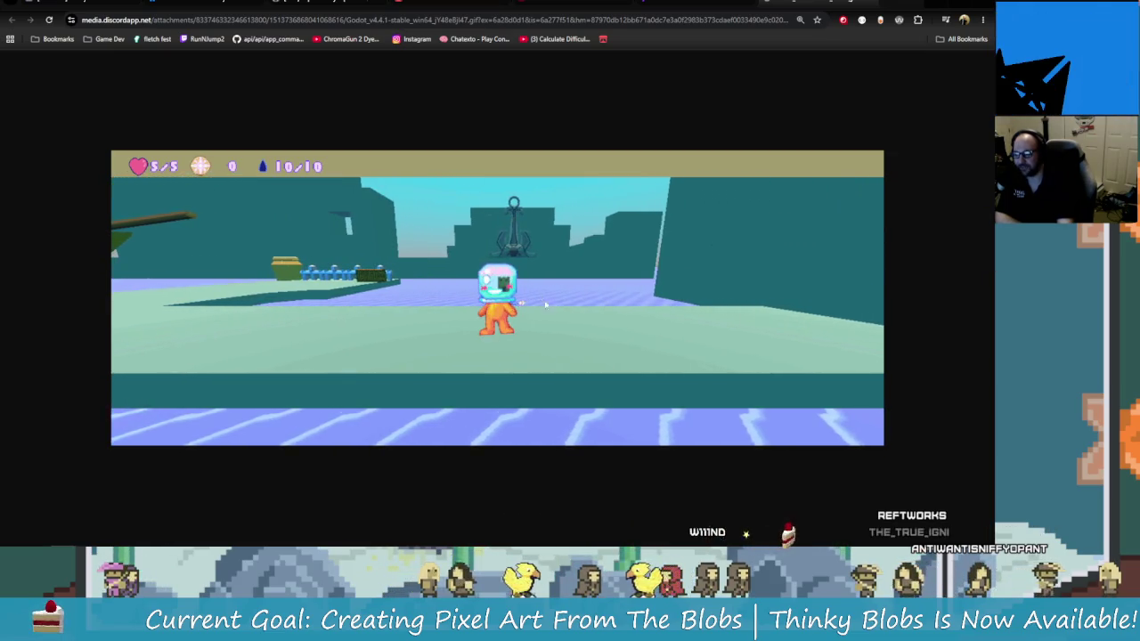
Switch back to the CarbsCode Twitch stream tab
click(871, 4)
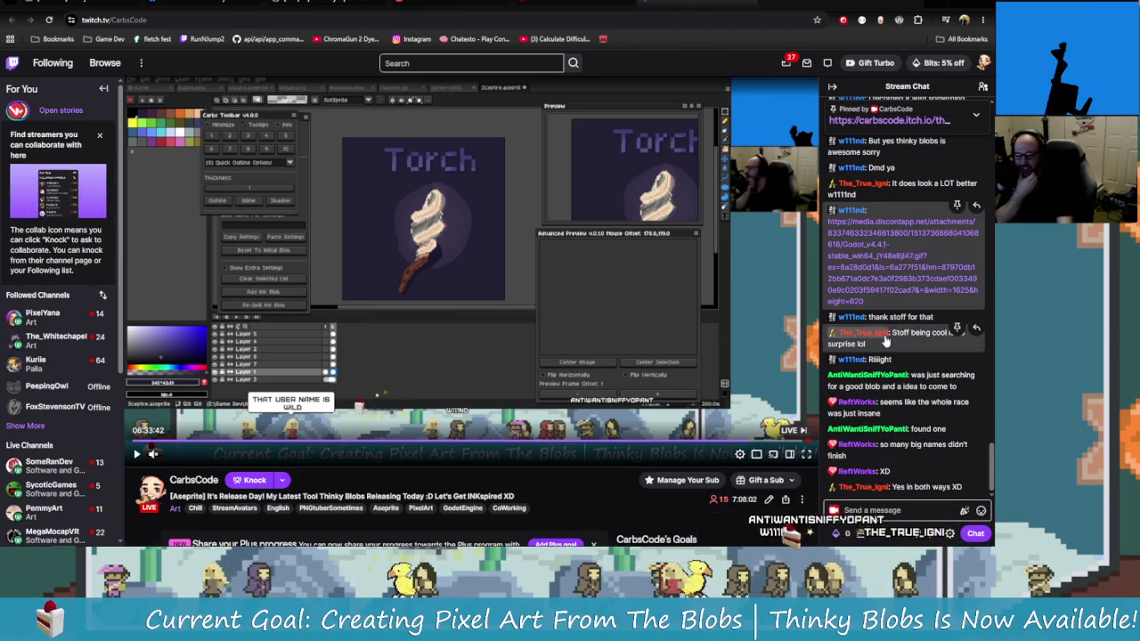
Scroll up through earlier Twitch chat messages, then back down to the latest ones
scroll(900, 401, up, 2)
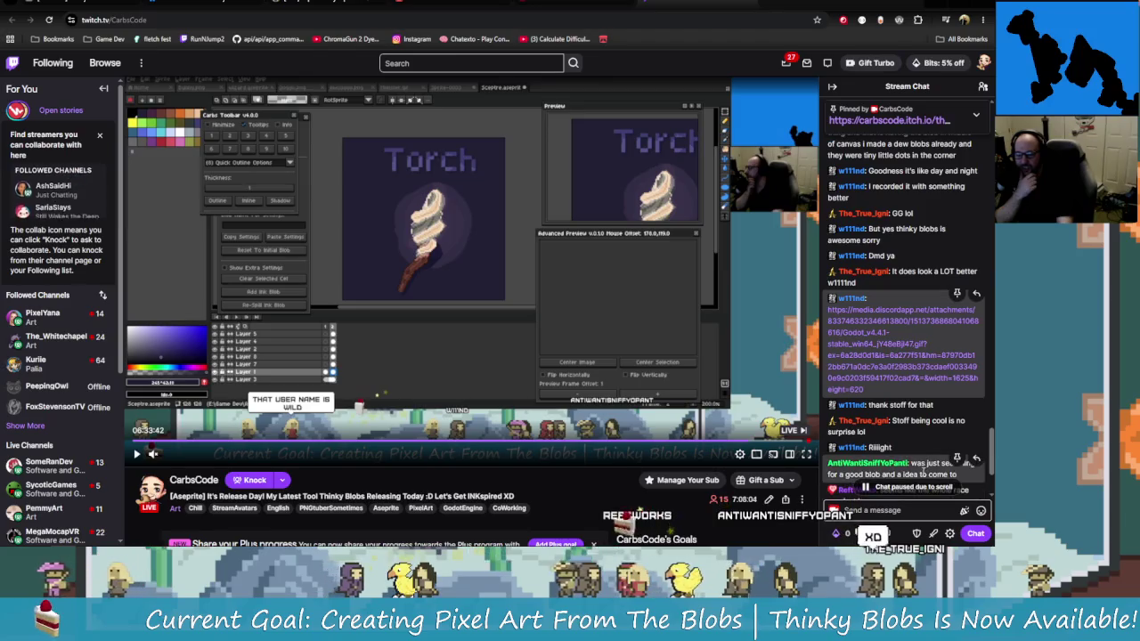
scroll(922, 465, up, 2)
scroll(917, 428, down, 3)
scroll(913, 388, down, 2)
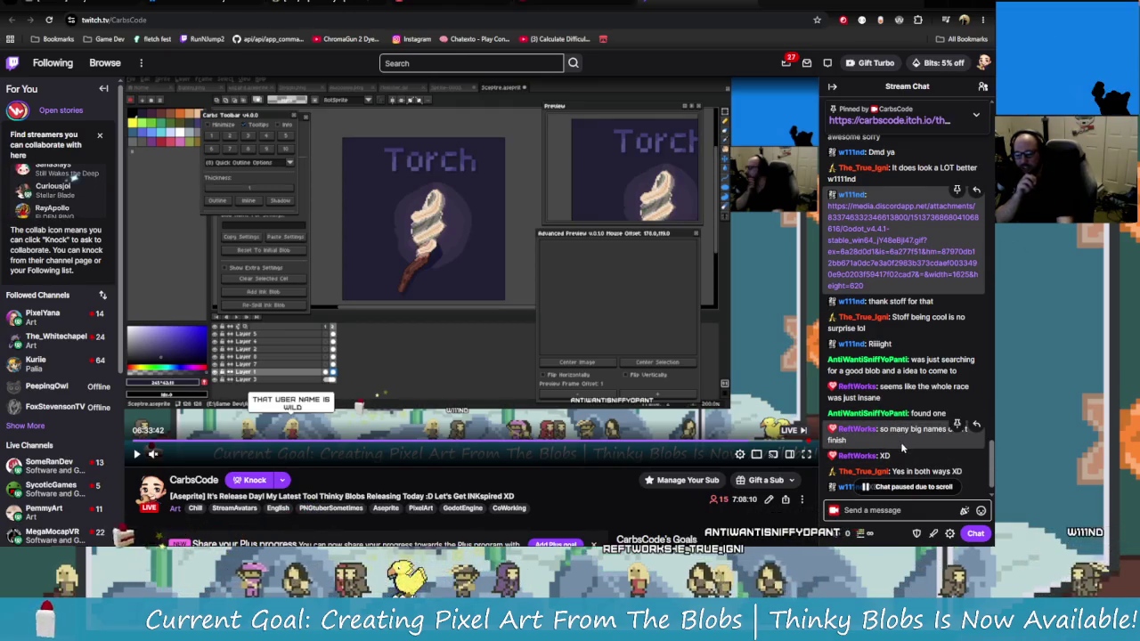
scroll(917, 450, down, 1)
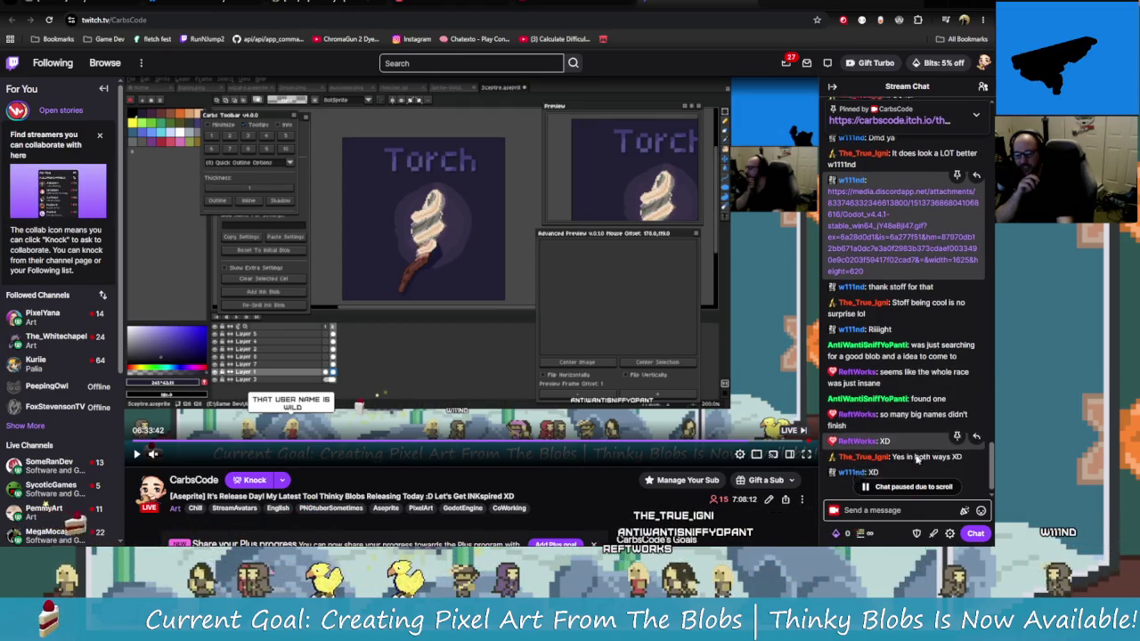
scroll(917, 452, down, 1)
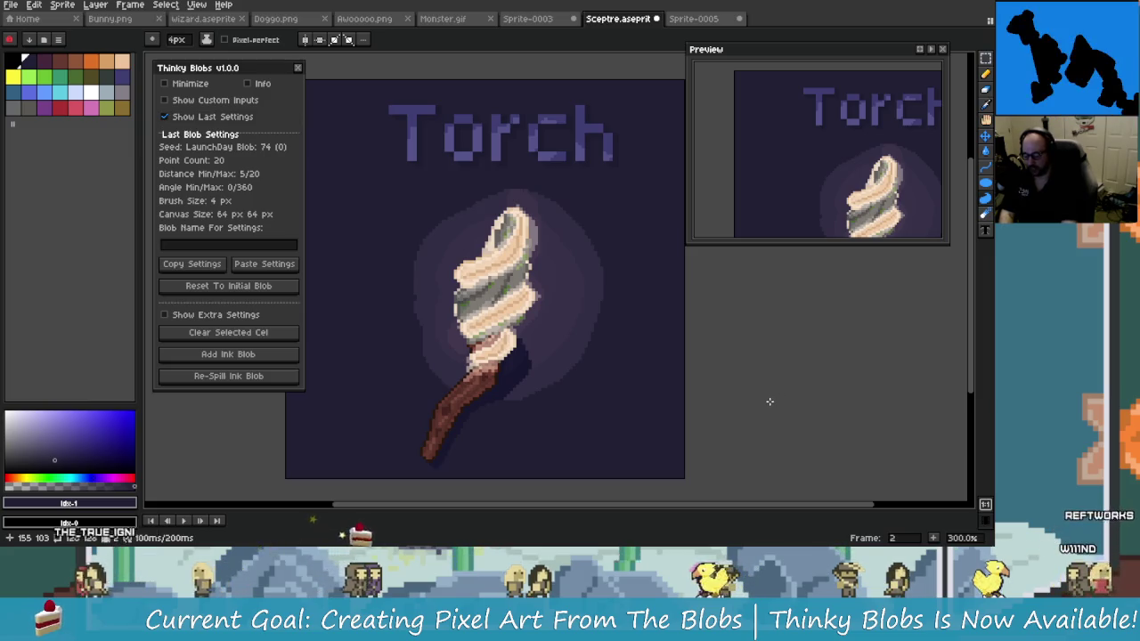
Go back to the Blob frame and show Thinky Blobs' custom inputs (20 points, 4 px brush, 64 px canvas)
key(comma)
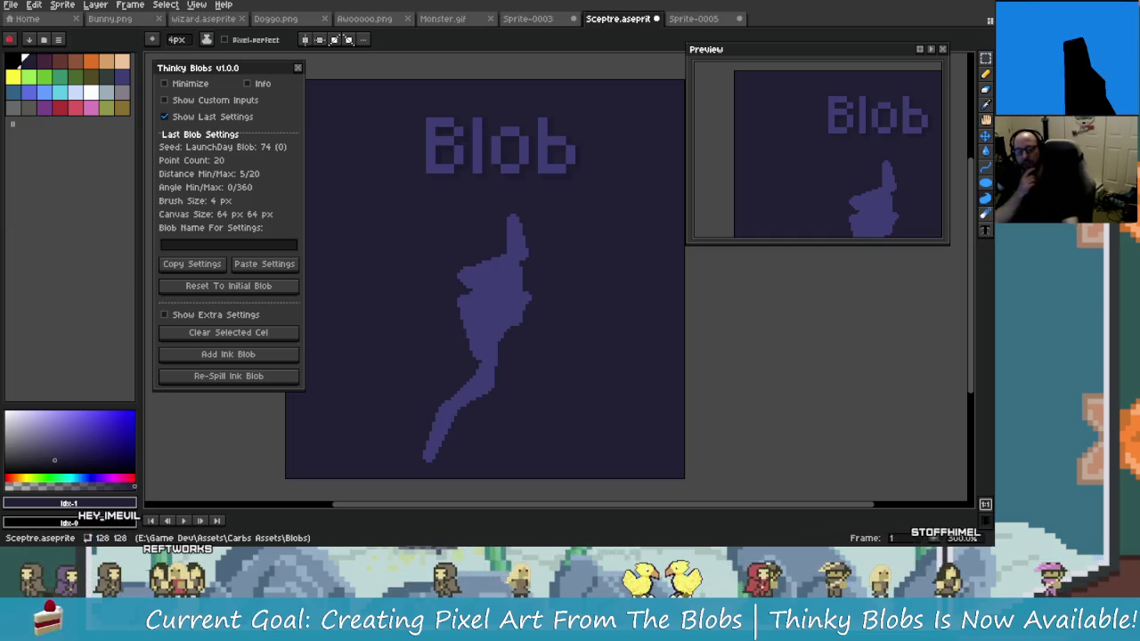
click(223, 100)
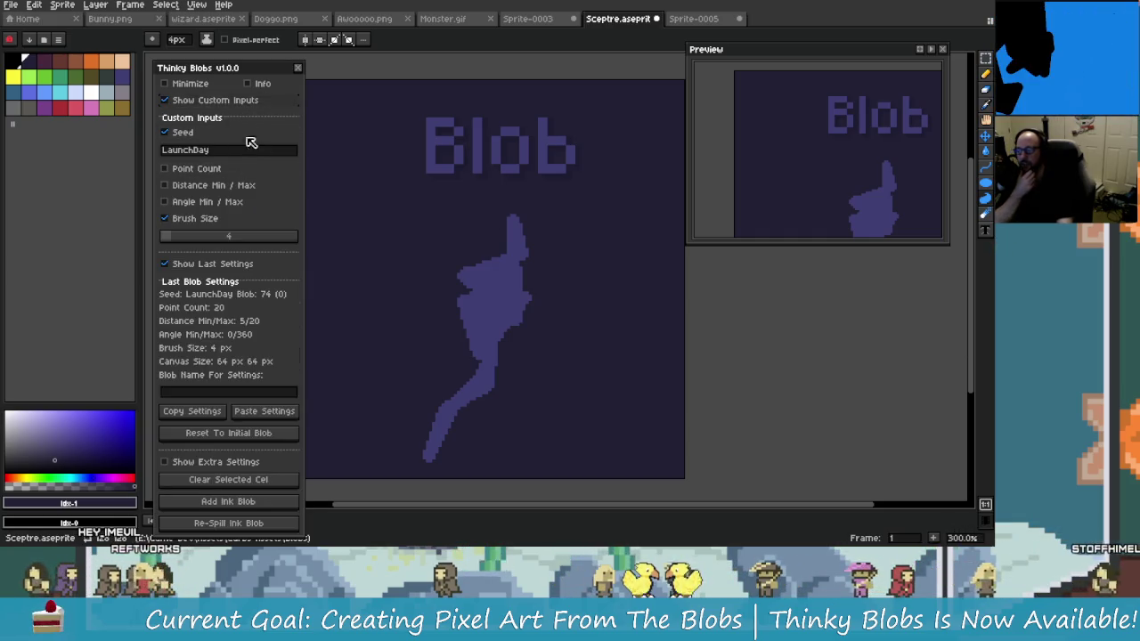
Enable a custom blob point count, then on Sprite-0005 draw a stroke and finish it into an ink blob
click(198, 167)
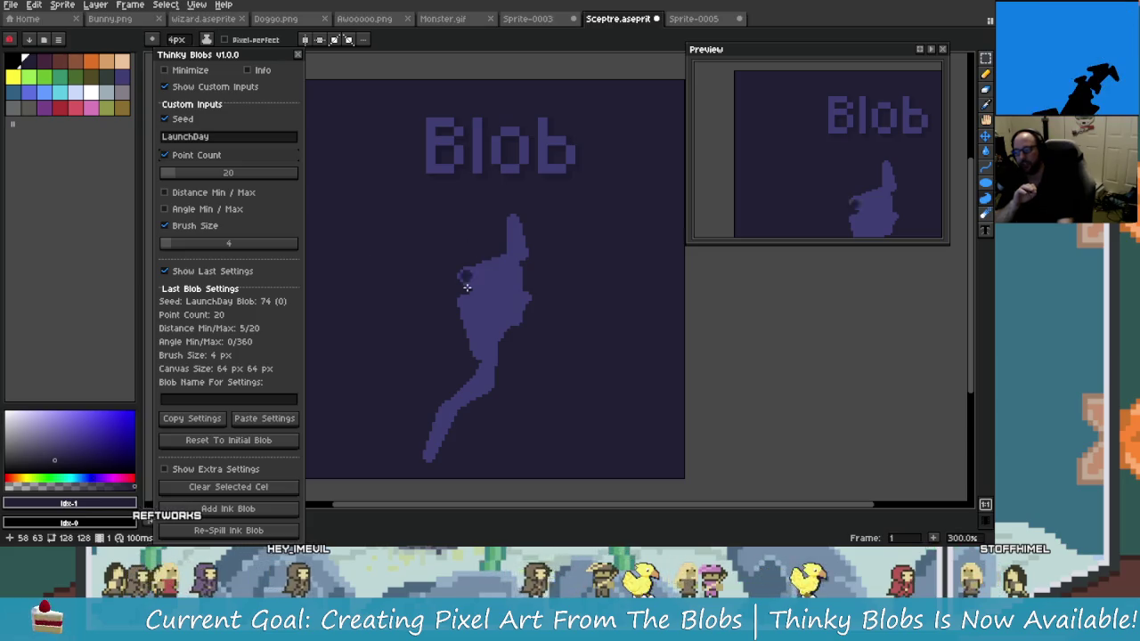
click(674, 23)
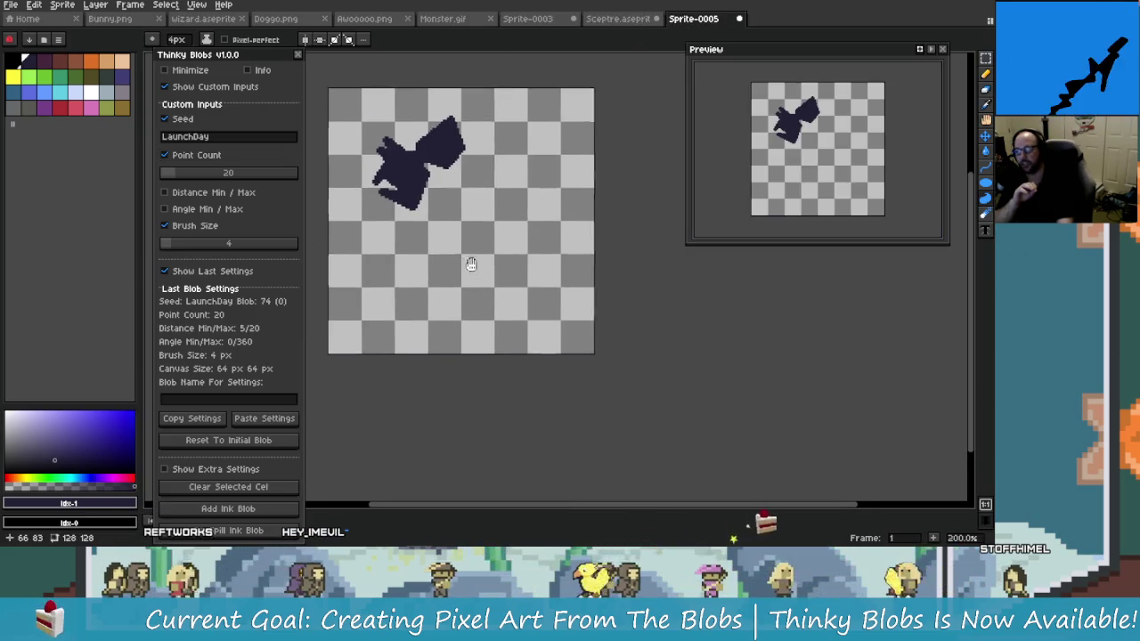
scroll(534, 272, down, 1)
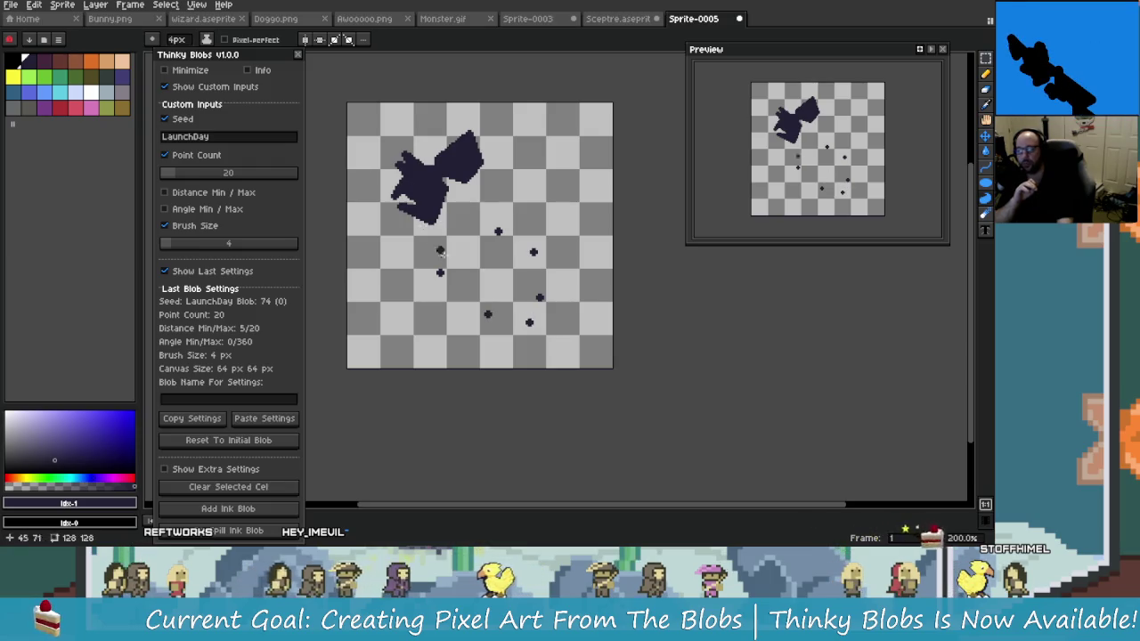
drag(448, 278, 503, 239)
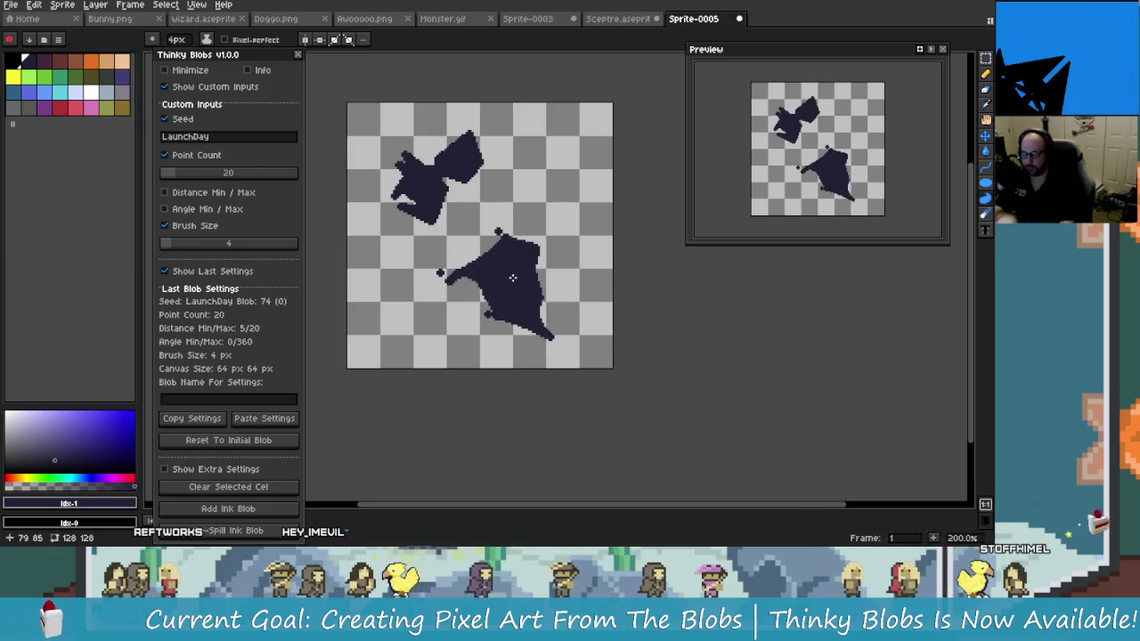
key(v)
Undo the second ink blob and its leftover dots, and enable custom minimum and maximum distance
key(ctrl+z)
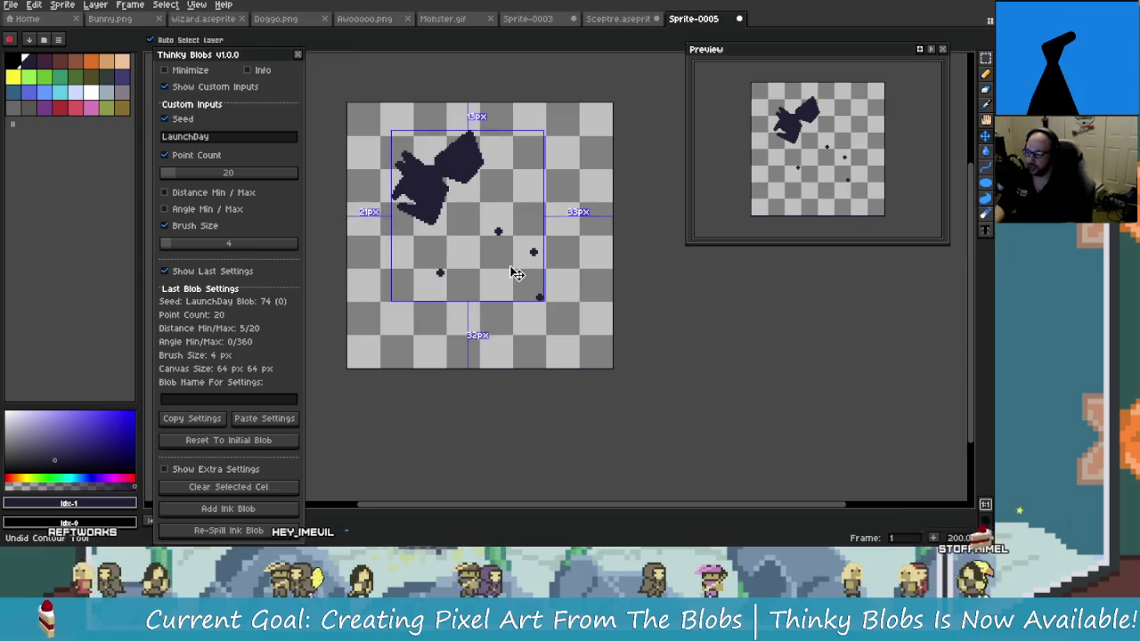
key(ctrl+z)
key(ctrl+z)
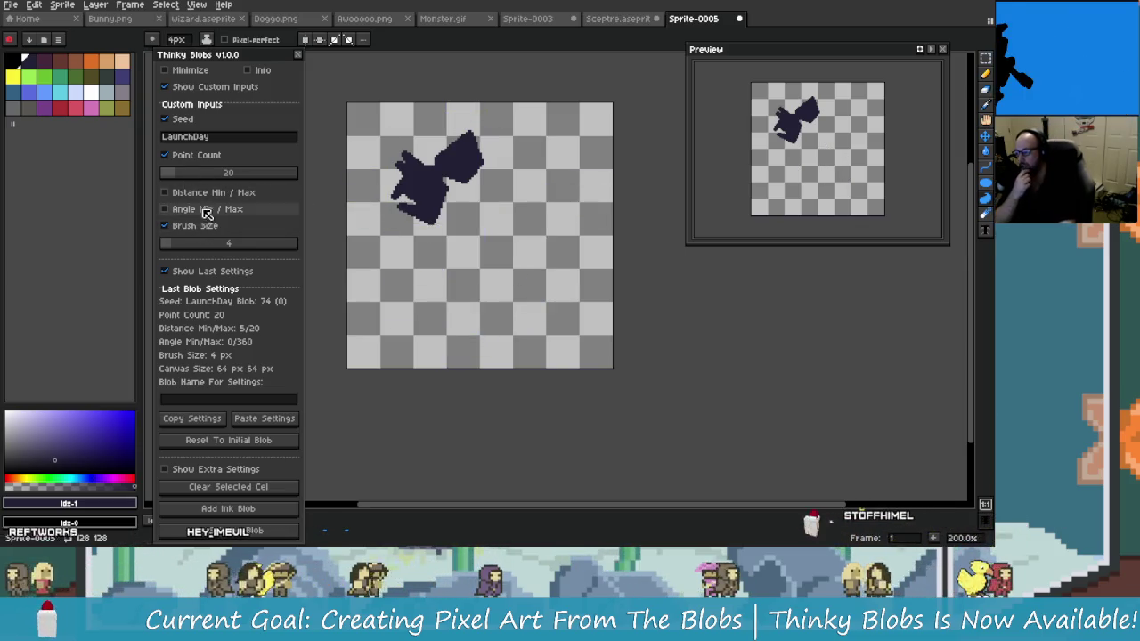
click(178, 192)
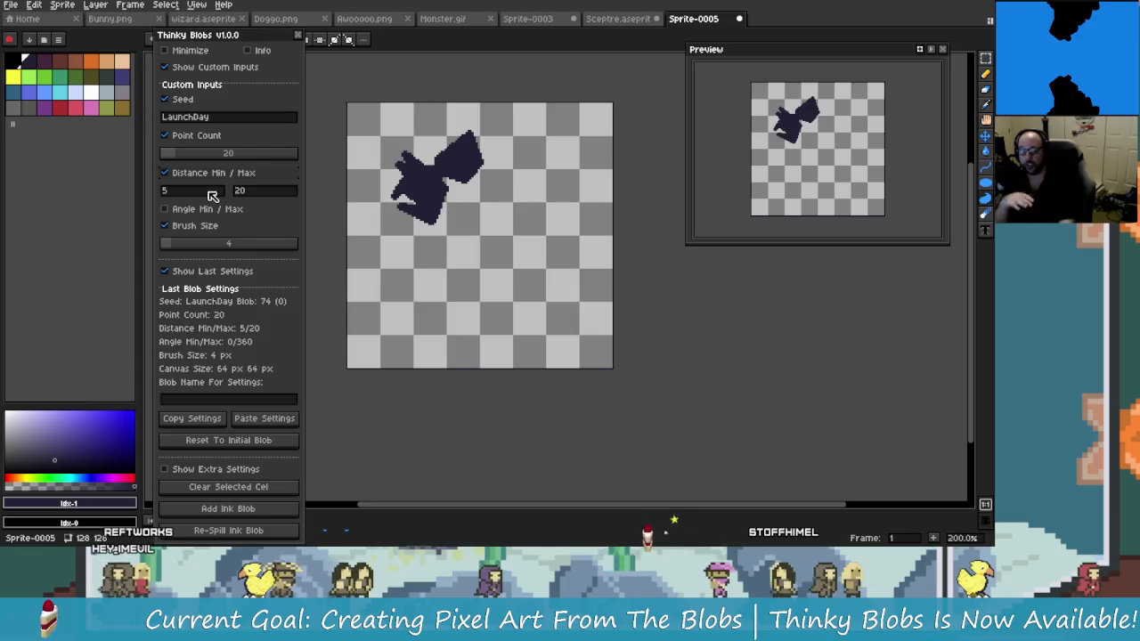
Draw a five-point polygon below the blob, undo it, and enable the 0–360 Angle Min/Max range
click(405, 304)
click(531, 212)
click(572, 298)
click(519, 331)
click(465, 360)
mouse_move(405, 304)
mouse_down()
mouse_move(539, 212)
mouse_move(579, 294)
mouse_move(529, 336)
mouse_up()
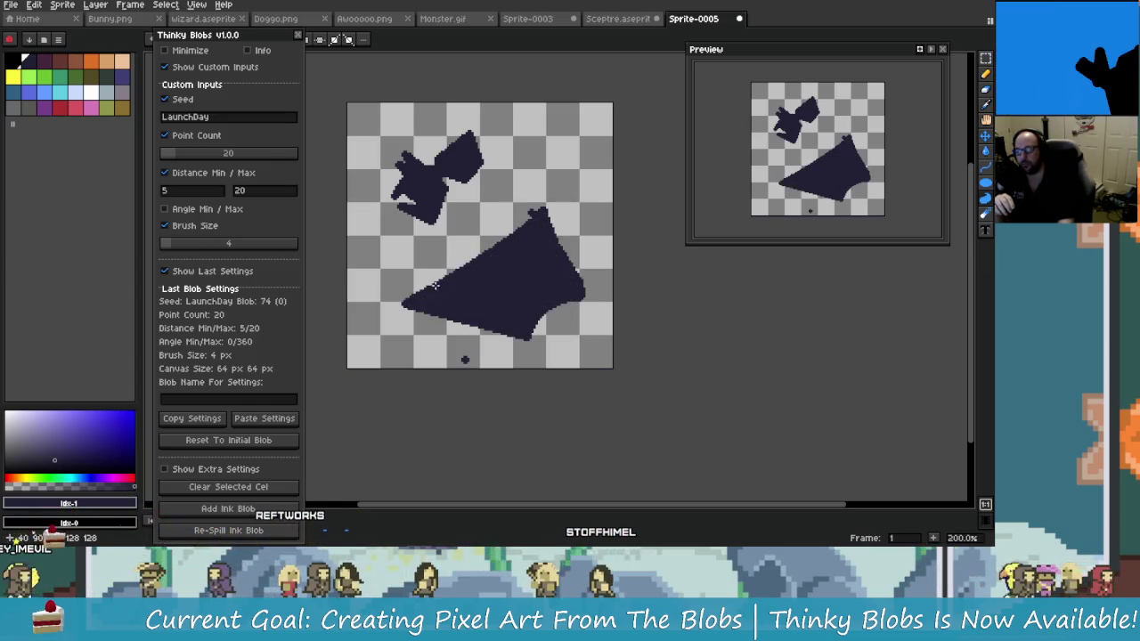
key(ctrl+z)
key(ctrl+z)
key(ctrl+z)
key(ctrl+z)
key(ctrl+z)
key(ctrl+z)
click(205, 210)
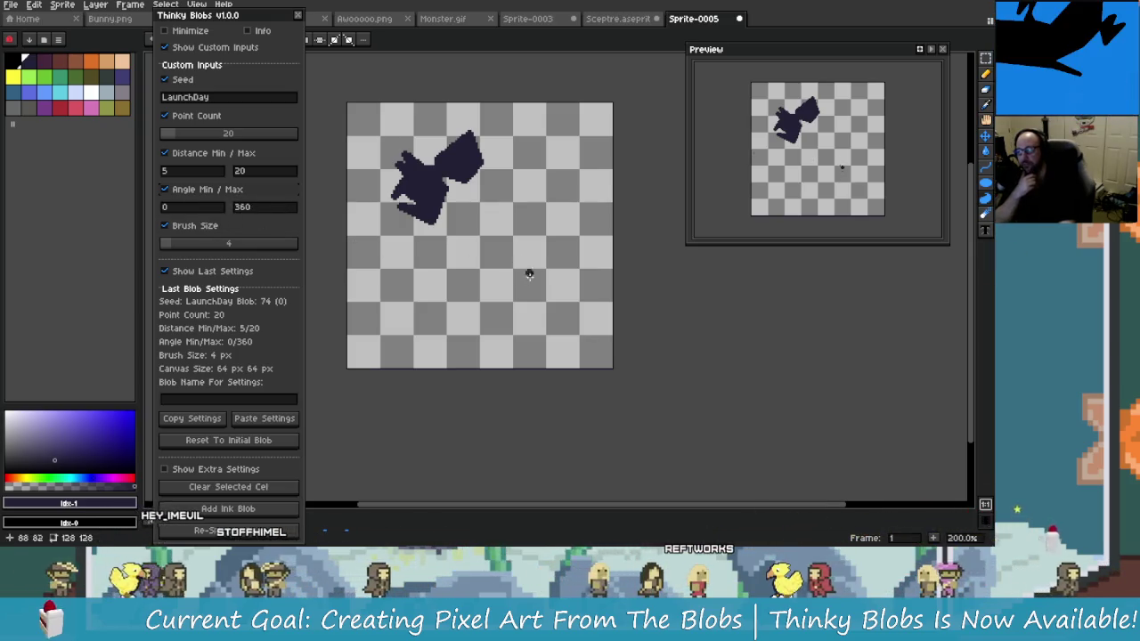
Set Angle Max to 0, clear the cel, and generate a zero-angle ink blob, undoing the extra line
click(474, 302)
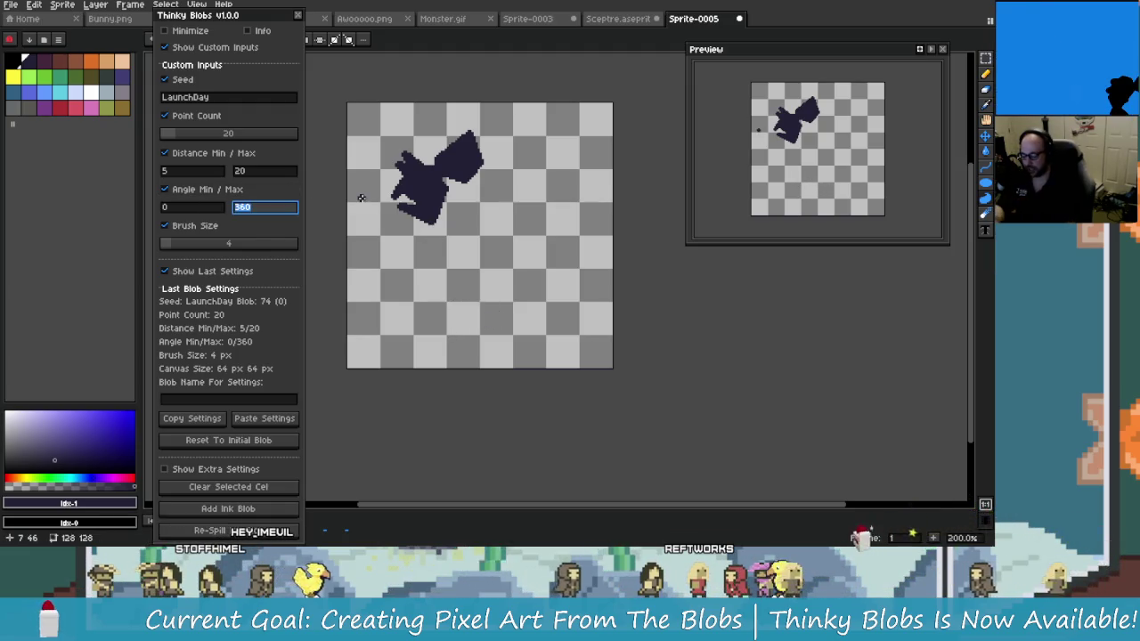
text(0)
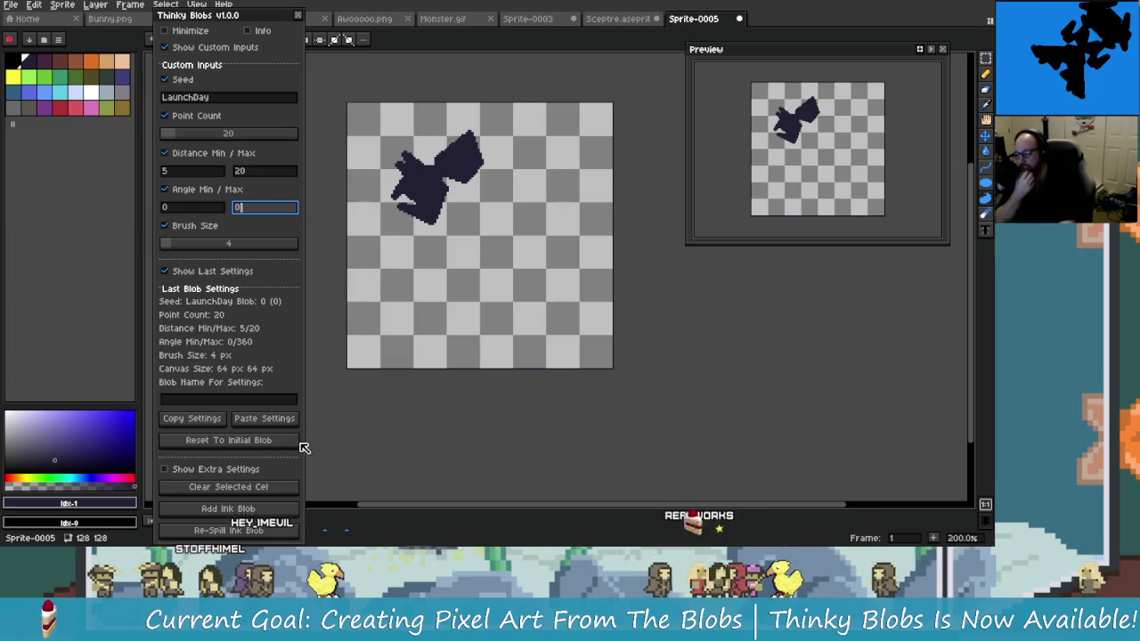
click(267, 487)
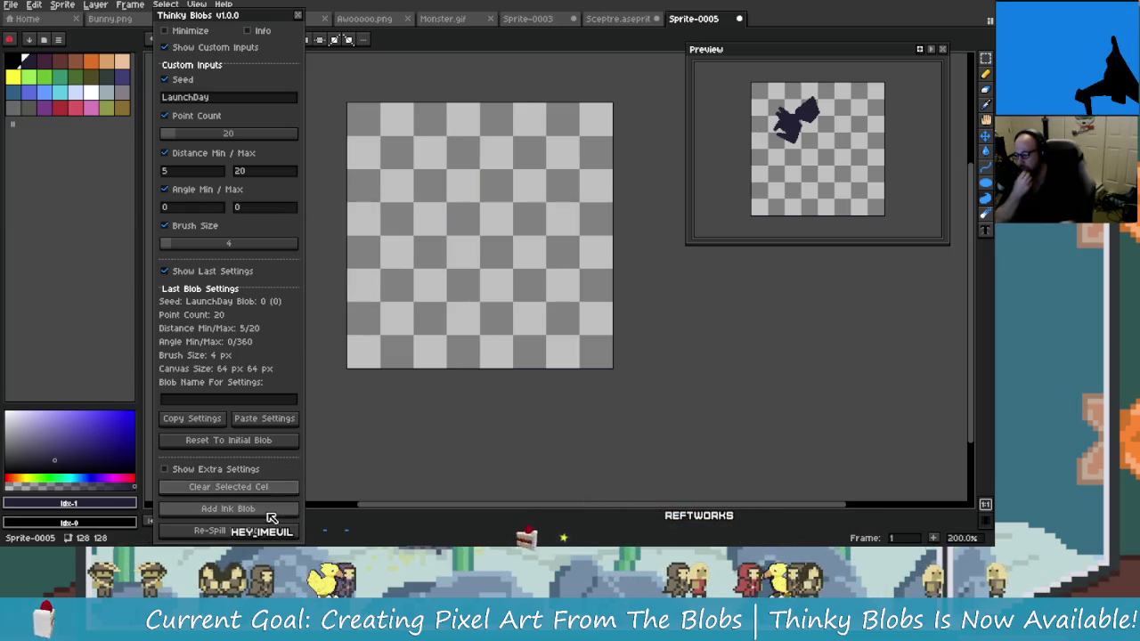
click(269, 513)
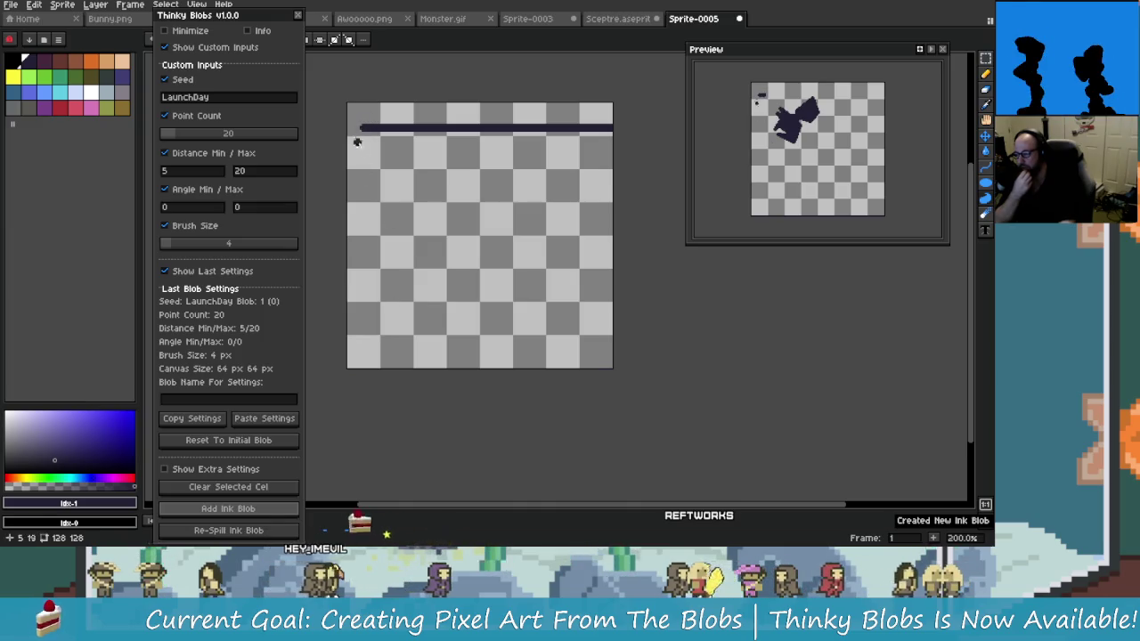
key(ctrl+z)
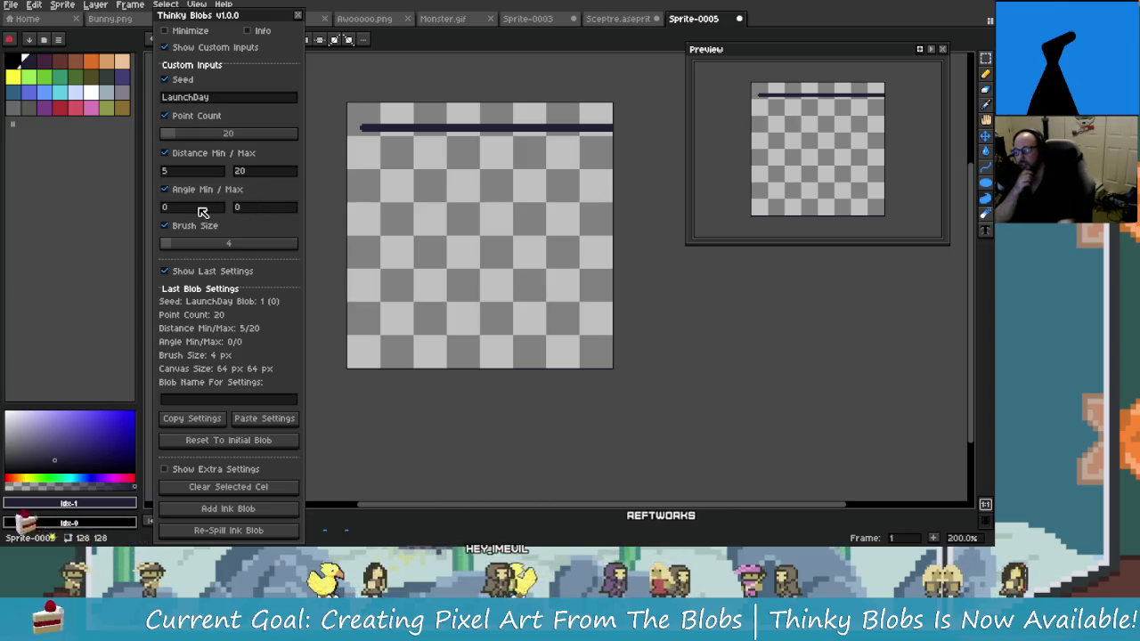
Set the blob angle range to 90/90 and generate a new ink blob
click(203, 211)
text(90)
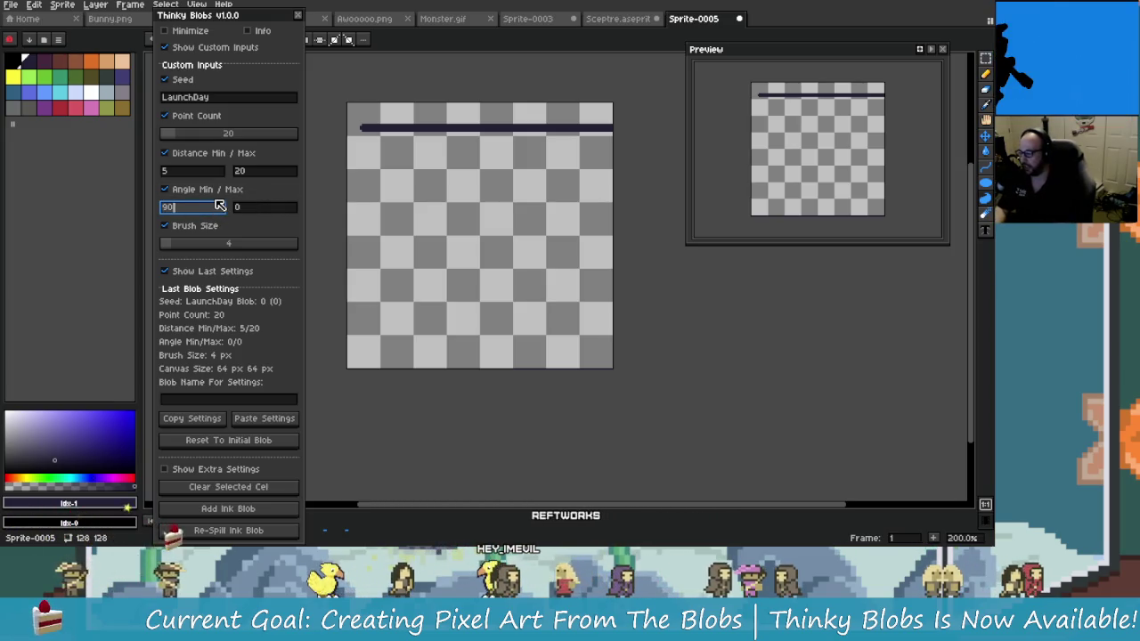
click(253, 207)
text(90)
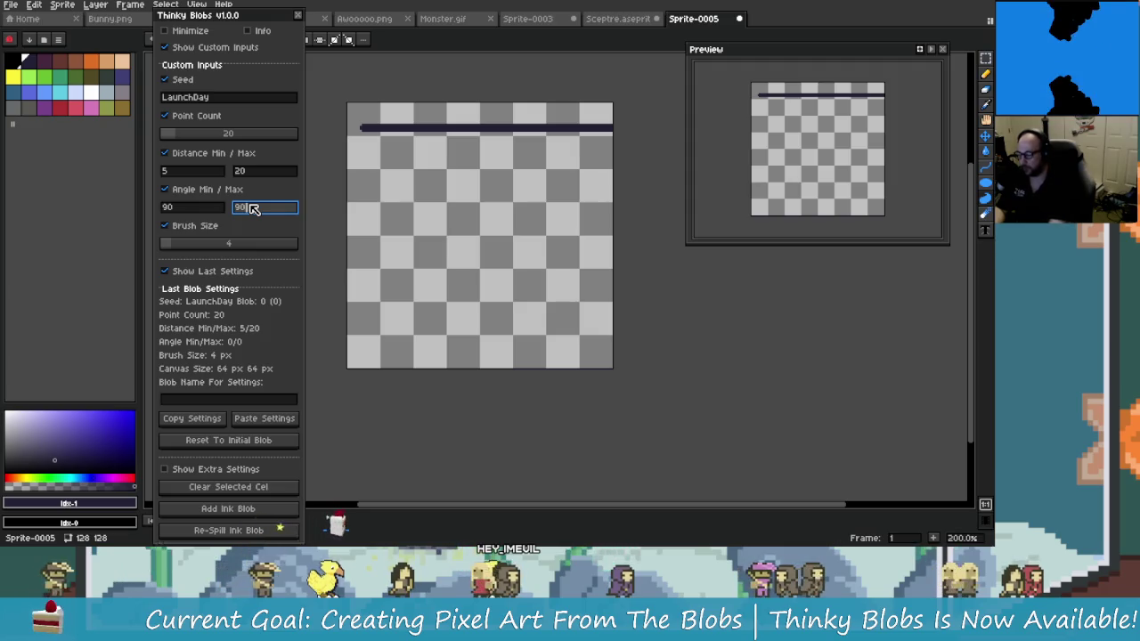
click(258, 513)
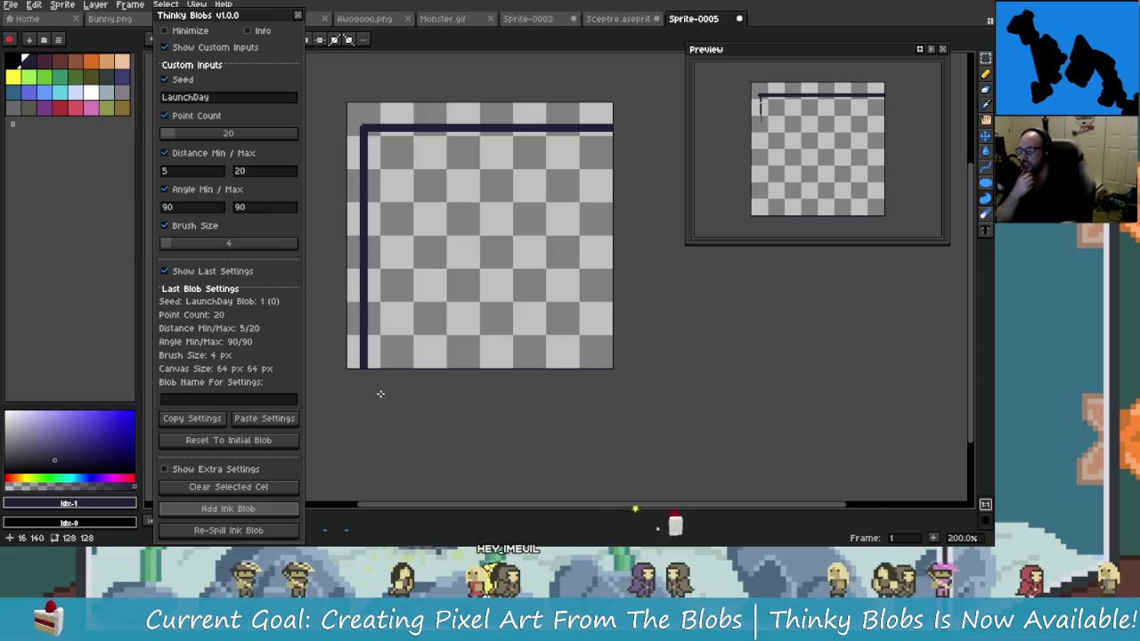
Stamp several test ink blobs and a freehand loop around the canvas, undoing the extras
click(582, 168)
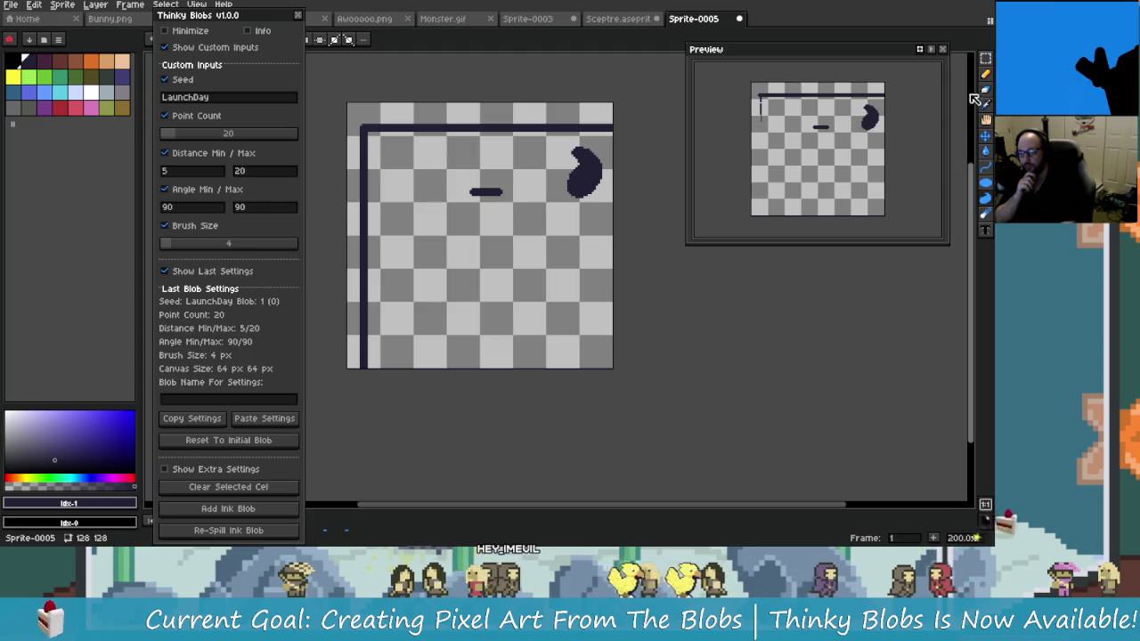
click(466, 297)
click(527, 319)
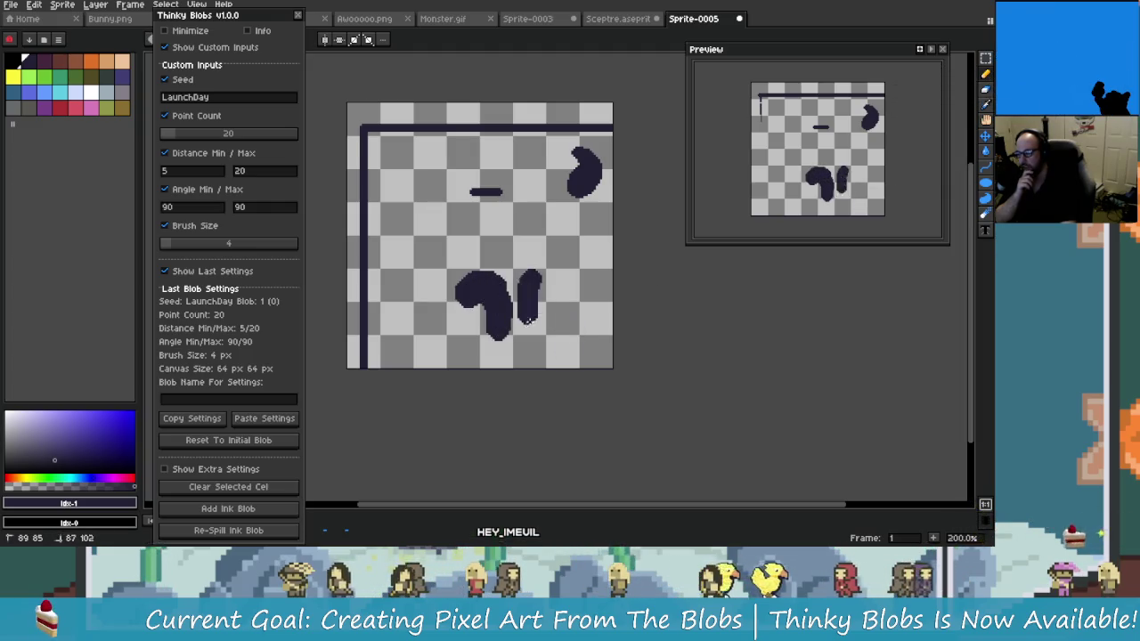
click(402, 247)
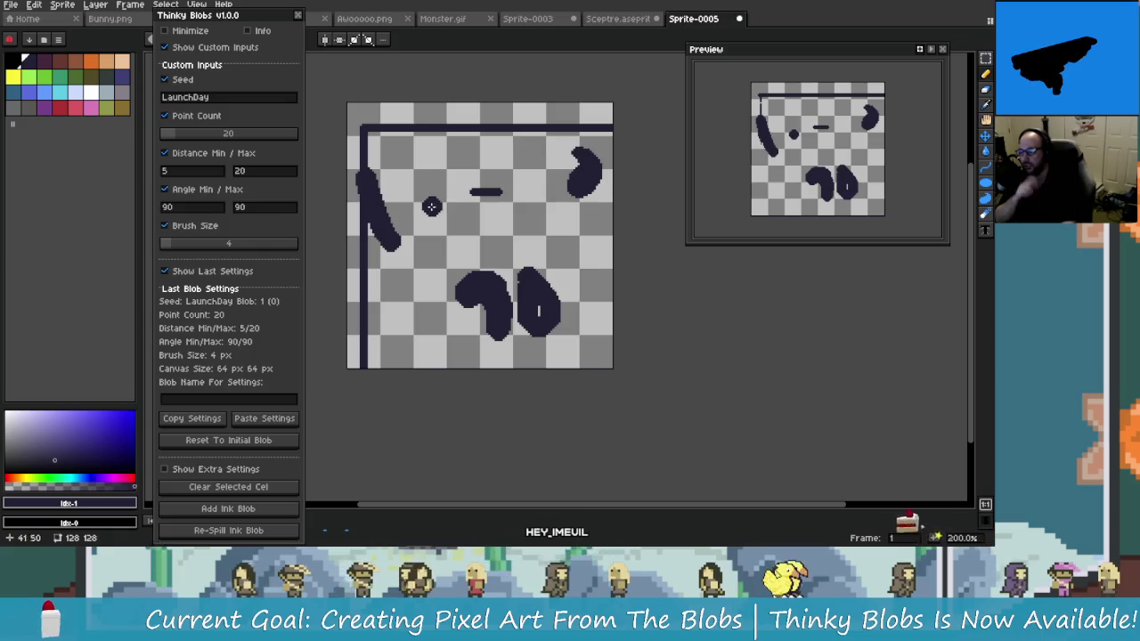
key(ctrl+z)
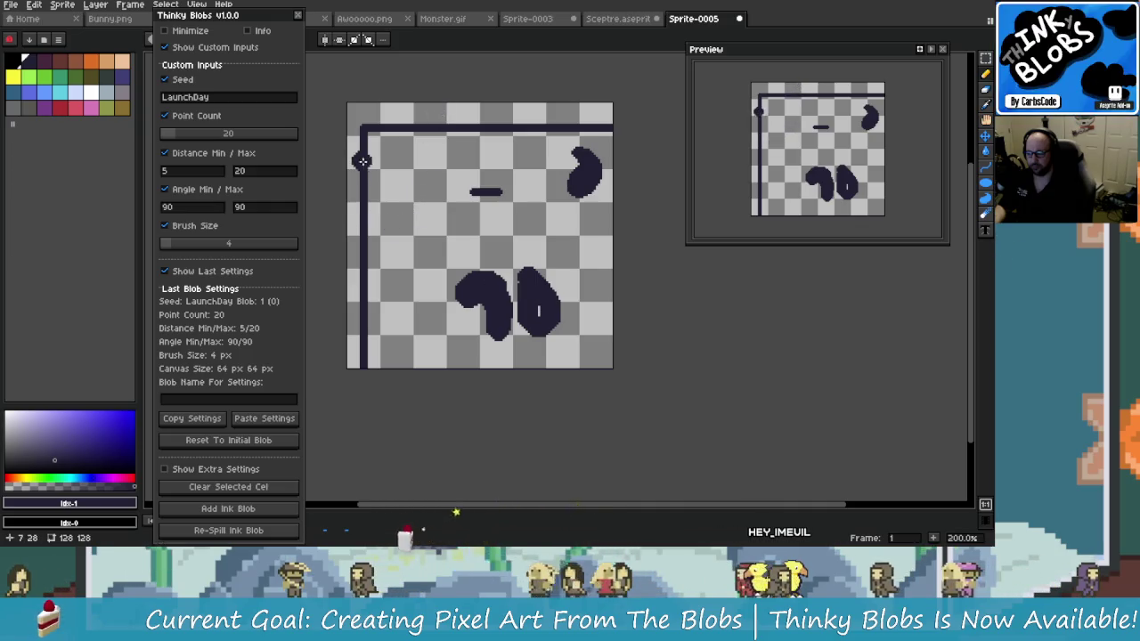
mouse_move(410, 169)
mouse_down()
mouse_move(428, 236)
mouse_move(481, 187)
mouse_up()
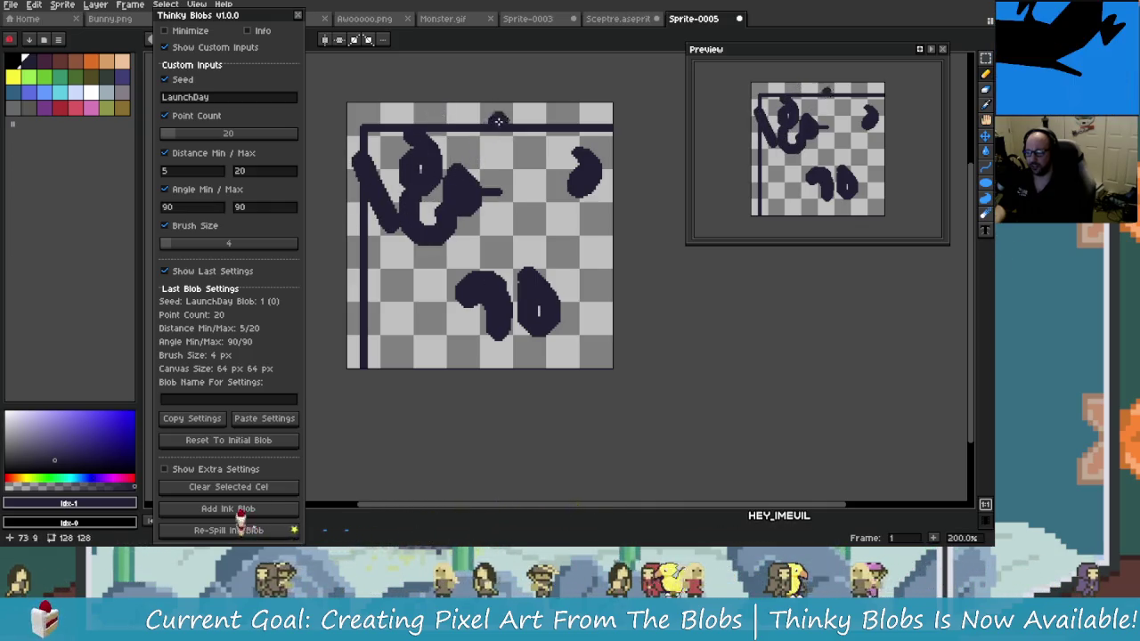
mouse_move(479, 104)
mouse_down()
mouse_move(472, 129)
mouse_move(504, 133)
mouse_up()
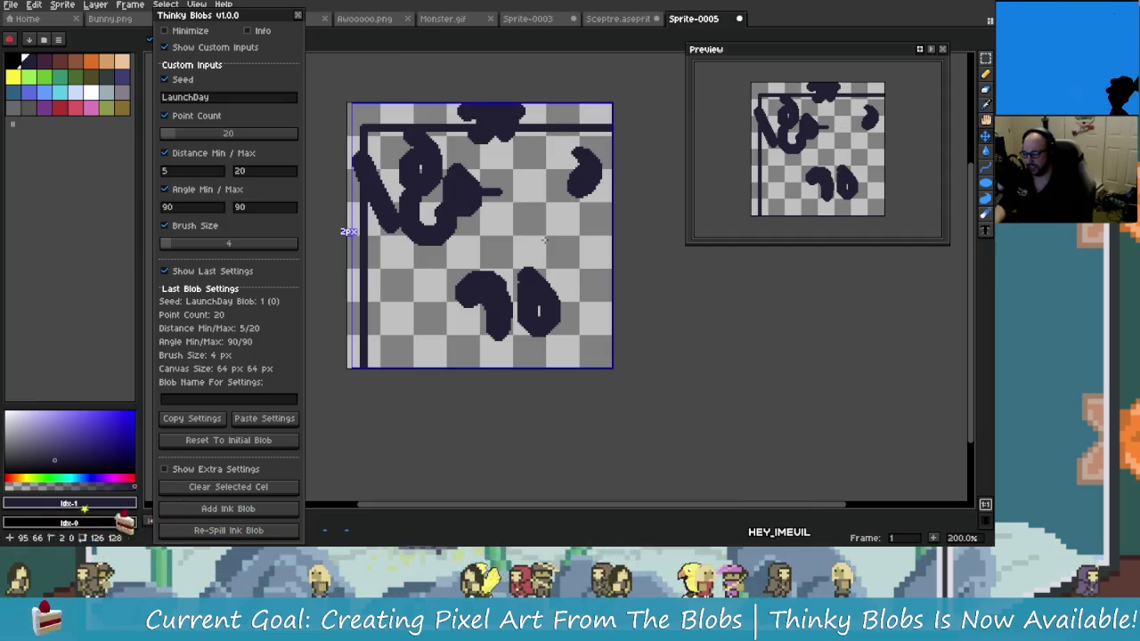
key(ctrl+z)
key(ctrl+z)
key(ctrl+z)
key(ctrl+z)
key(ctrl+z)
key(ctrl+z)
key(ctrl+z)
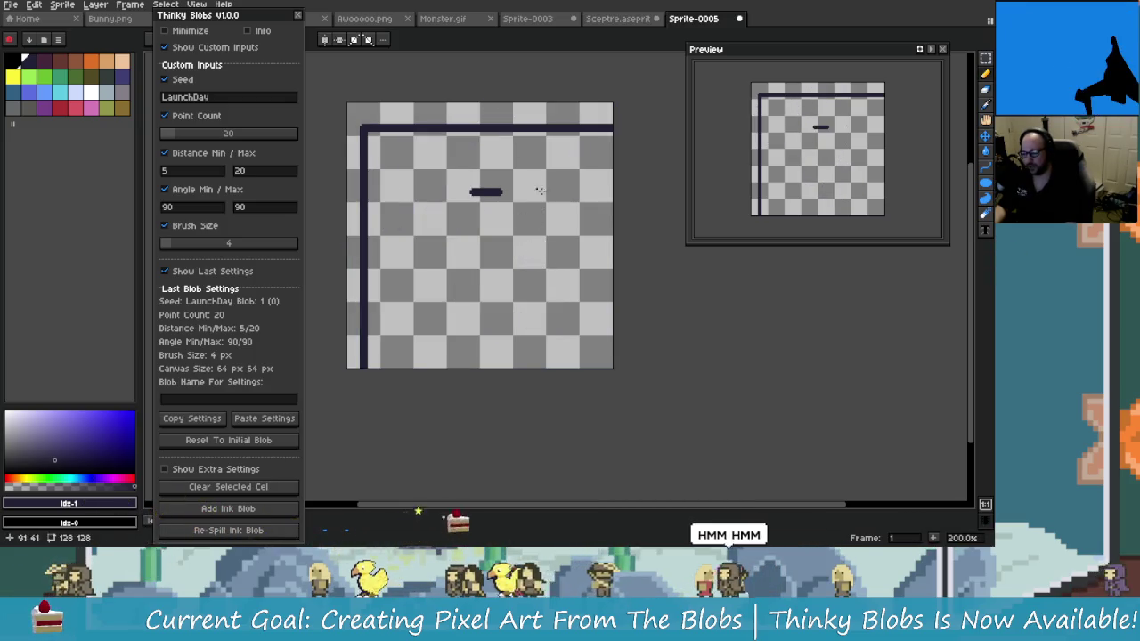
Sketch freehand angle notes (270, 180, 90) on the canvas, then undo them all
mouse_move(481, 263)
mouse_down()
mouse_move(491, 308)
mouse_move(525, 297)
mouse_up()
mouse_move(386, 185)
mouse_down()
mouse_move(396, 210)
mouse_move(437, 207)
mouse_up()
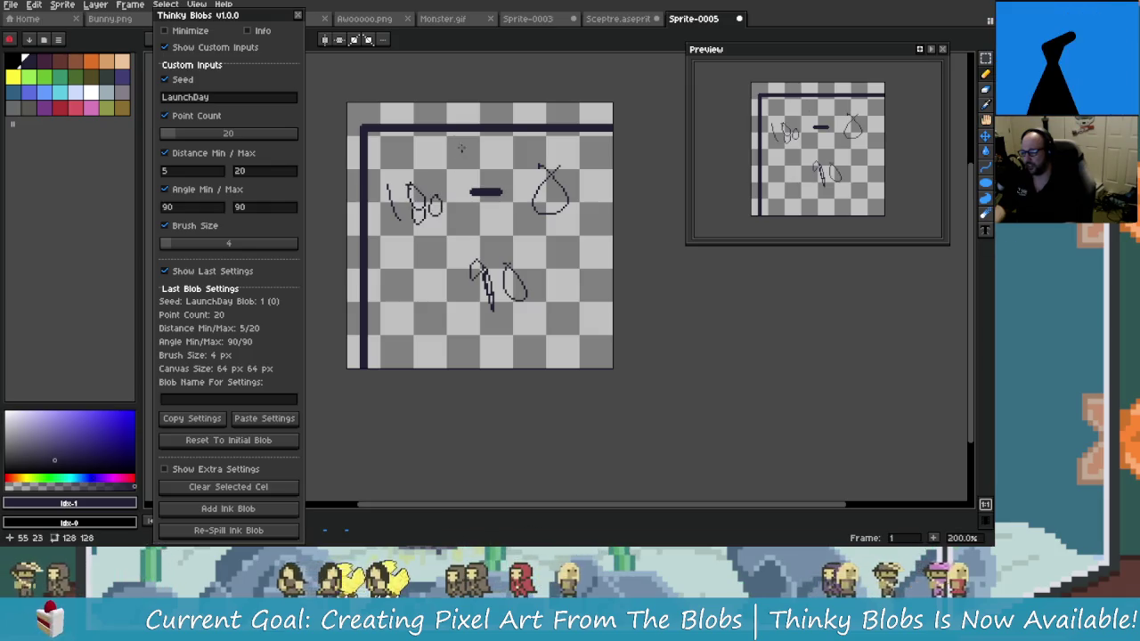
mouse_move(449, 136)
mouse_down()
mouse_move(479, 145)
mouse_move(488, 165)
mouse_move(503, 157)
mouse_up()
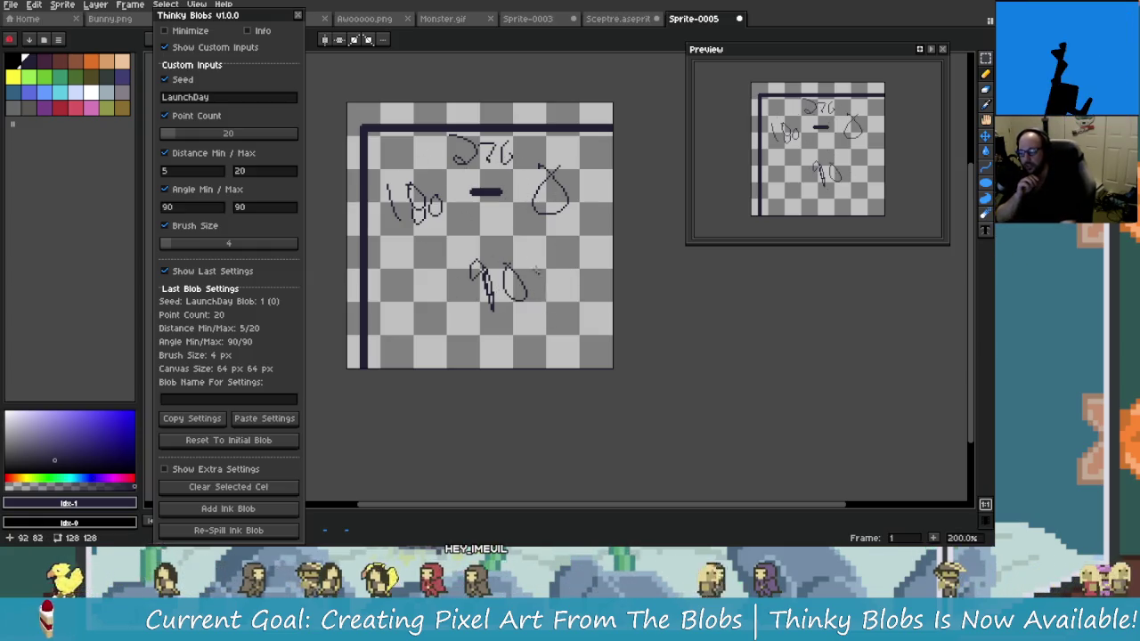
scroll(481, 232, up, 1)
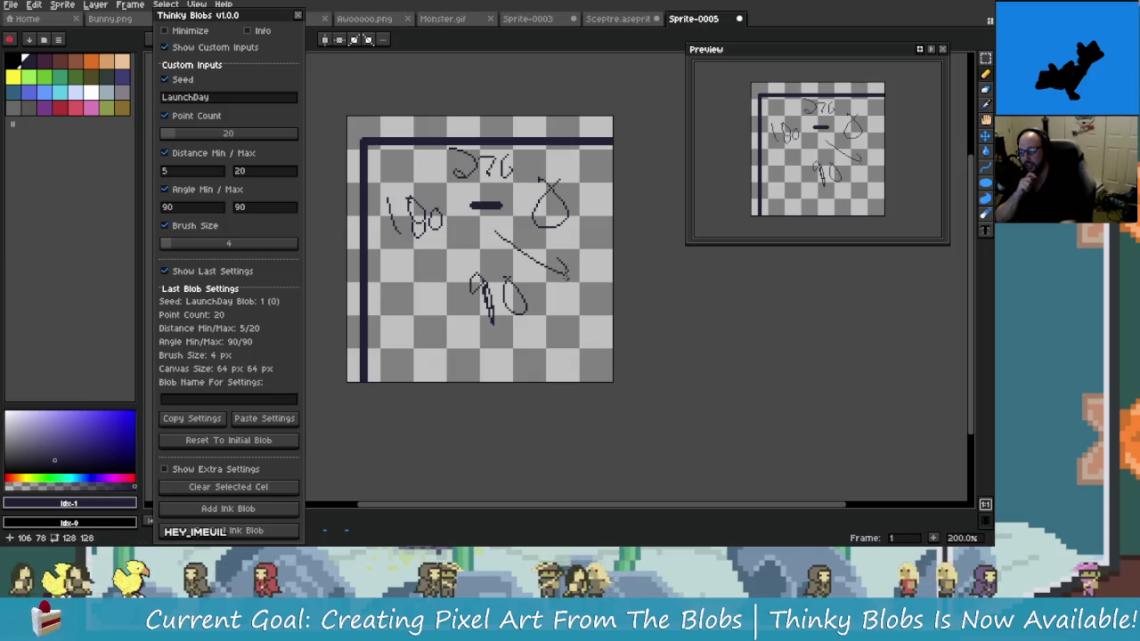
key(ctrl+z)
key(ctrl+z)
key(ctrl+z)
key(ctrl+z)
key(ctrl+z)
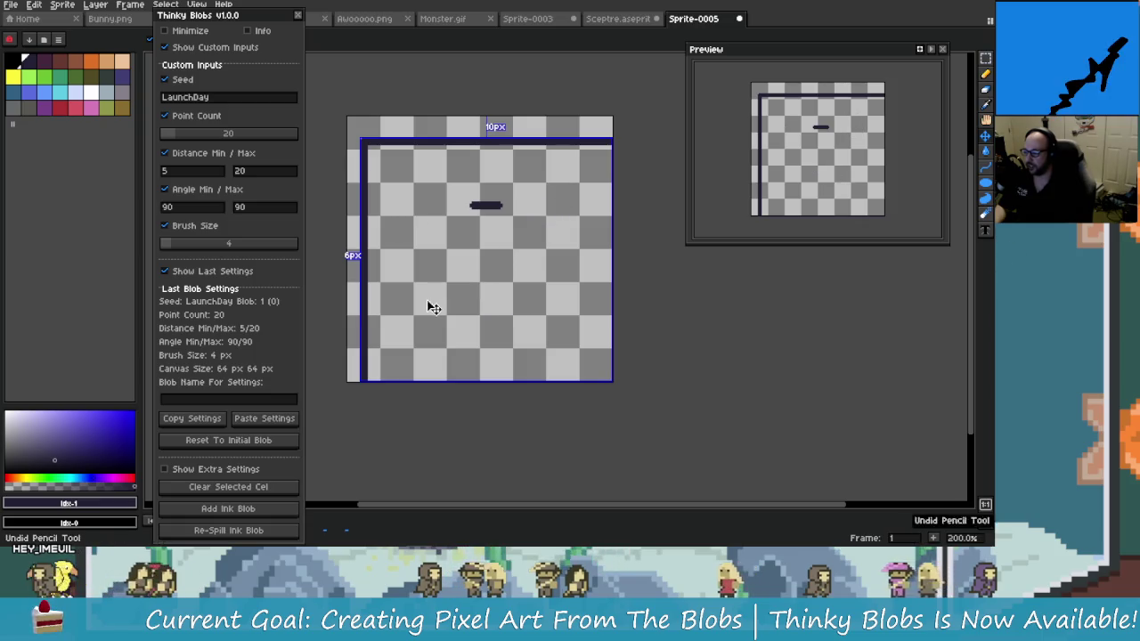
key(ctrl+z)
key(ctrl+z)
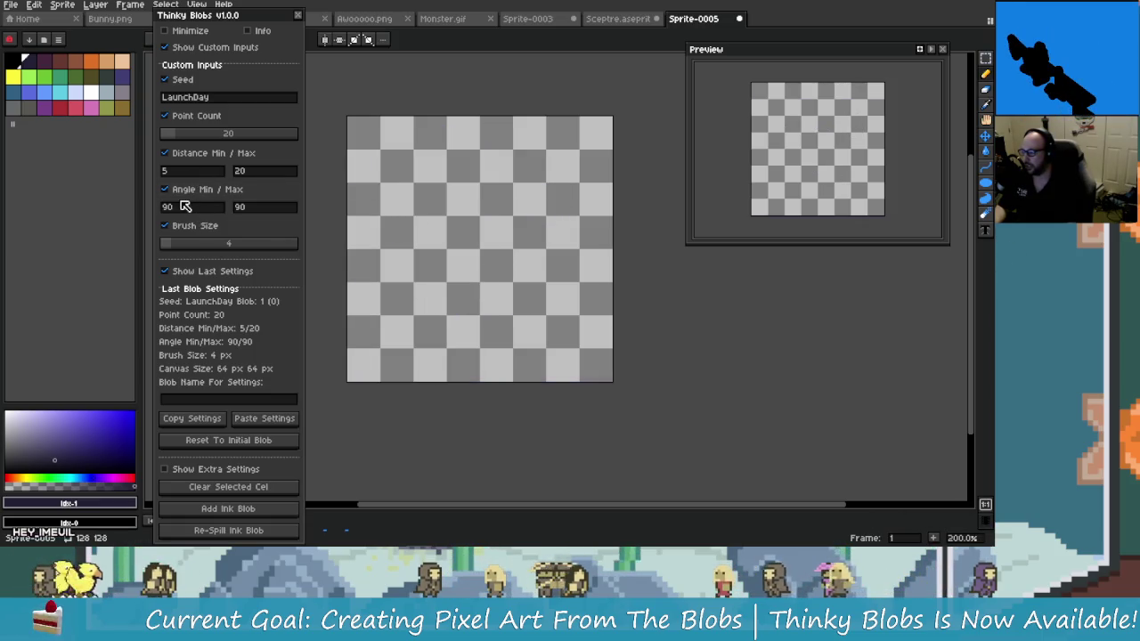
Reset Angle Min to 0 and test a sketch and a 0–90 ink blob, undoing both
double_click(213, 207)
text(0)
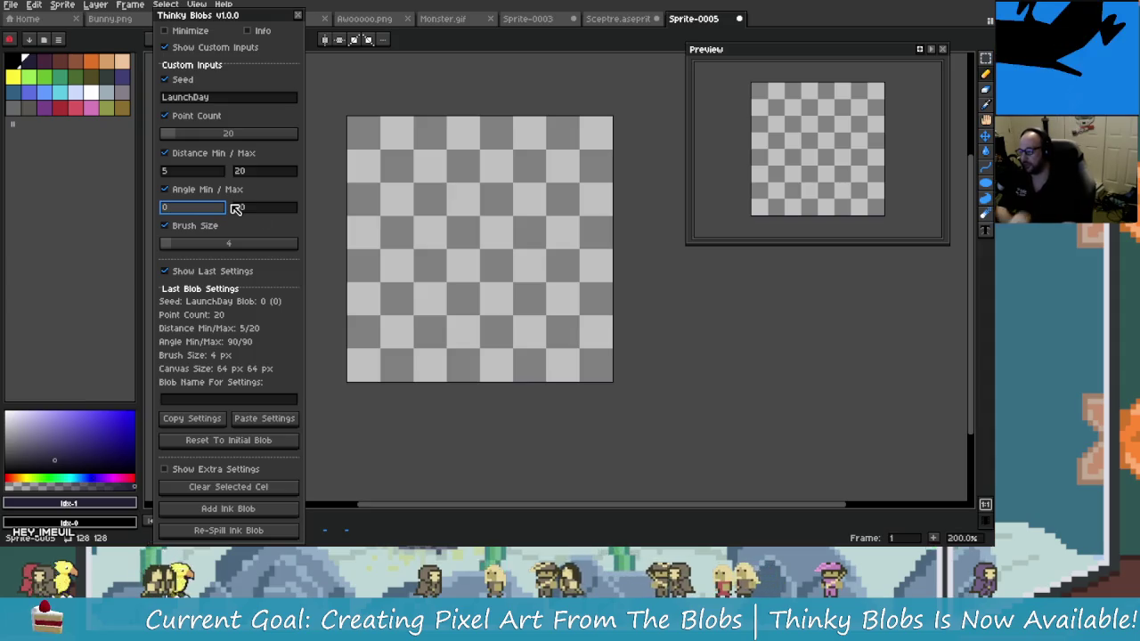
drag(396, 183, 494, 270)
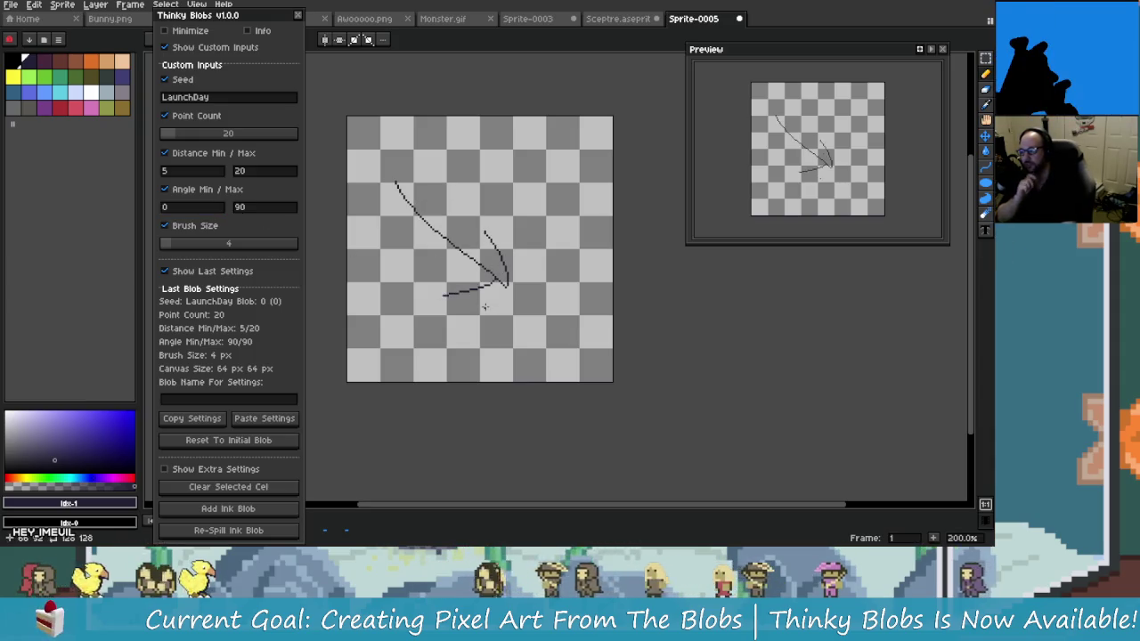
key(ctrl+z)
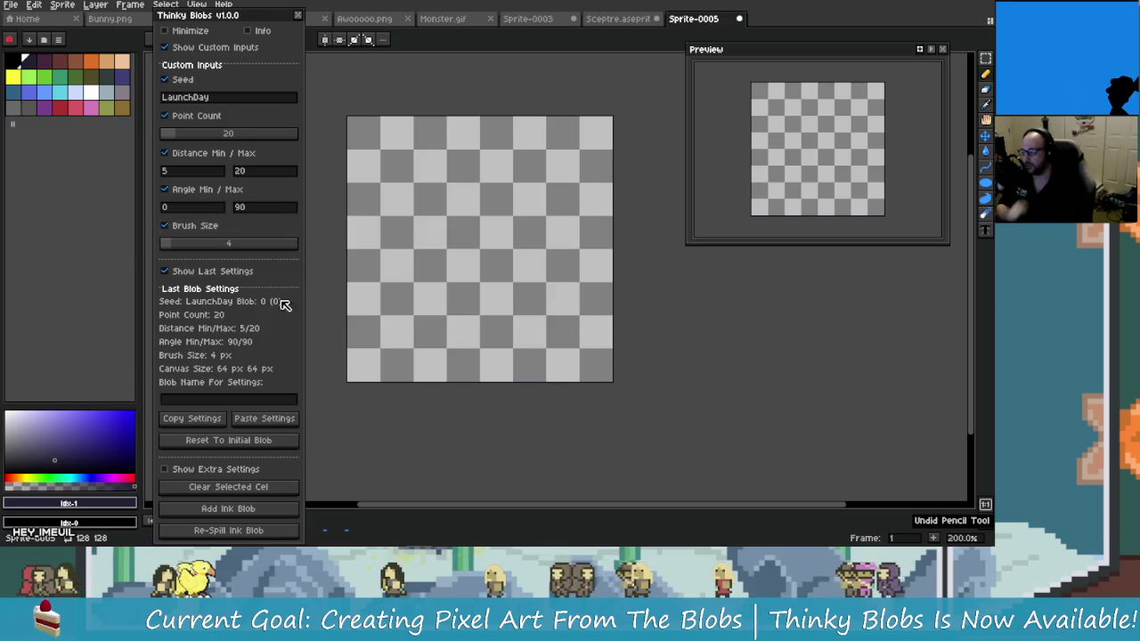
click(258, 515)
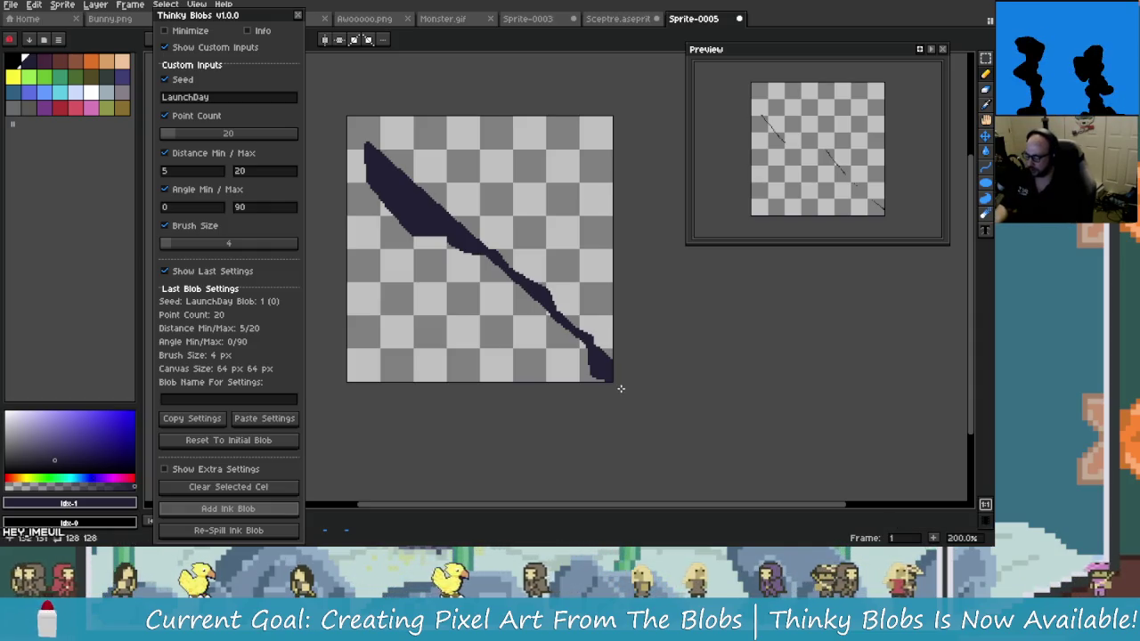
key(ctrl+z)
Replace the Angle Max value of 90 with 360
click(221, 207)
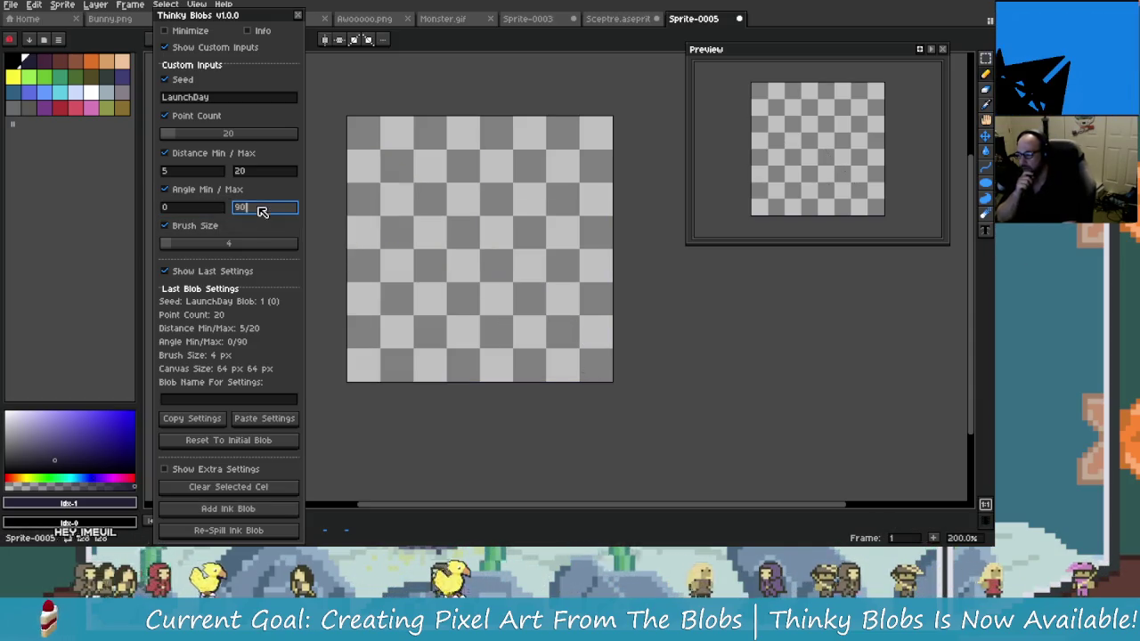
click(253, 210)
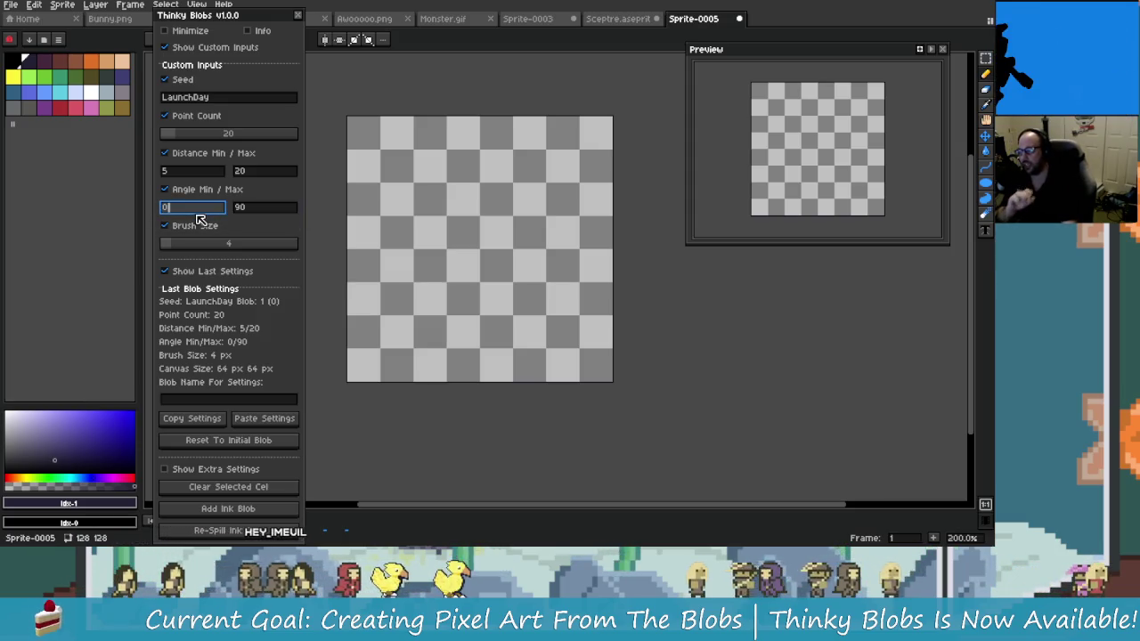
click(259, 211)
double_click(251, 205)
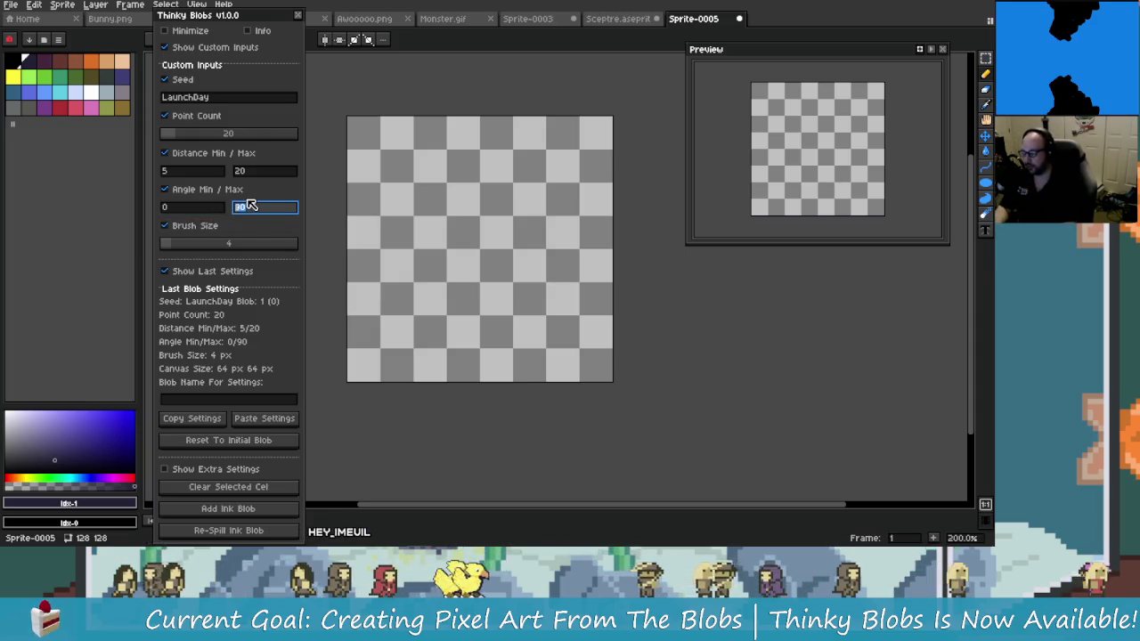
text(36)
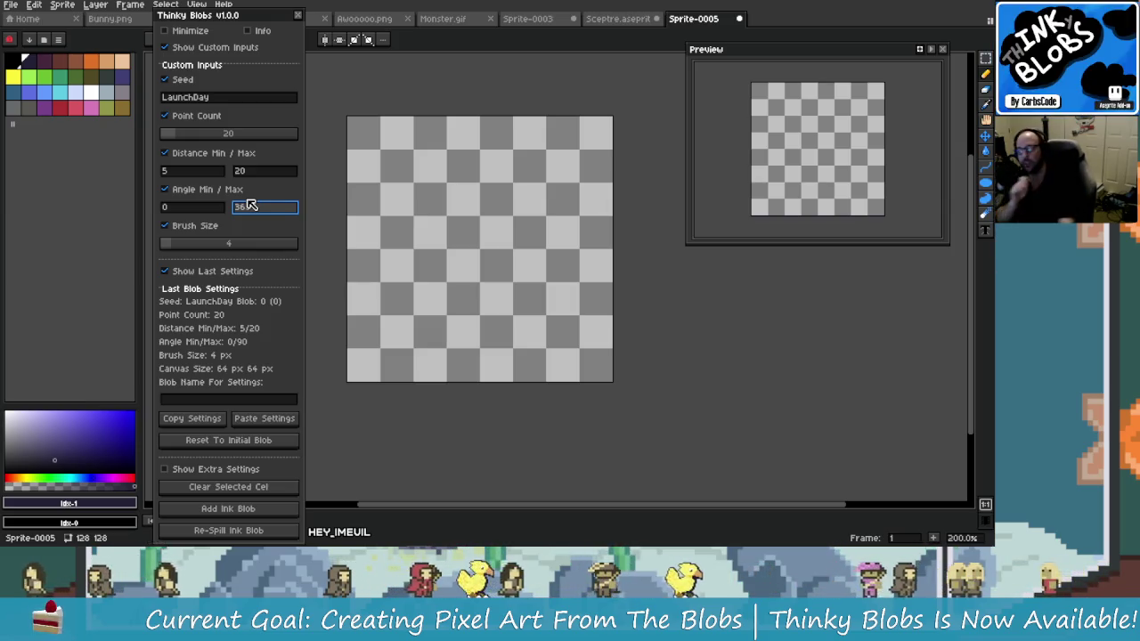
text(0)
click(184, 249)
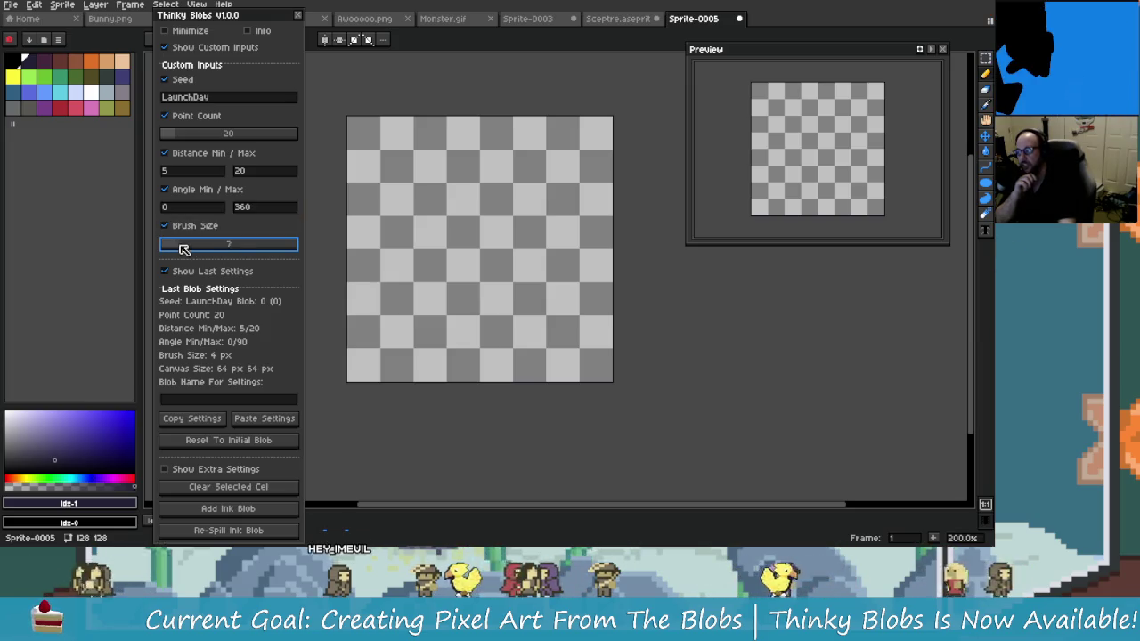
Raise the blob brush size to 14, then add and re-spill a 14 px ink blob
drag(183, 249, 229, 251)
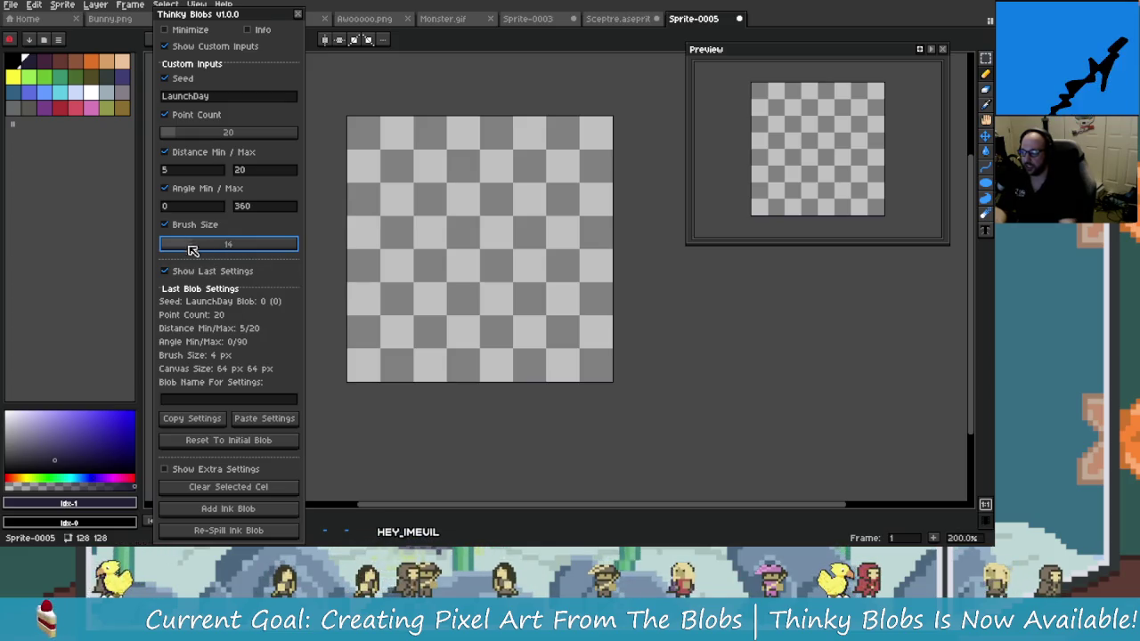
click(260, 509)
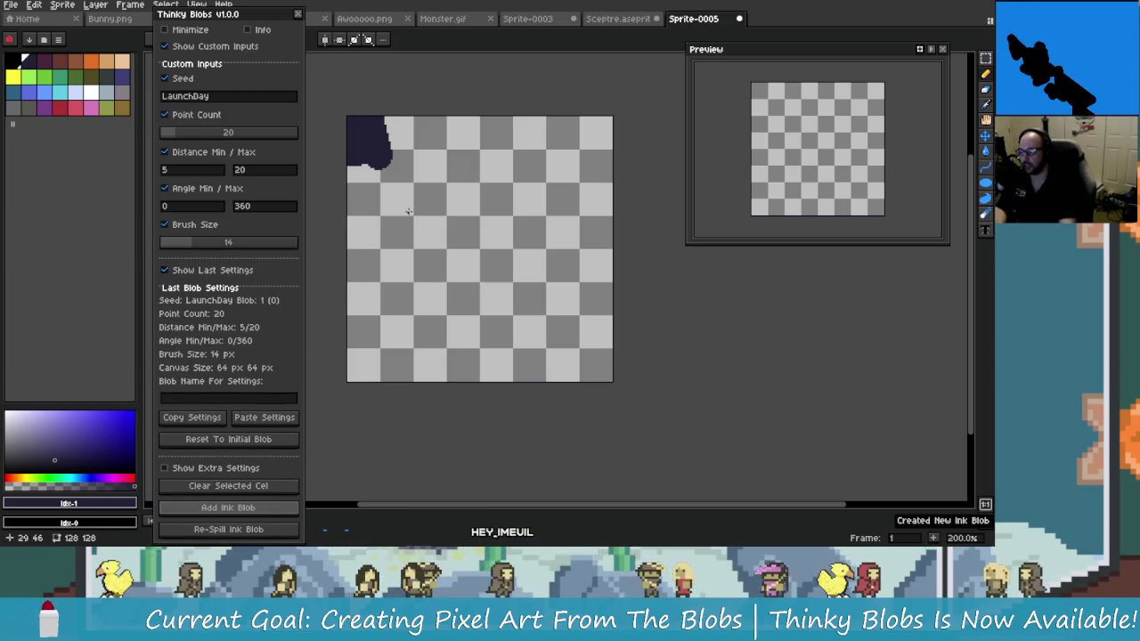
click(254, 528)
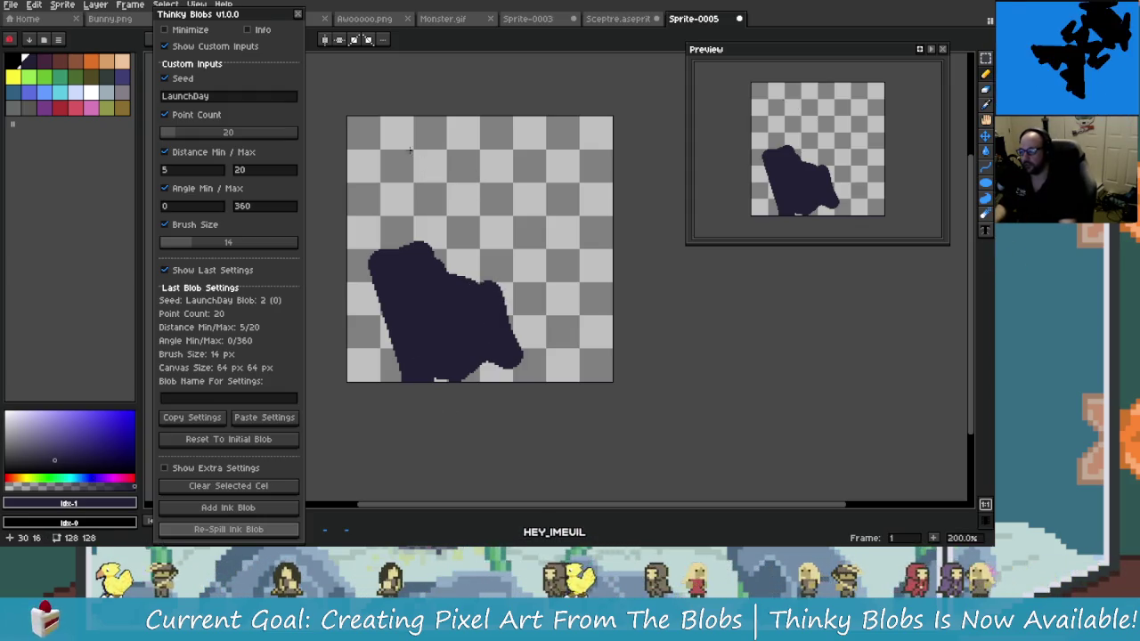
Paint several dark test strokes near the top of the canvas, then undo them and the earlier blobs
drag(450, 157, 410, 148)
mouse_move(504, 163)
mouse_down()
mouse_move(532, 184)
mouse_move(556, 174)
mouse_up()
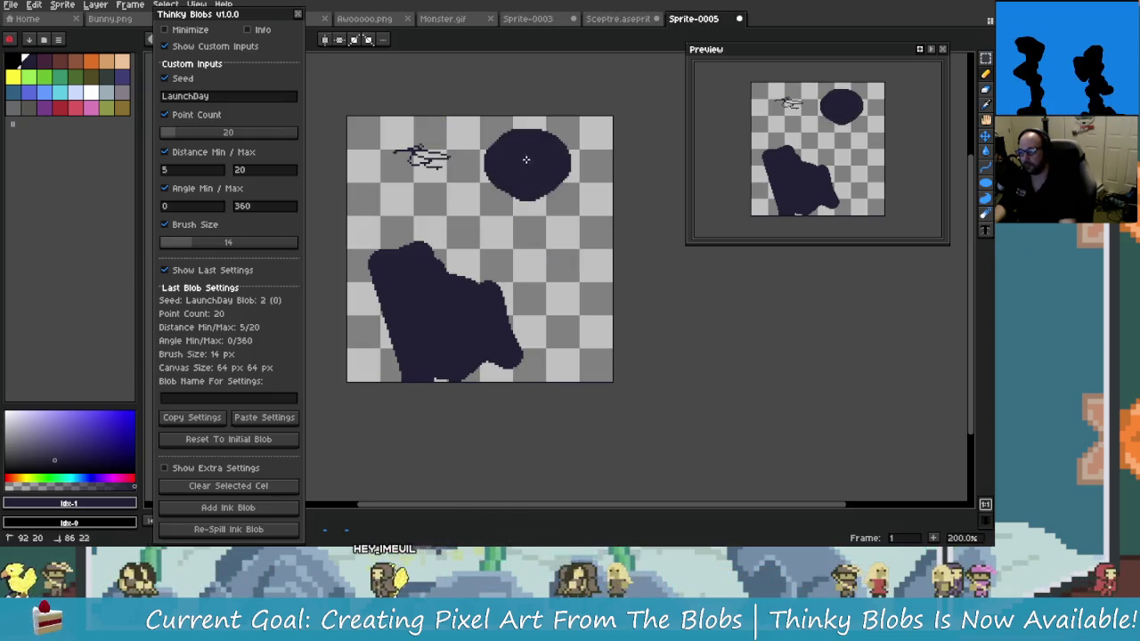
drag(575, 259, 543, 191)
key(ctrl+z)
key(ctrl+z)
click(435, 178)
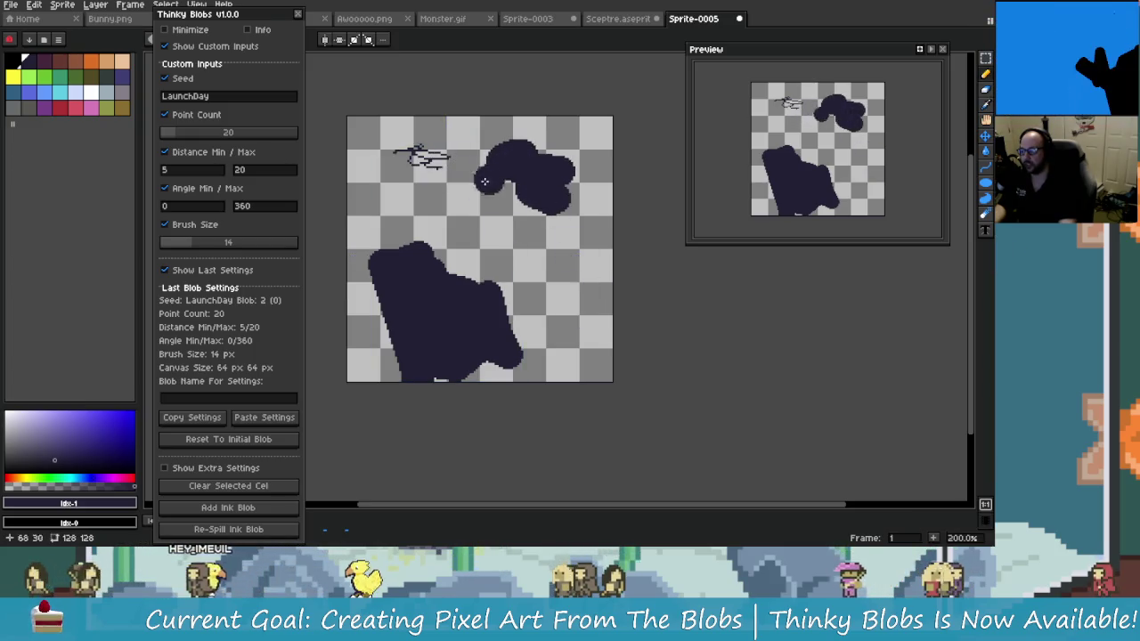
scroll(423, 153, up, 4)
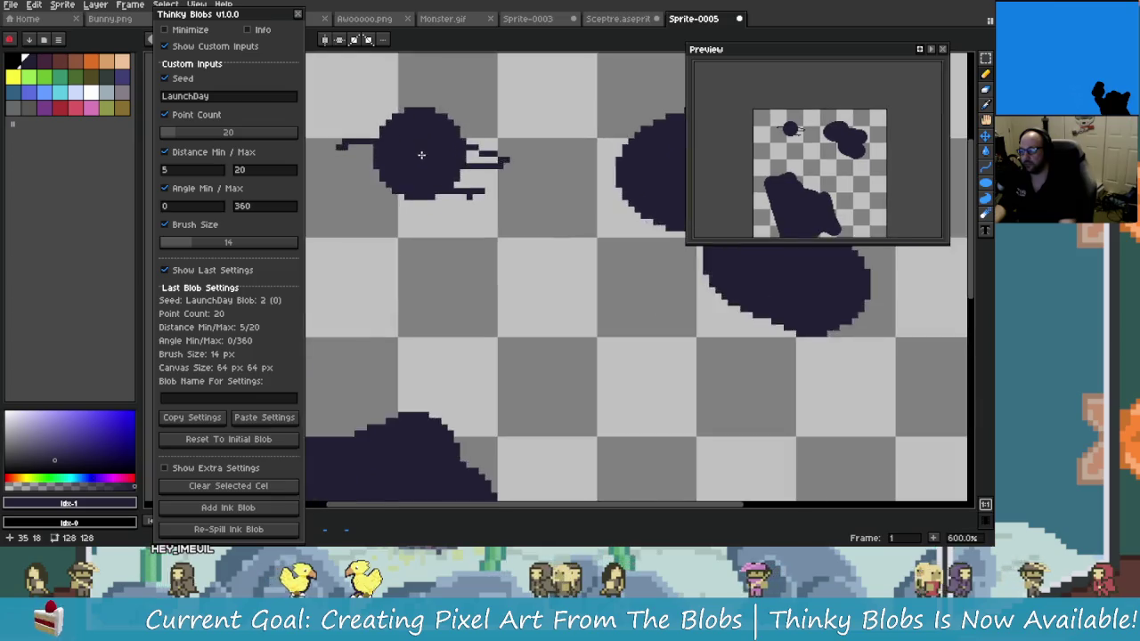
scroll(580, 229, up, 3)
scroll(642, 258, down, 5)
scroll(613, 268, up, 2)
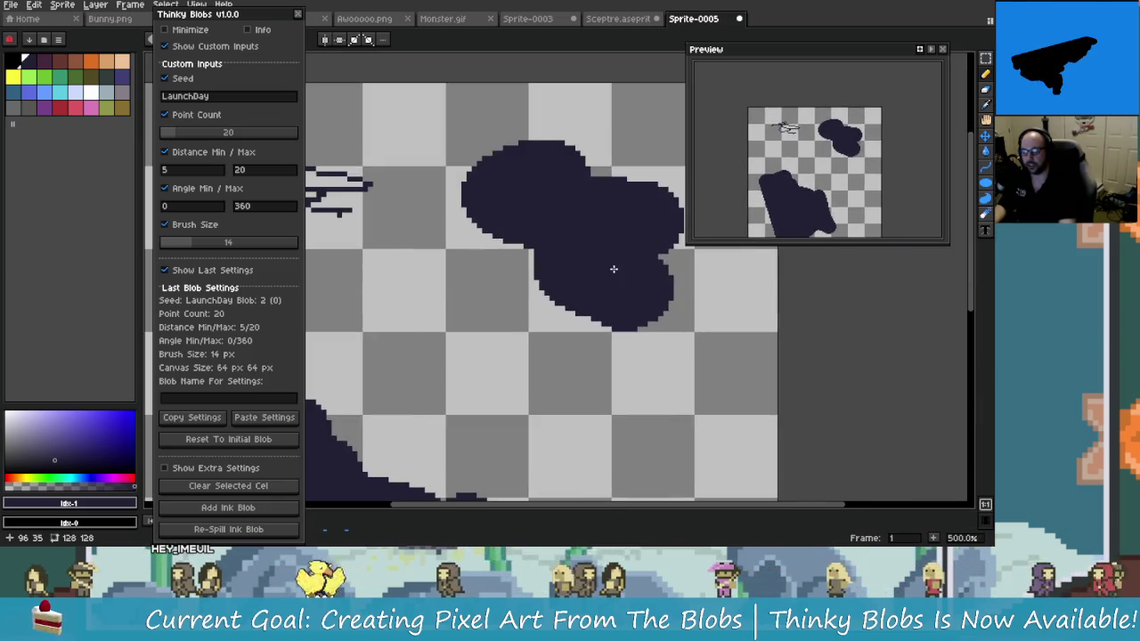
scroll(613, 268, down, 2)
key(ctrl+z)
key(ctrl+z)
key(ctrl+z)
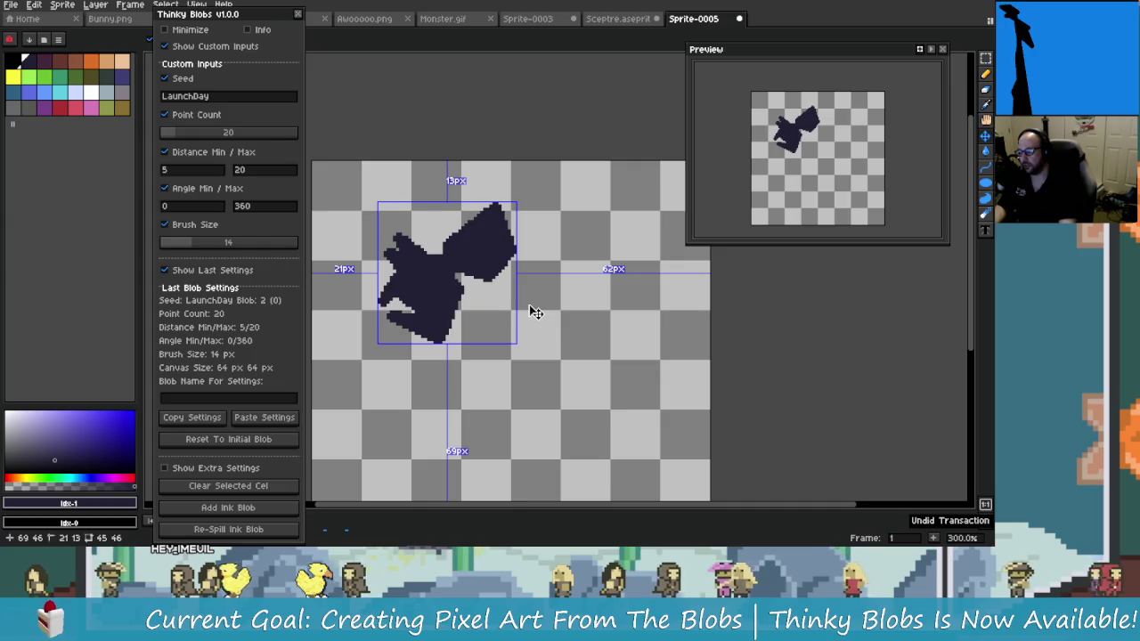
key(ctrl+z)
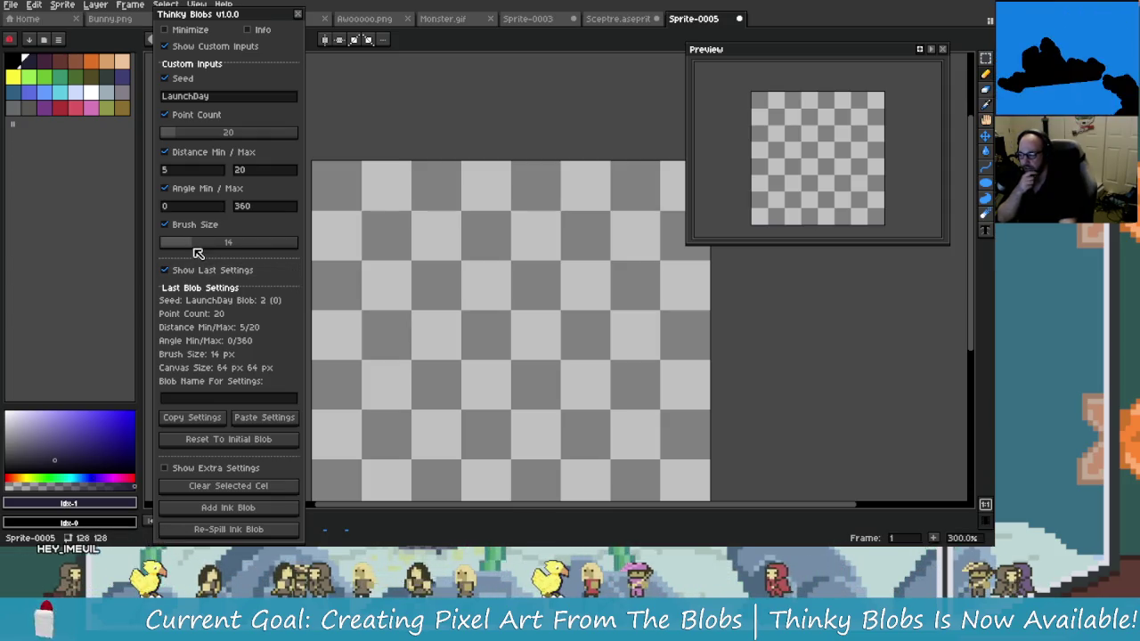
Lower the blob brush size, then generate and re-spill a small ink blob
drag(194, 248, 173, 249)
click(228, 508)
click(450, 427)
scroll(450, 426, down, 1)
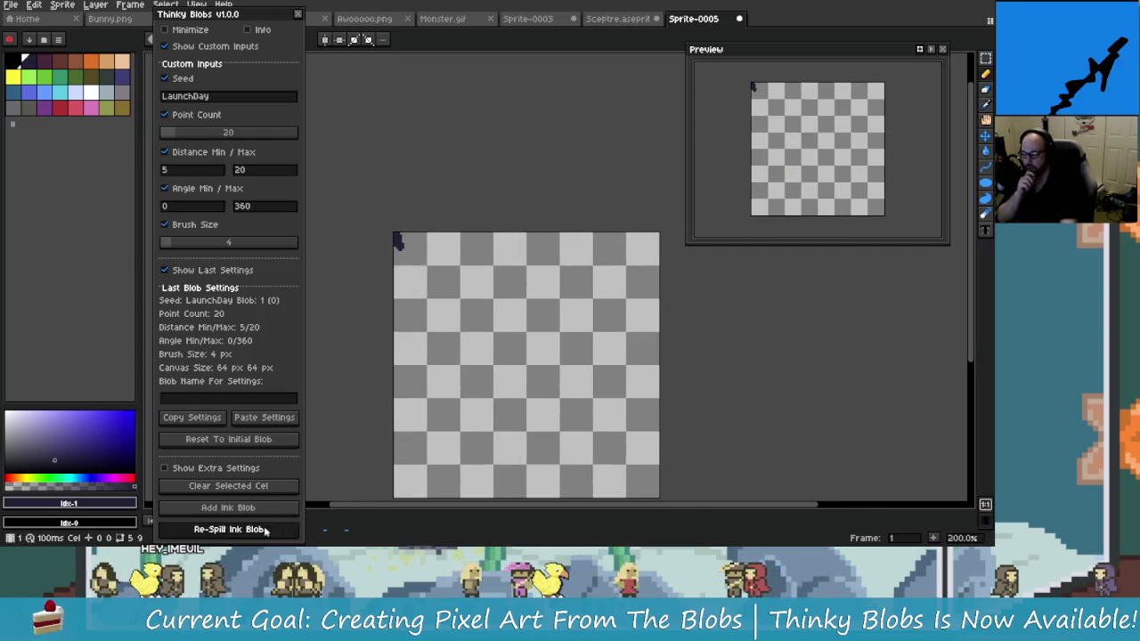
click(264, 531)
Set the brush size to 12, clear the cel, and add a new 12 px ink blob
click(198, 252)
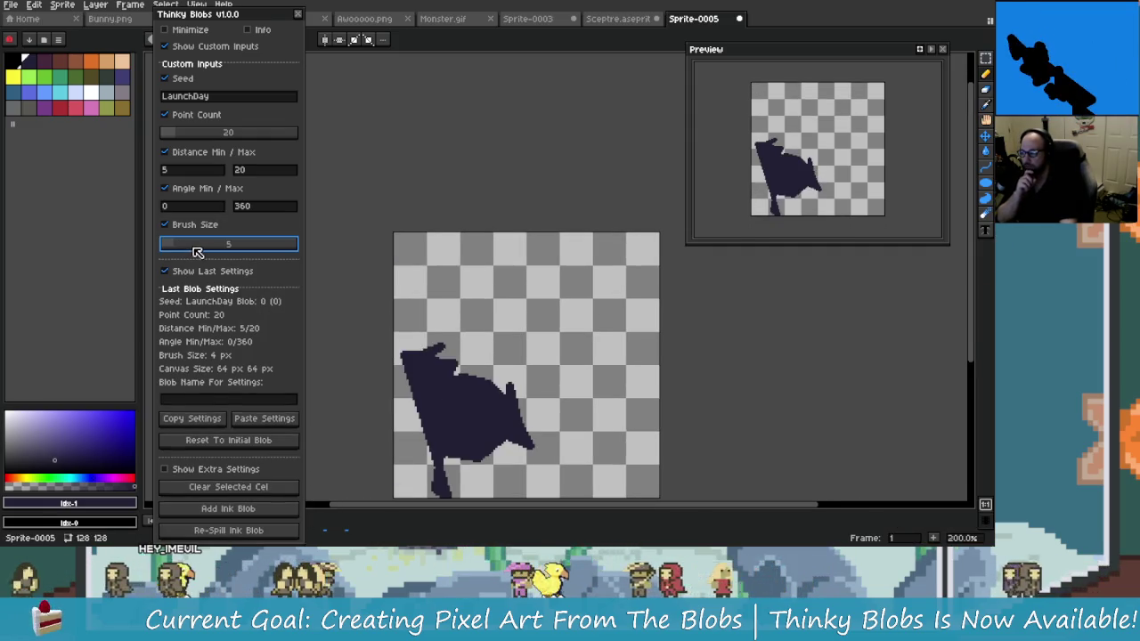
text(15)
drag(199, 252, 191, 251)
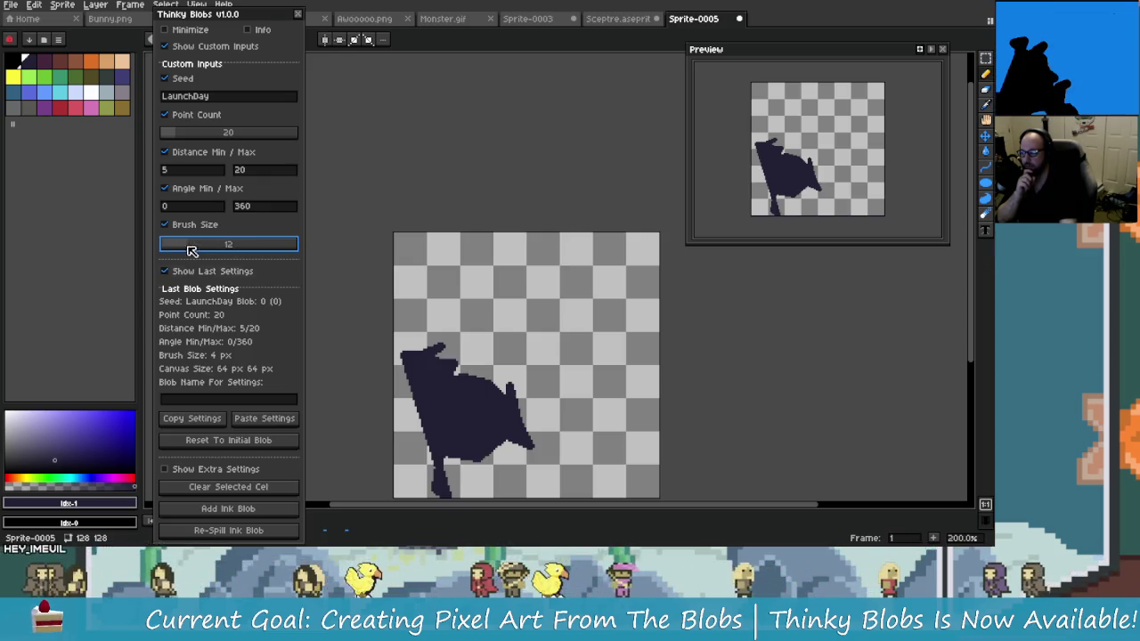
click(254, 488)
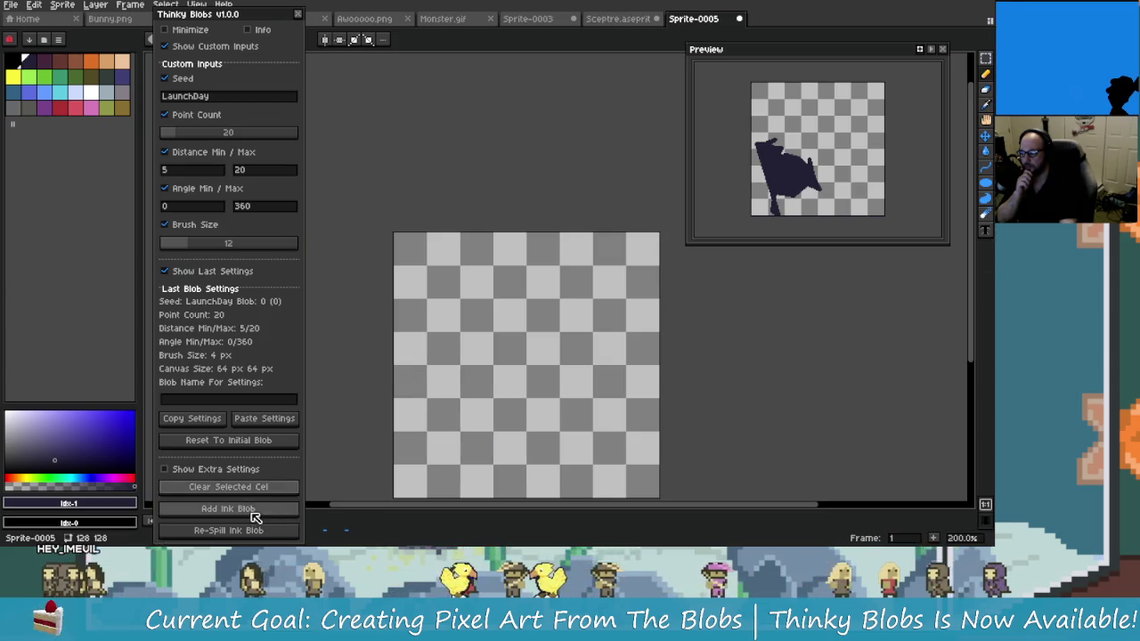
click(253, 512)
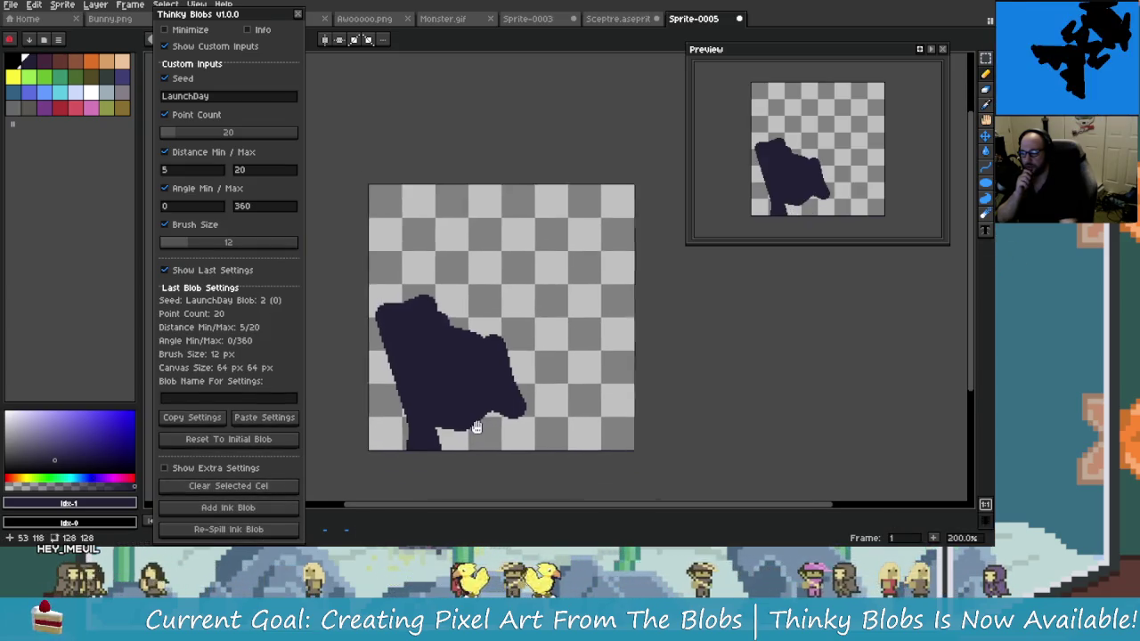
drag(477, 427, 468, 411)
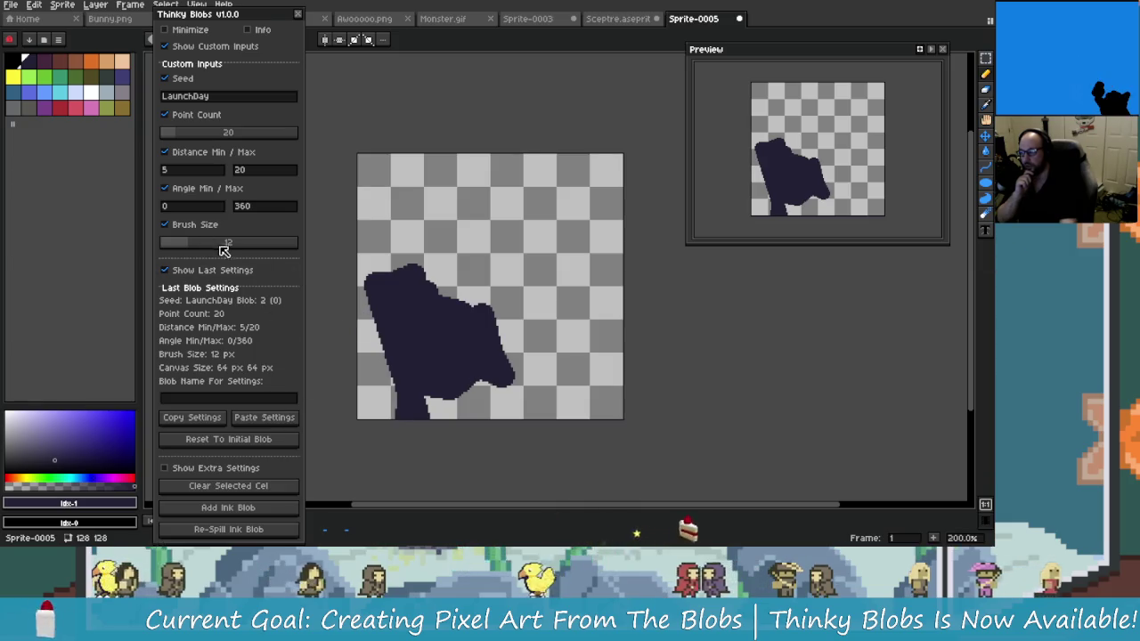
Increase the brush size to about 30, clear and re-spill a 30 px blob, then paint and undo test strokes
drag(193, 248, 228, 250)
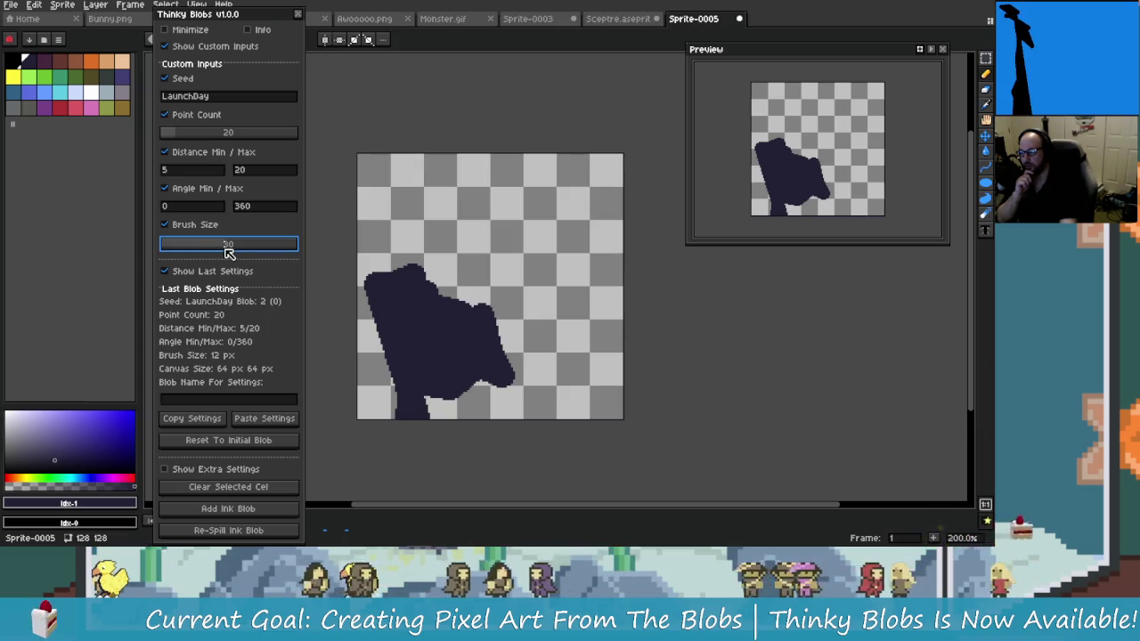
click(262, 488)
click(266, 509)
click(241, 530)
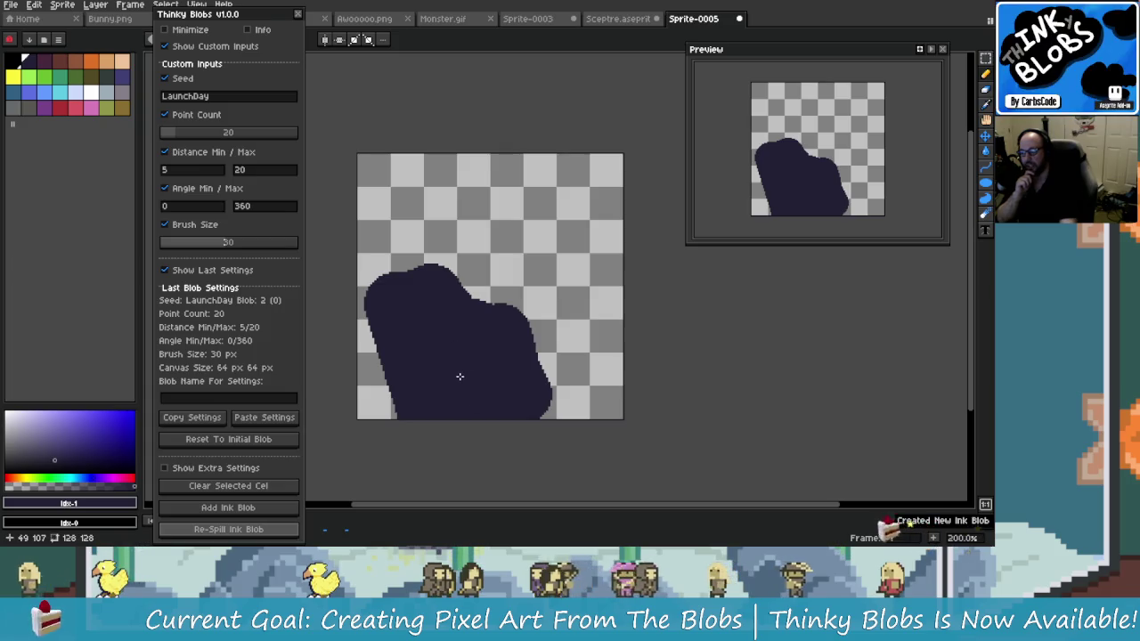
mouse_move(573, 239)
mouse_down()
mouse_move(630, 320)
mouse_move(503, 240)
mouse_up()
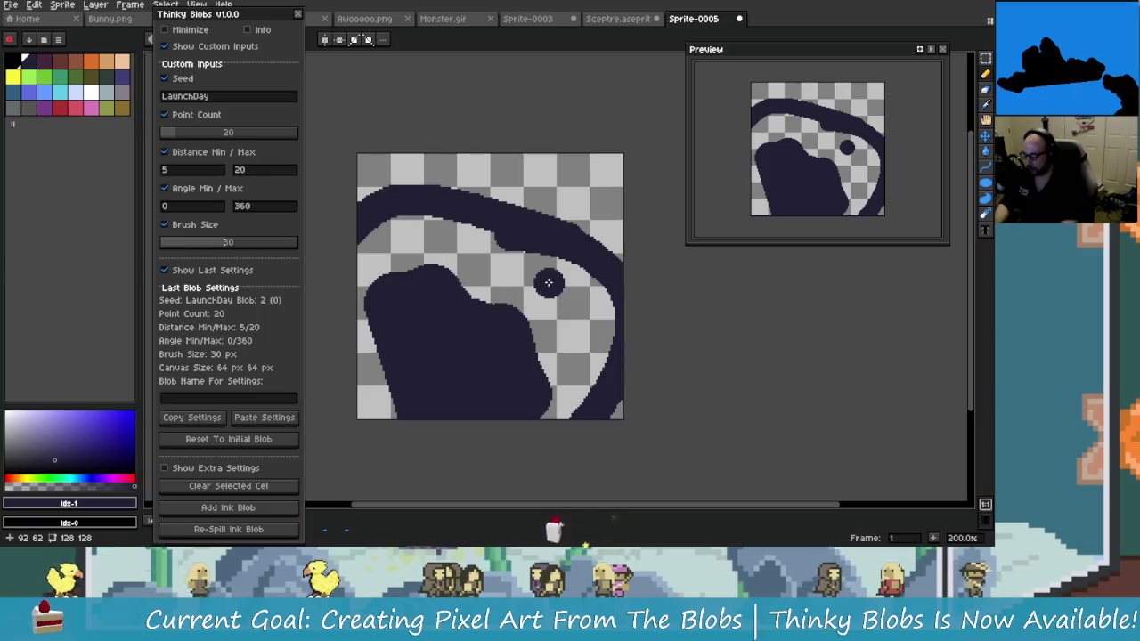
click(563, 282)
key(ctrl+z)
key(ctrl+z)
key(ctrl+z)
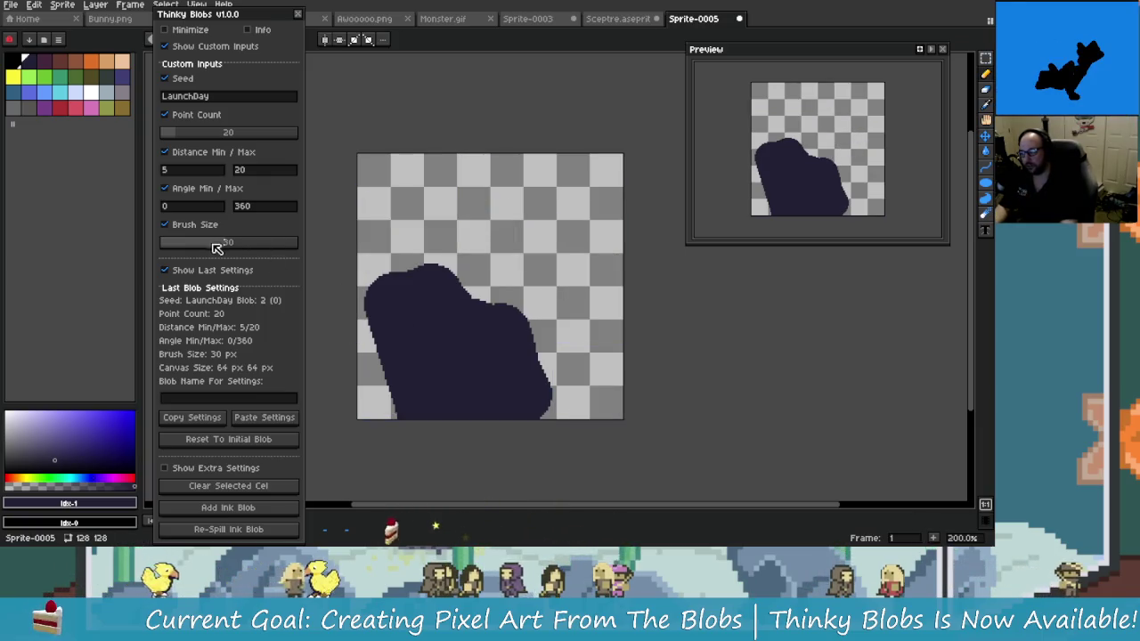
Drop the brush size to 1 and add a 1 px blob, then raise it to 4 and clear the cel
click(184, 243)
drag(184, 257, 162, 257)
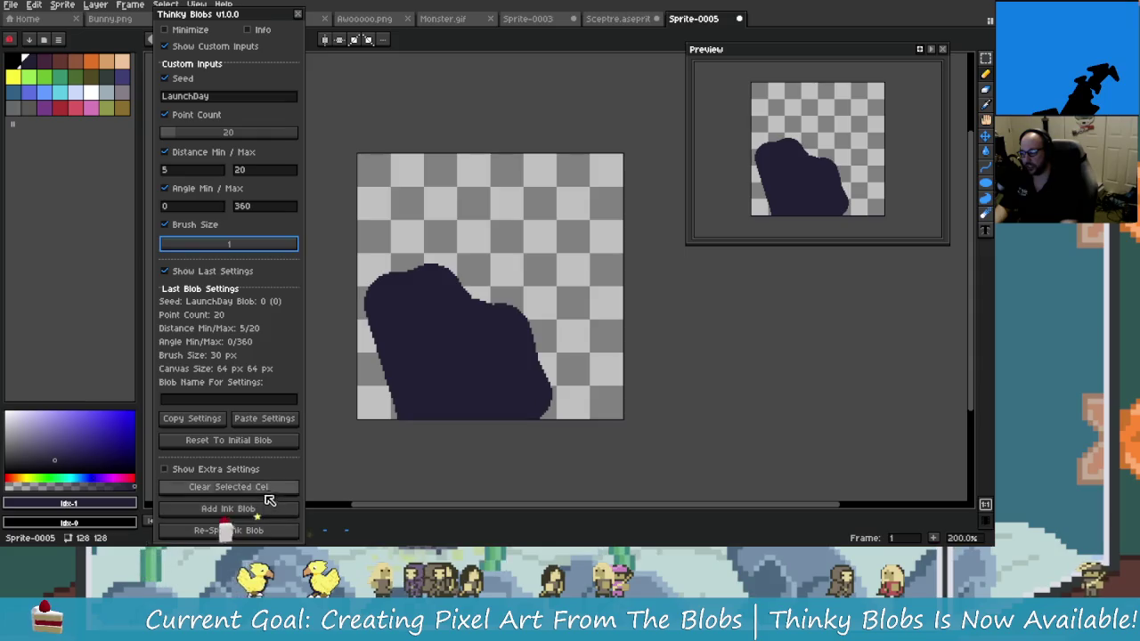
click(228, 486)
click(271, 515)
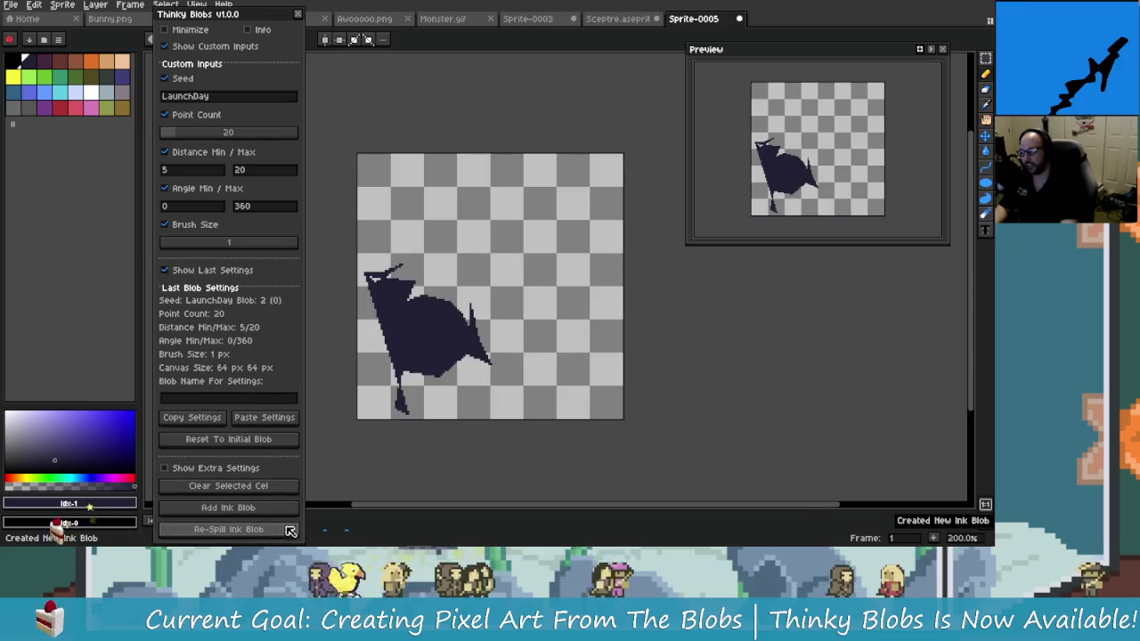
key(ctrl+y)
key(ctrl+y)
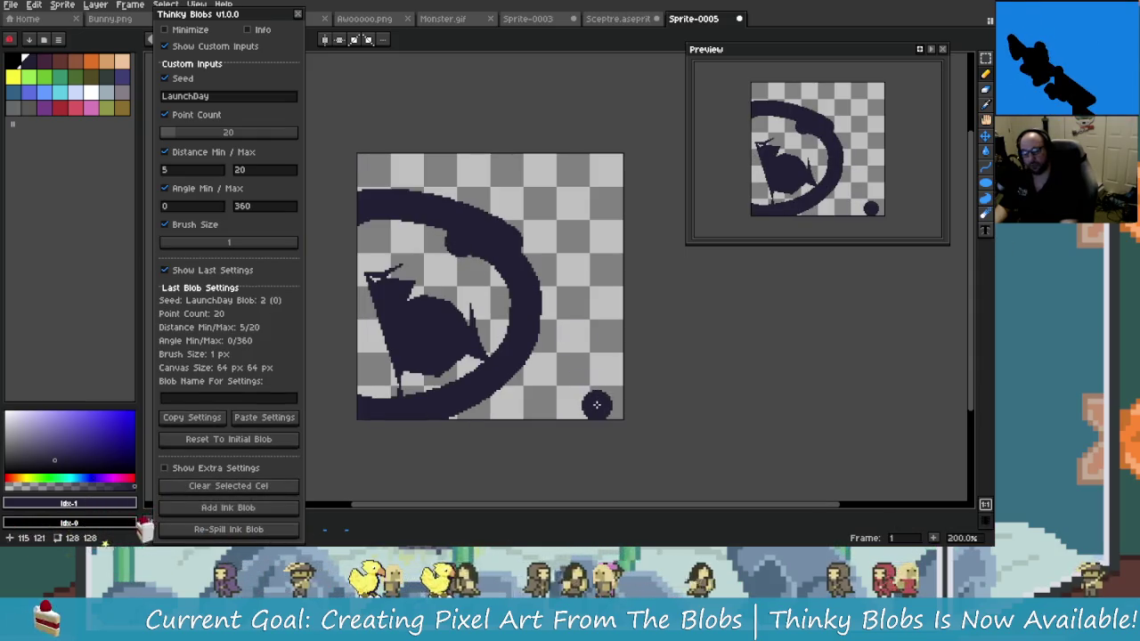
key(ctrl+z)
key(ctrl+z)
key(ctrl+z)
drag(184, 246, 183, 249)
click(254, 487)
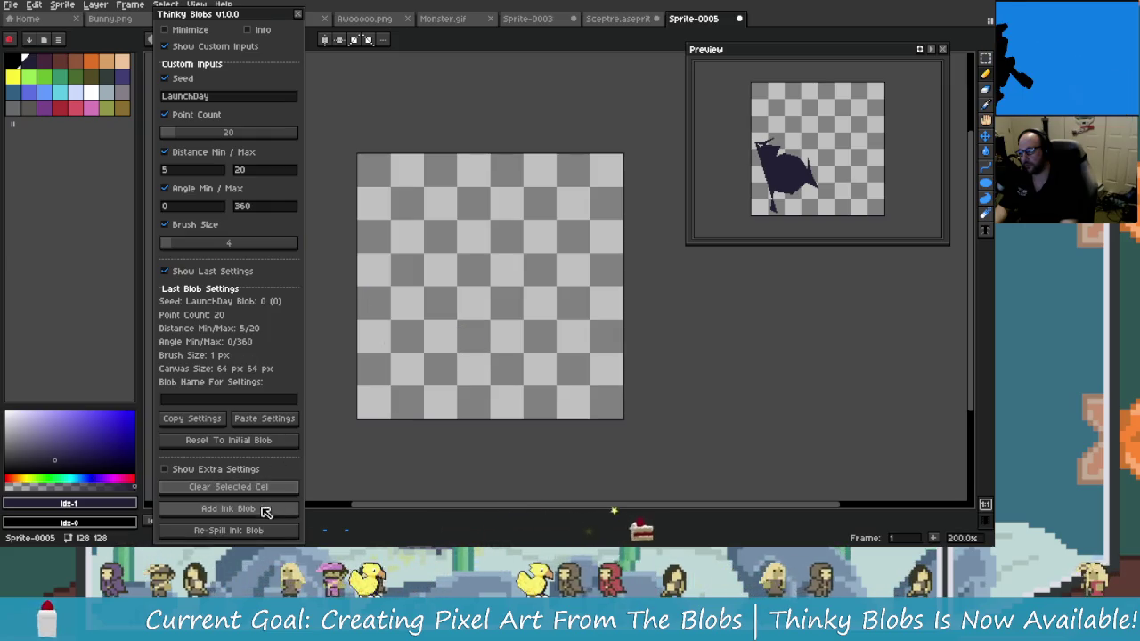
Spill a blob at brush size 4, undo it, then set size 20 and spill a thick blob
click(266, 511)
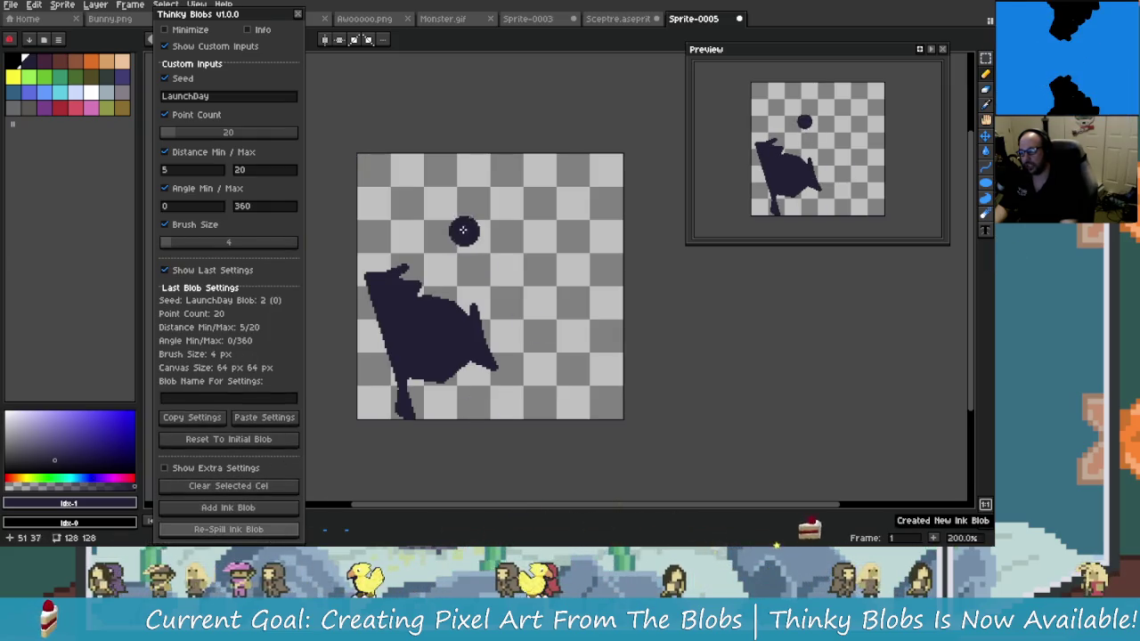
key(ctrl+z)
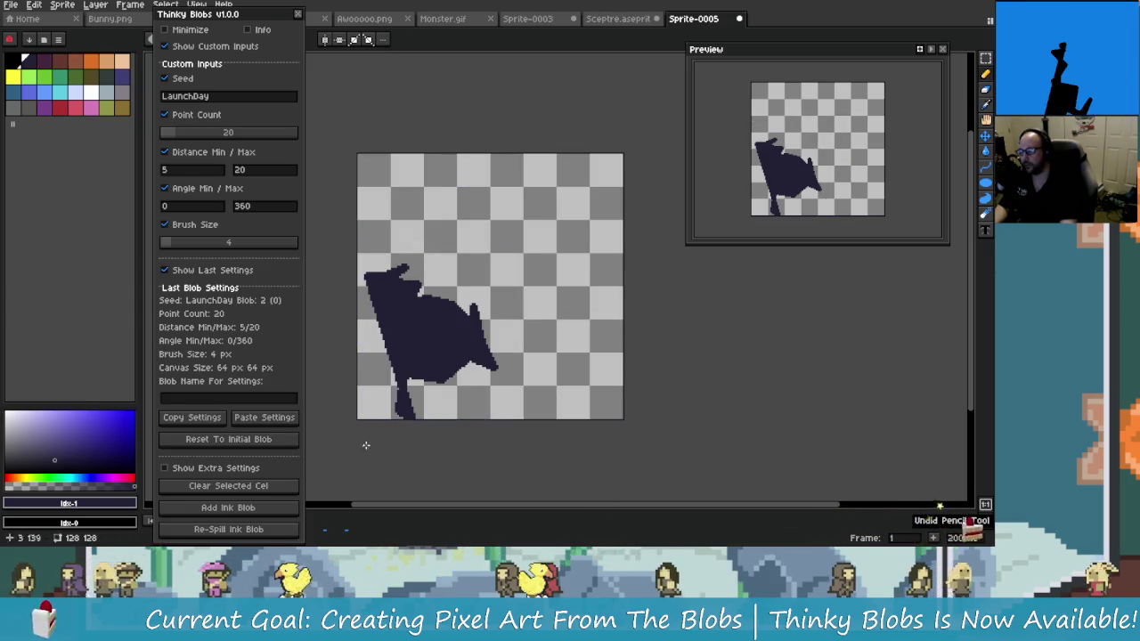
click(205, 247)
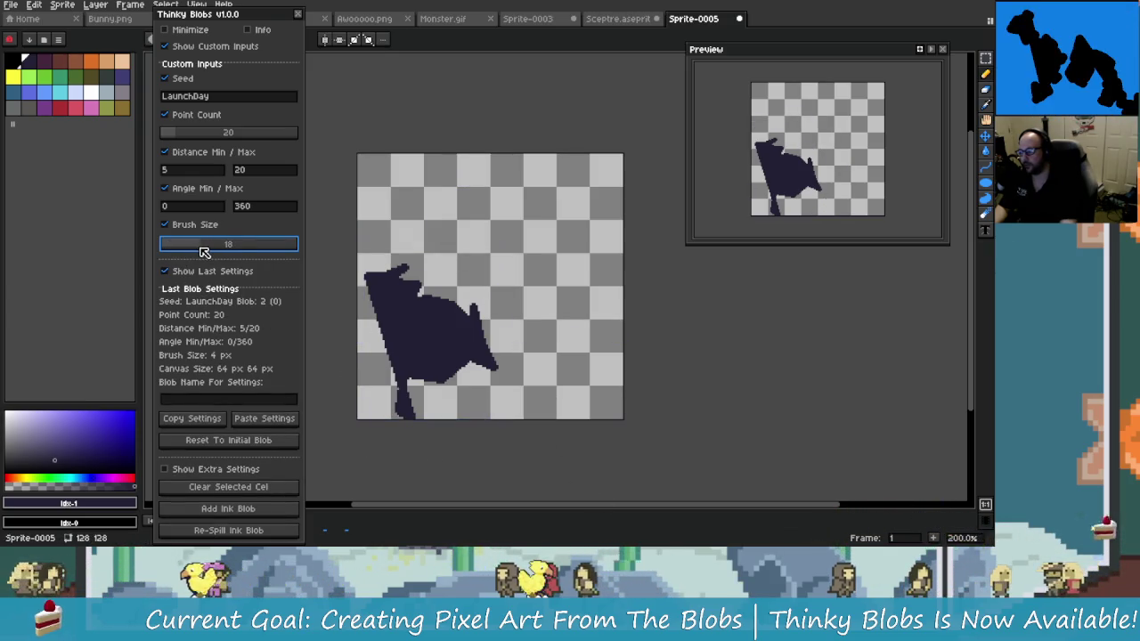
click(228, 487)
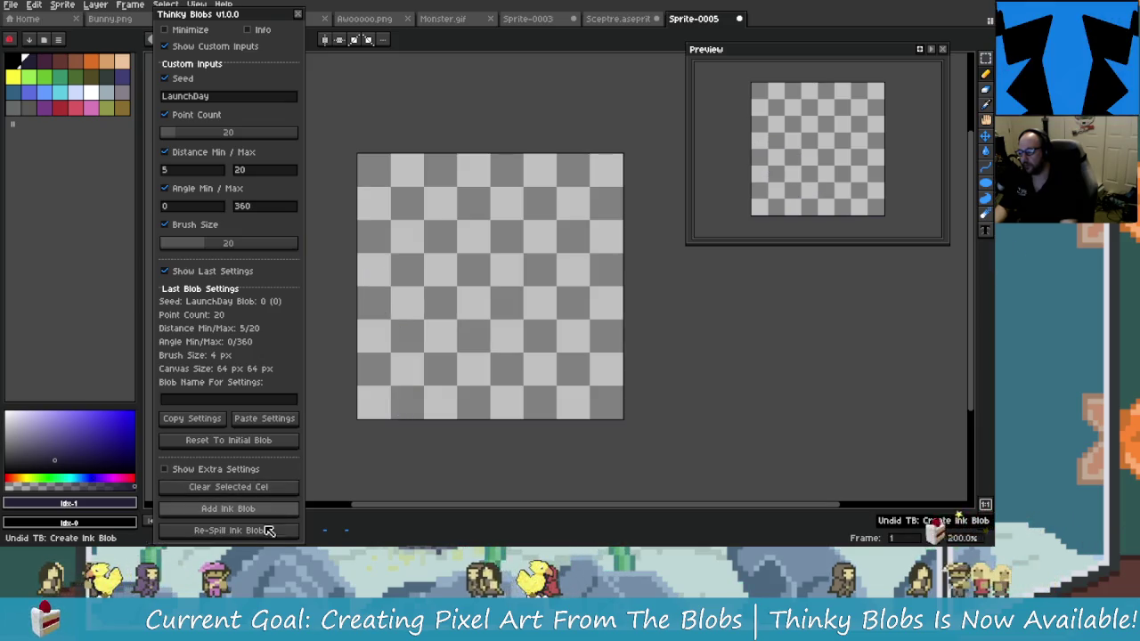
click(261, 514)
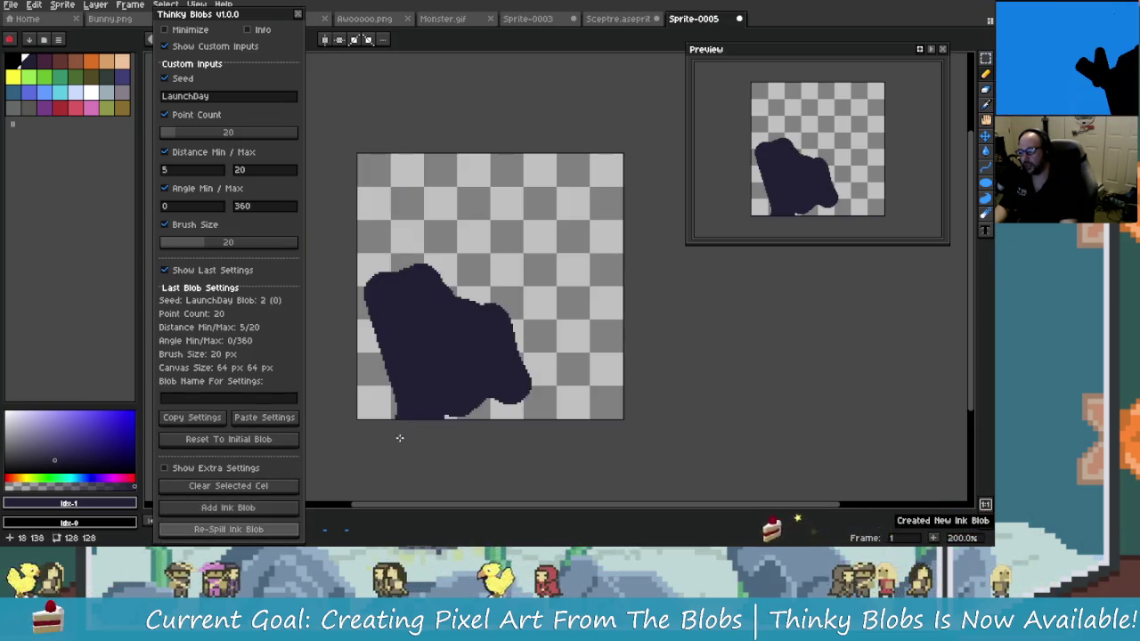
Paint thick curving test strokes, undo back to the earlier spiky blob, and deselect
drag(552, 352, 360, 220)
drag(534, 259, 499, 410)
click(503, 285)
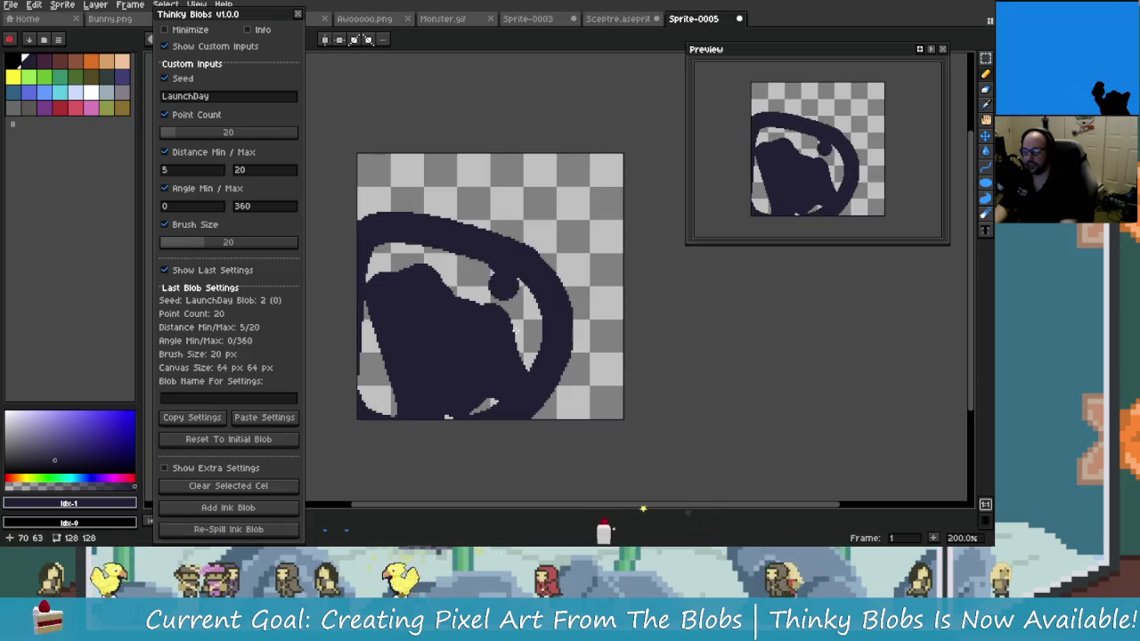
key(ctrl+z)
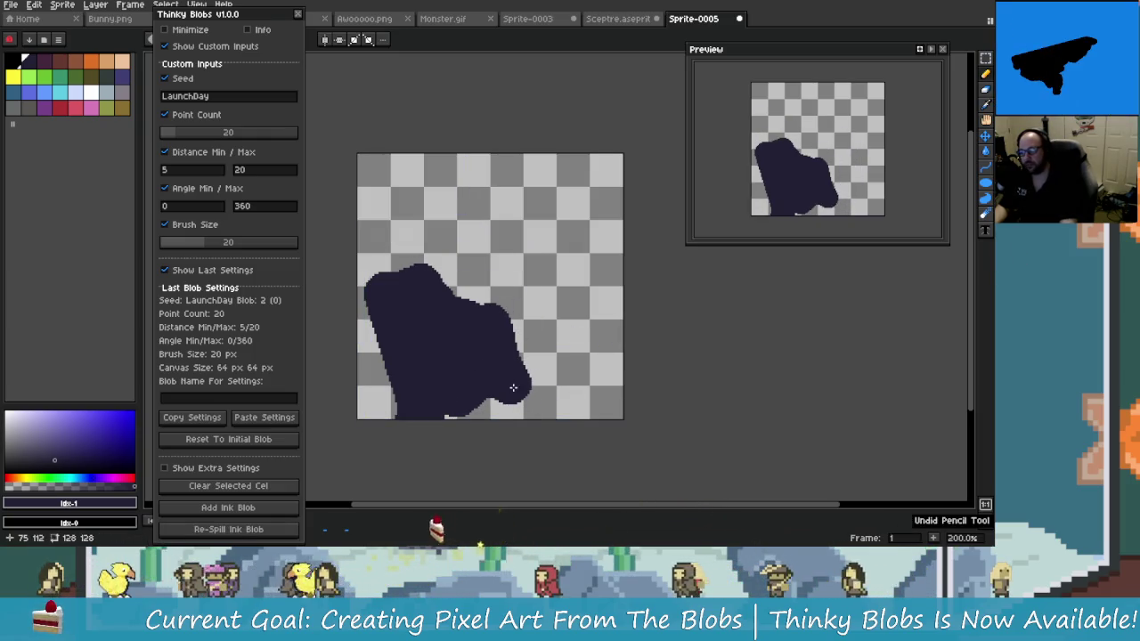
key(ctrl+z)
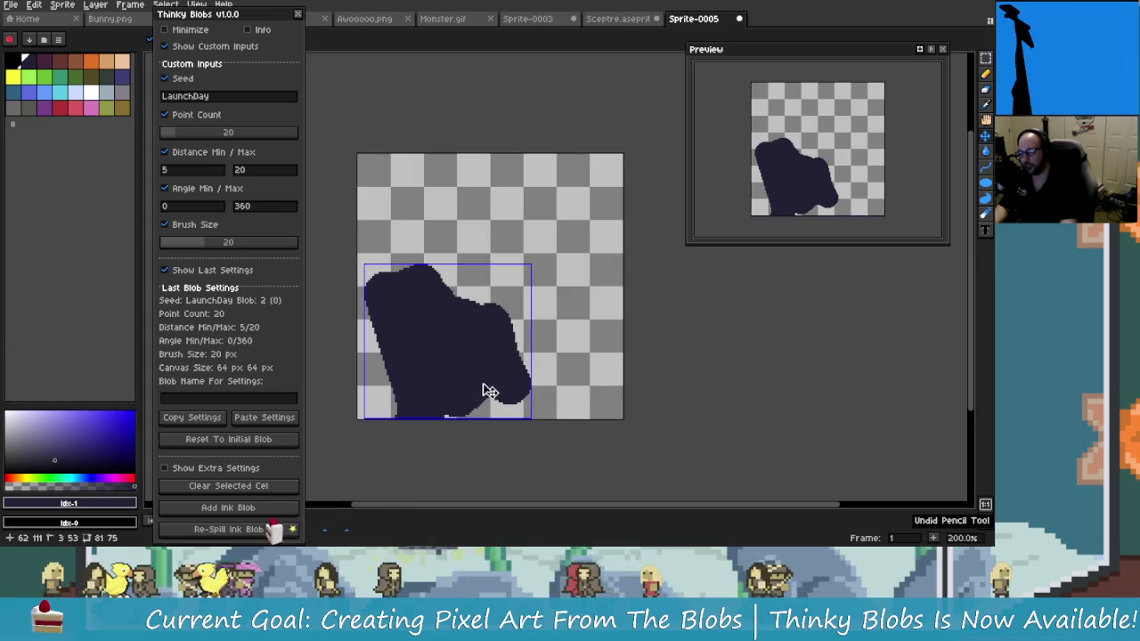
key(ctrl+z)
key(ctrl+z)
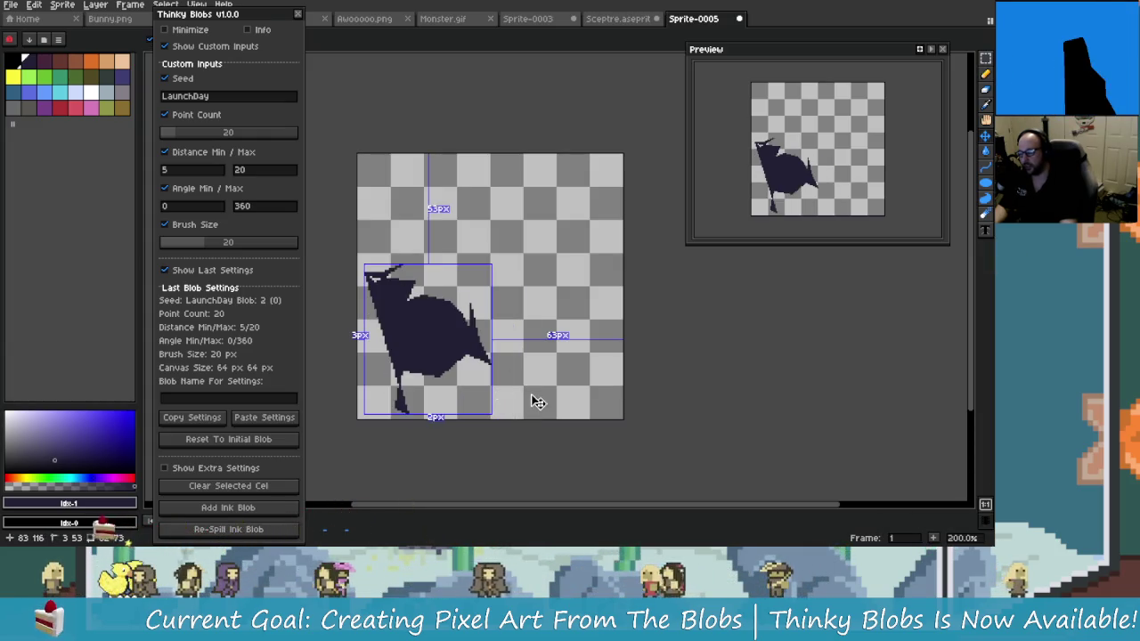
key(ctrl+d)
Set the blob brush size to 10
drag(223, 243, 157, 265)
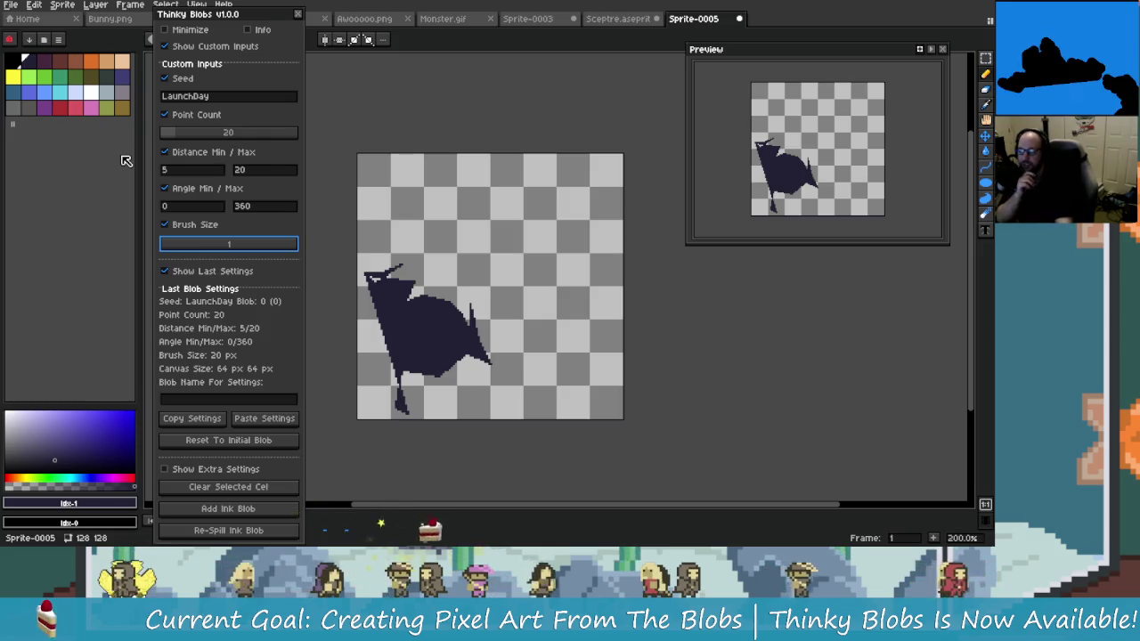
drag(195, 256, 188, 253)
text(0)
click(390, 408)
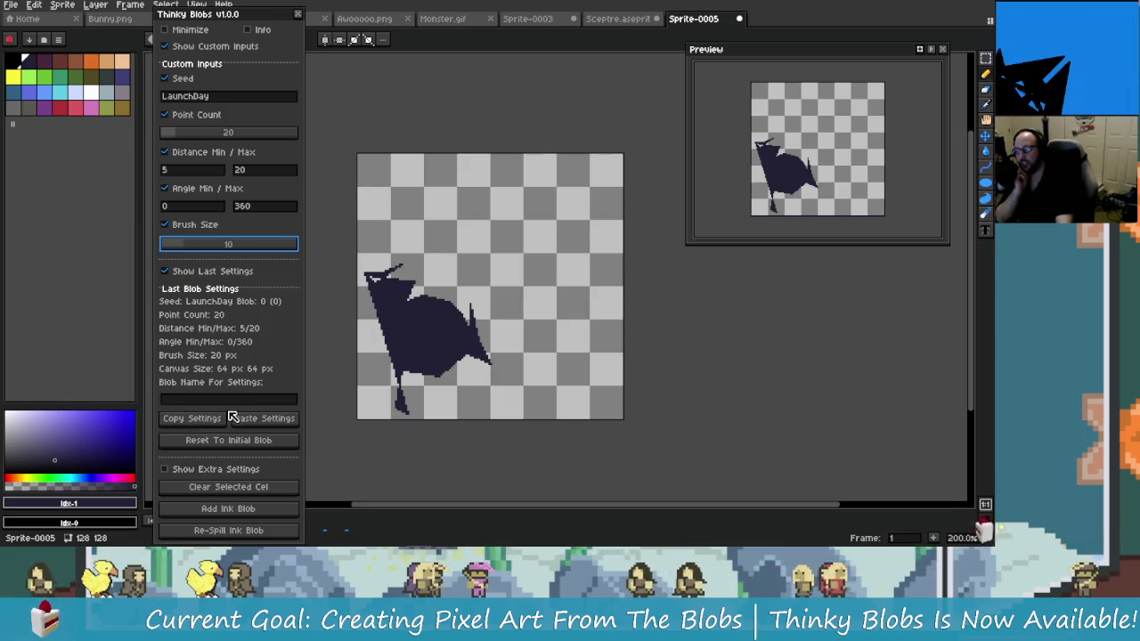
Copy the current blob settings, then type and delete a name in Blob Name For Settings
click(215, 419)
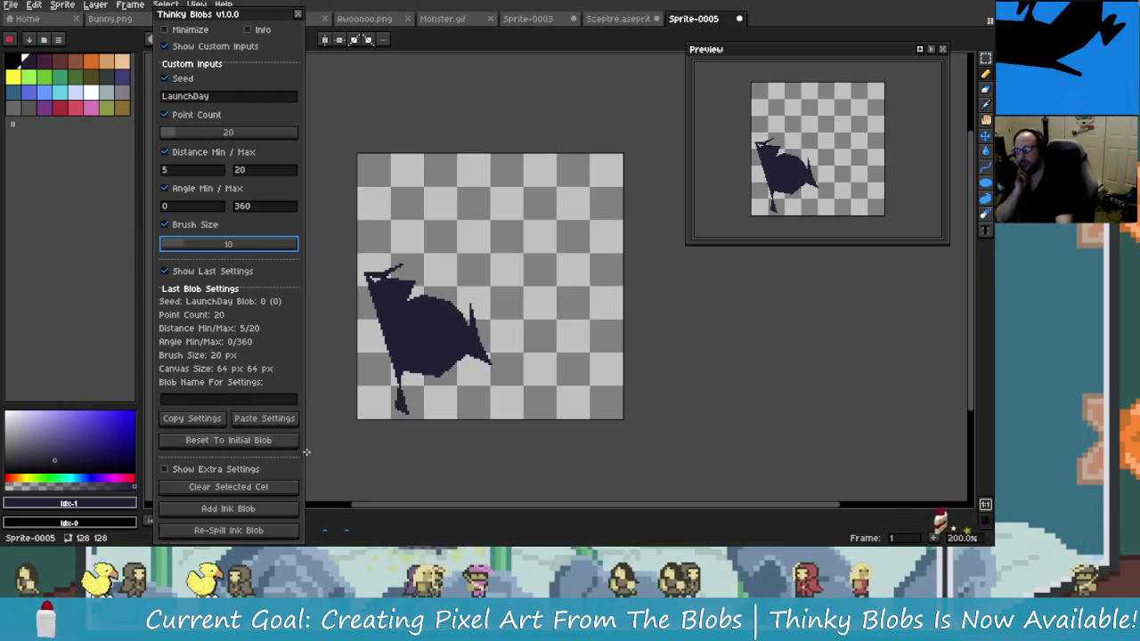
click(257, 401)
text(SAVE)
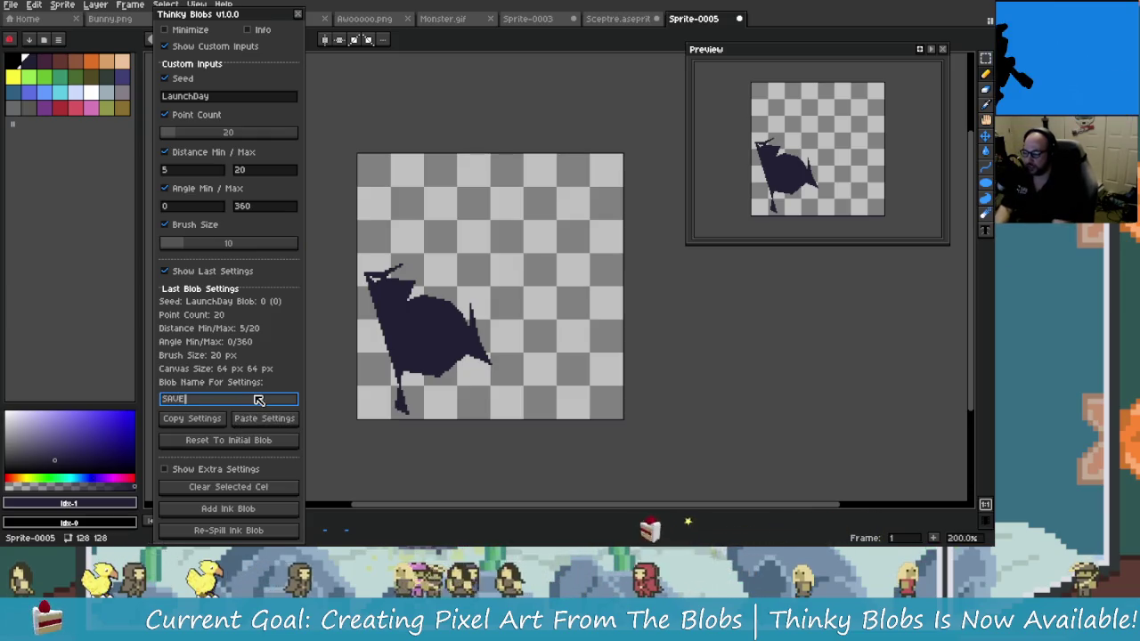
key(BackSpace)
key(BackSpace)
key(BackSpace)
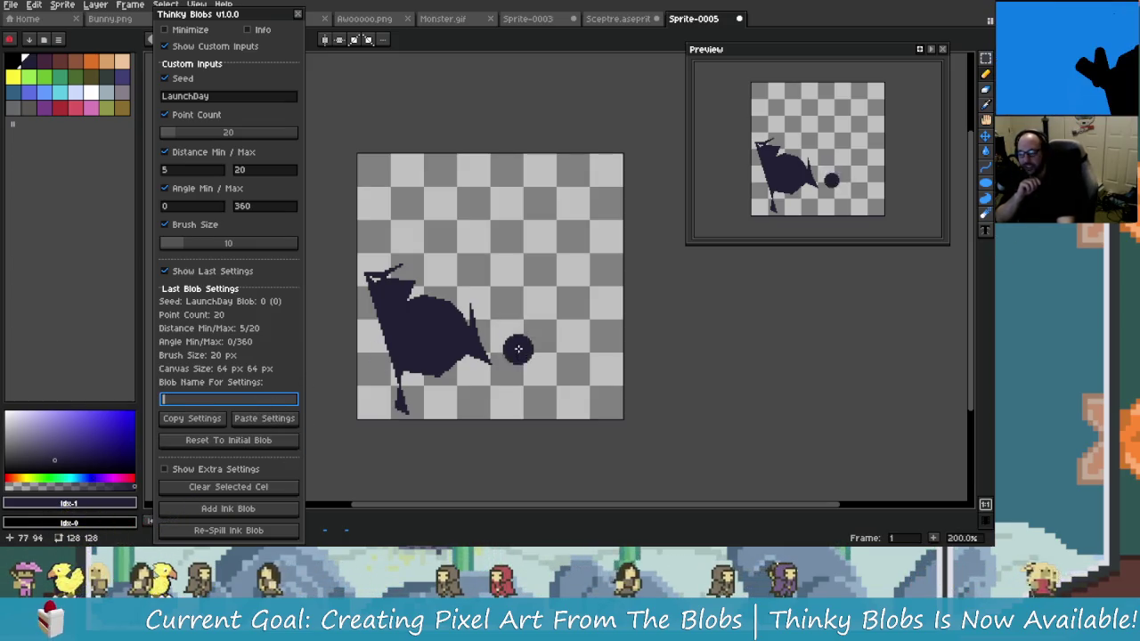
Place and undo a test mark, remove the spiky blob, then paint and undo a question-mark stroke
click(481, 261)
key(ctrl+z)
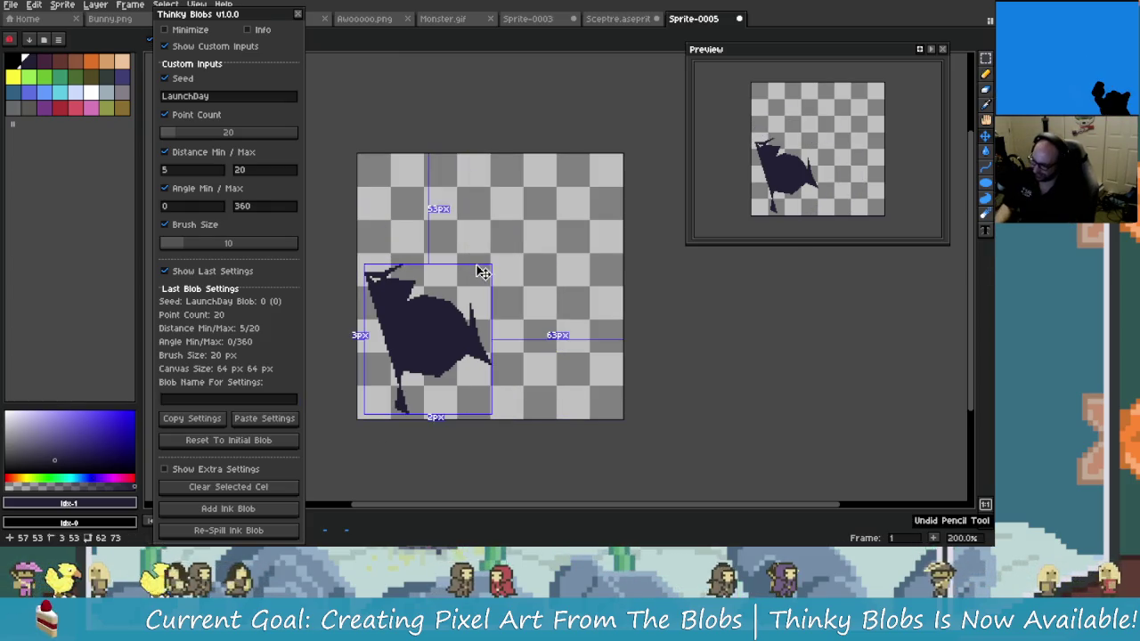
key(ctrl+z)
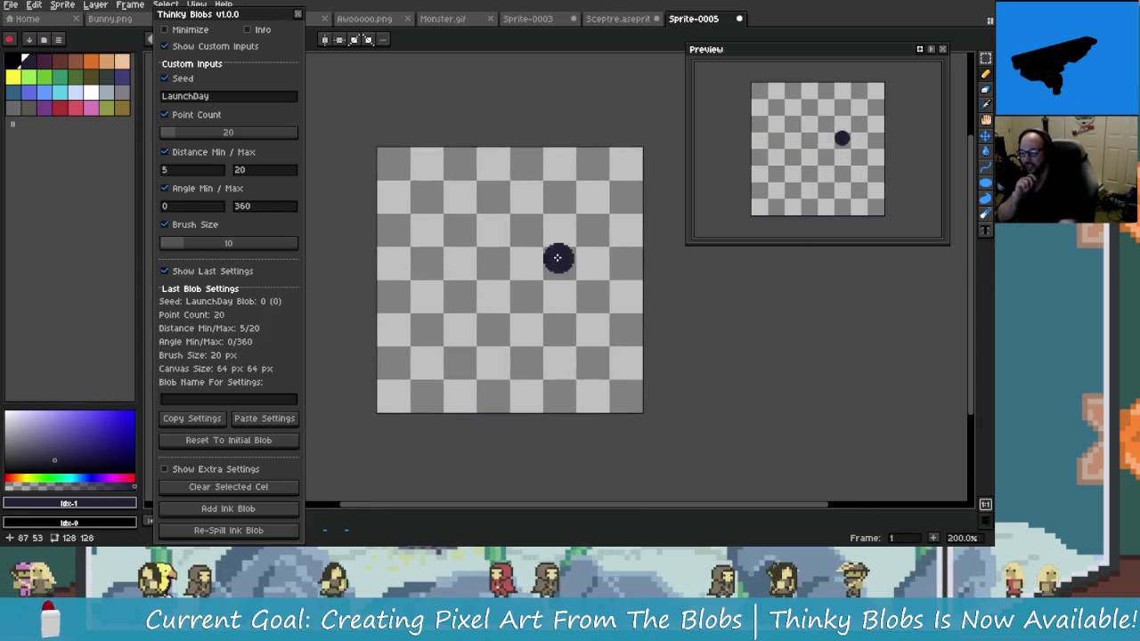
mouse_move(519, 252)
mouse_down()
mouse_move(586, 226)
mouse_move(570, 278)
mouse_up()
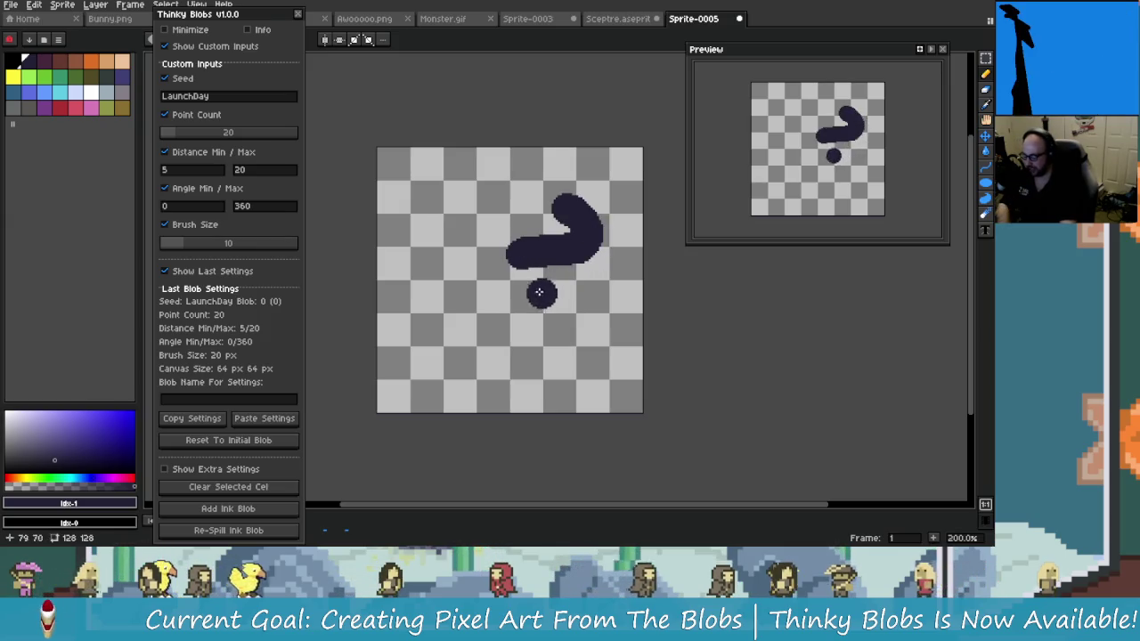
key(ctrl+z)
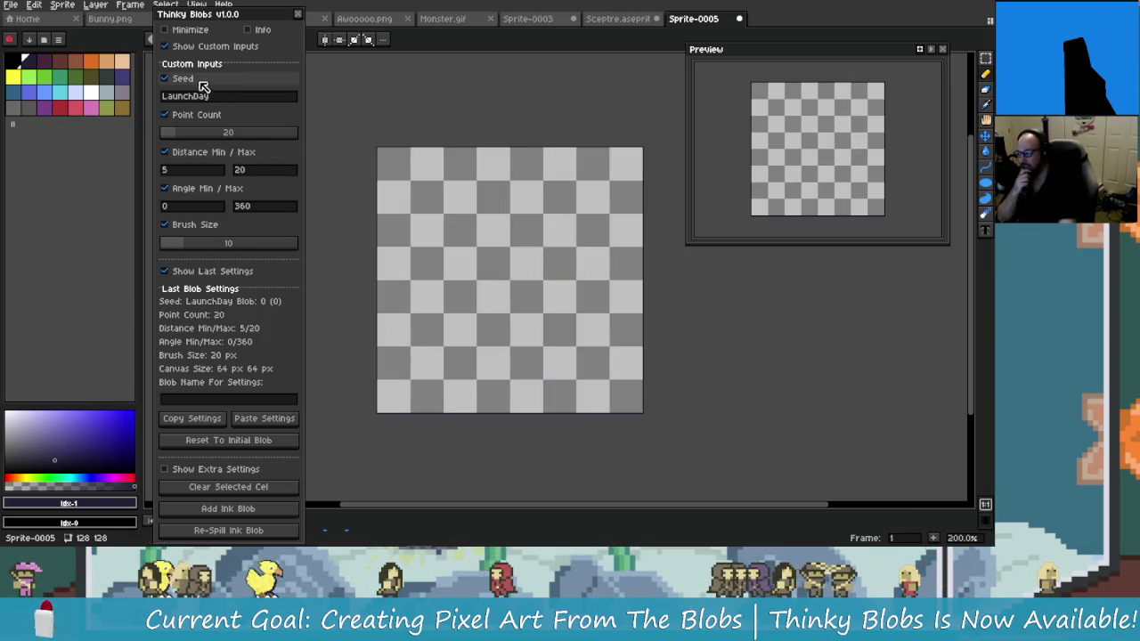
Uncheck Show Custom Inputs and Show Last Settings, move the panel aside, and switch to Sceptre.aseprite
click(191, 46)
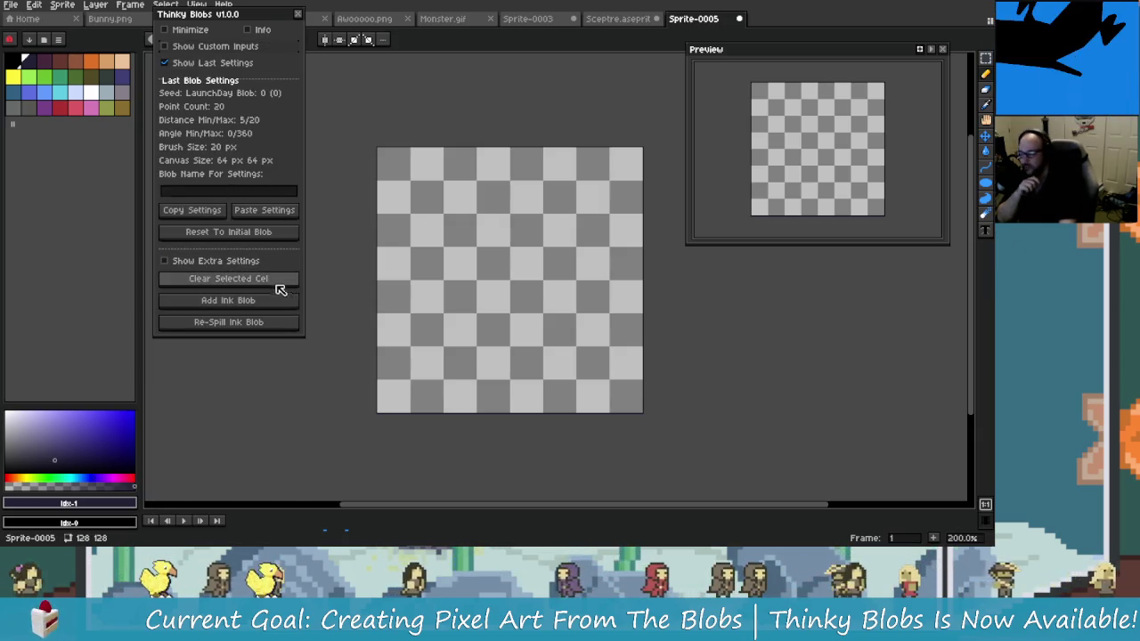
click(223, 62)
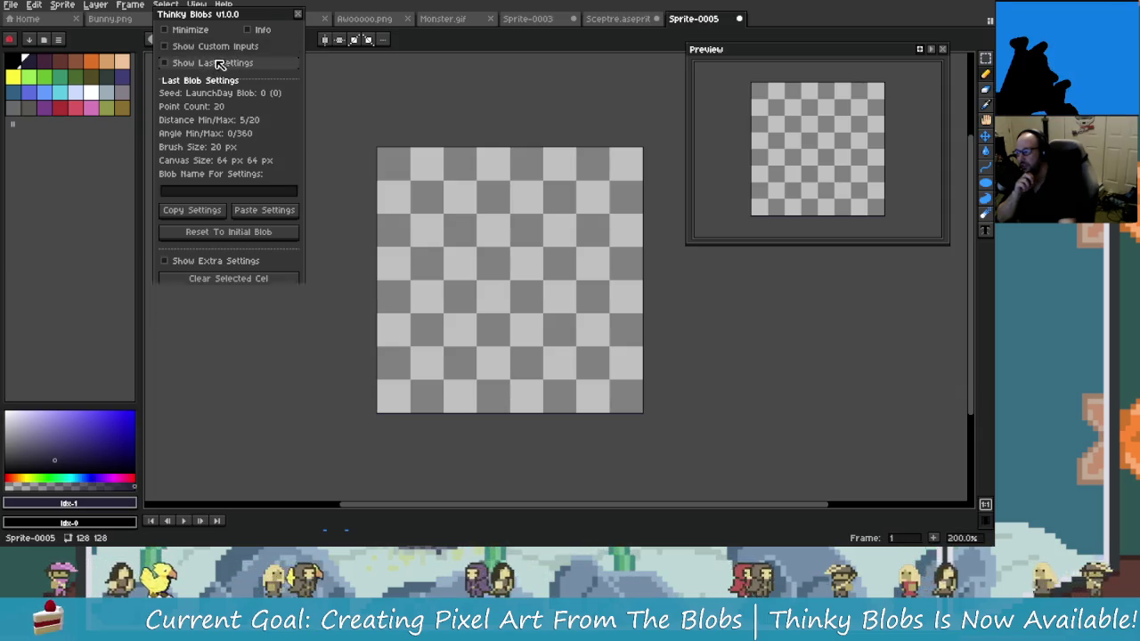
drag(241, 14, 249, 65)
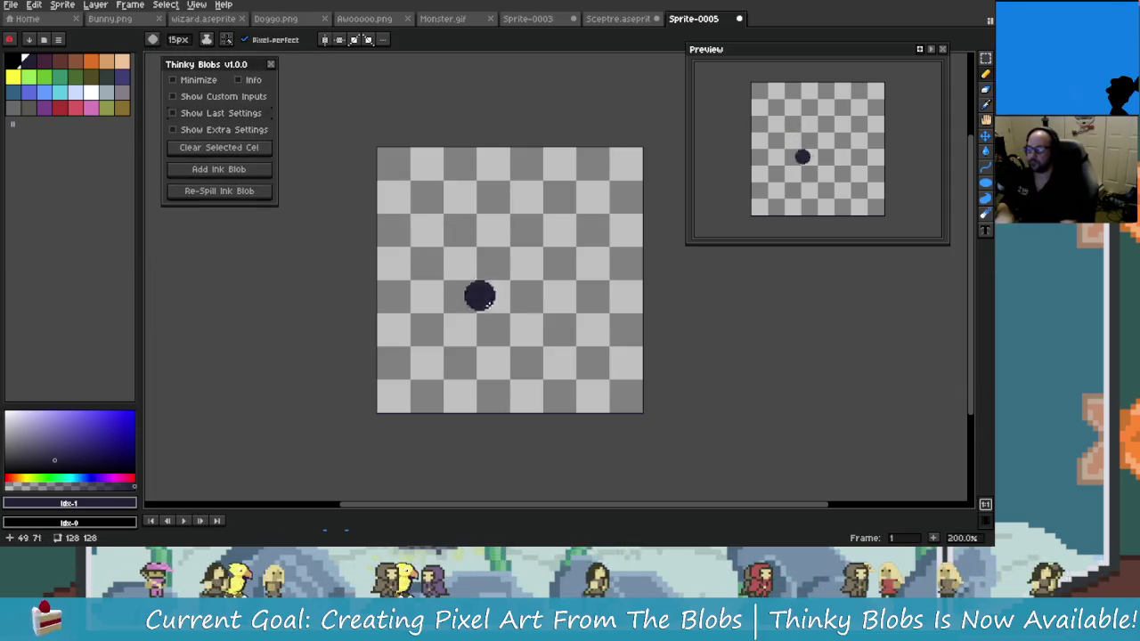
key(super)
click(617, 18)
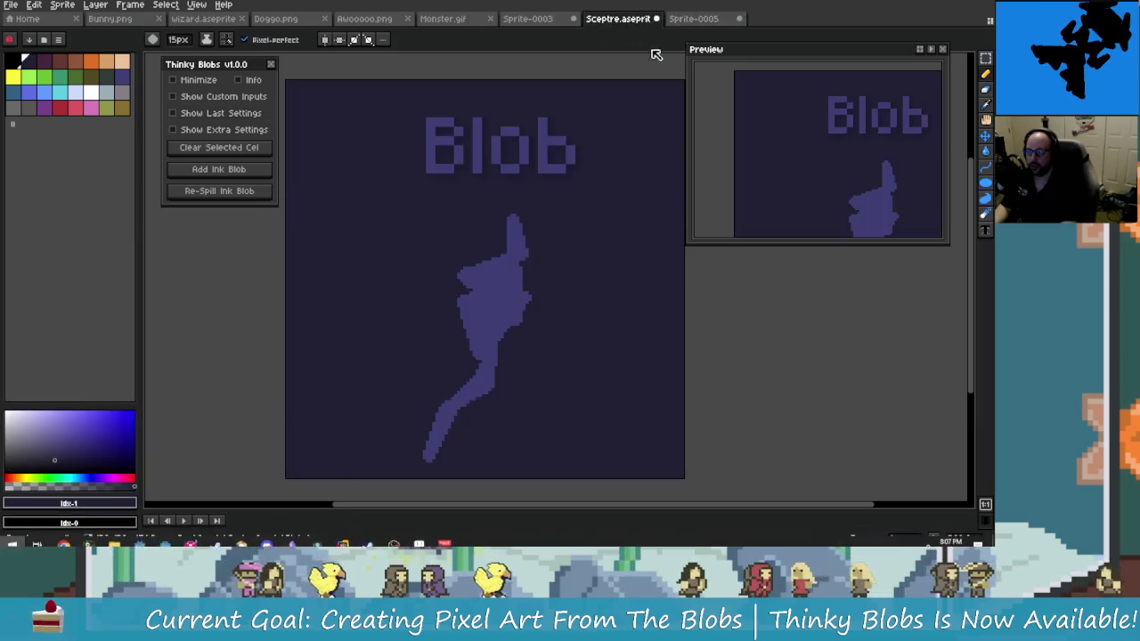